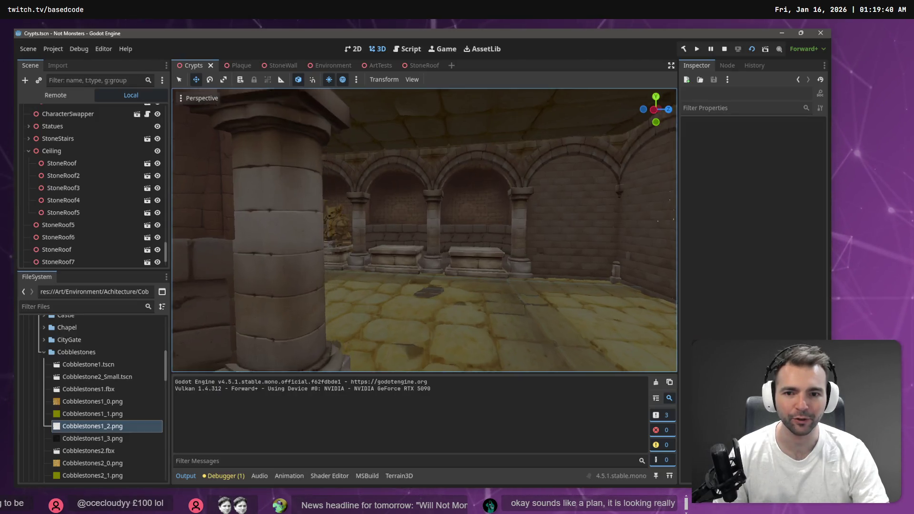
- Select the Warmonger and CryptStatueInset49 statue insets and orbit to view them
left_click(393, 236)
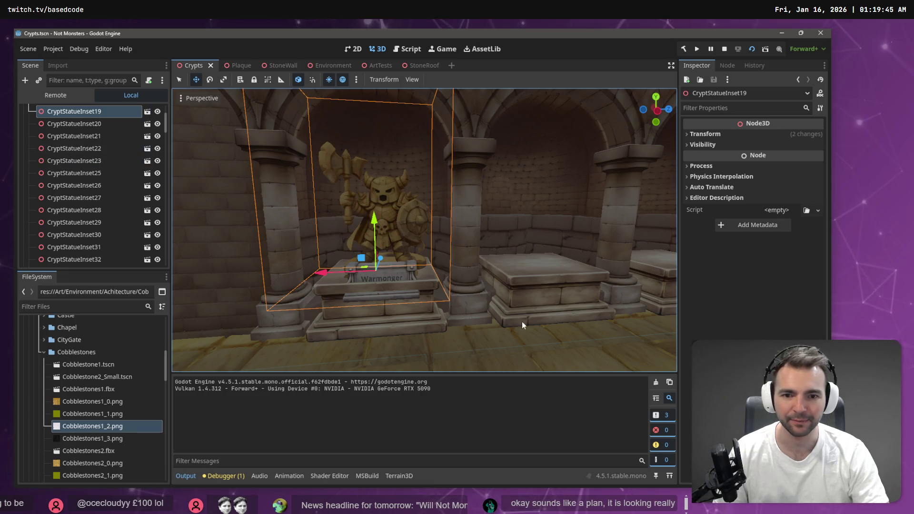
mouse_move(521, 321)
left_mouse_down()
mouse_move(405, 230)
mouse_move(89, 224)
left_mouse_up()
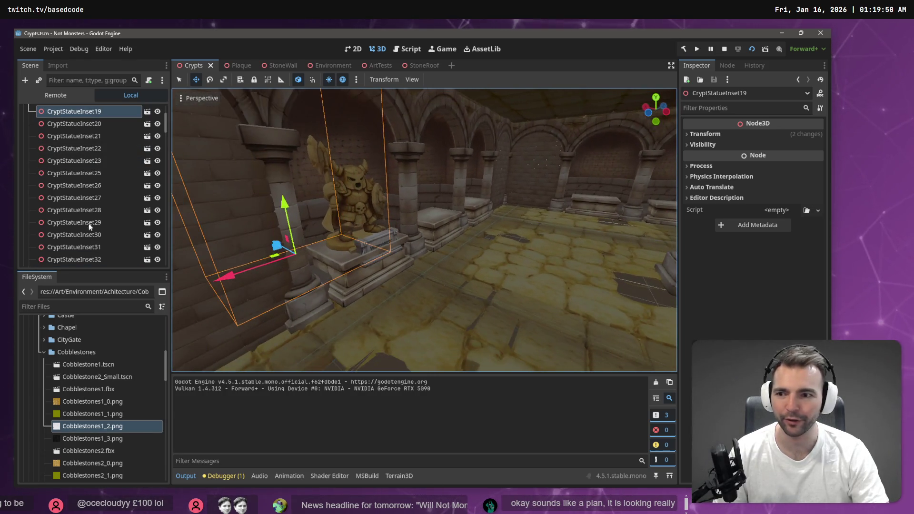
scroll(50, 156, "up", 10)
left_click(29, 124)
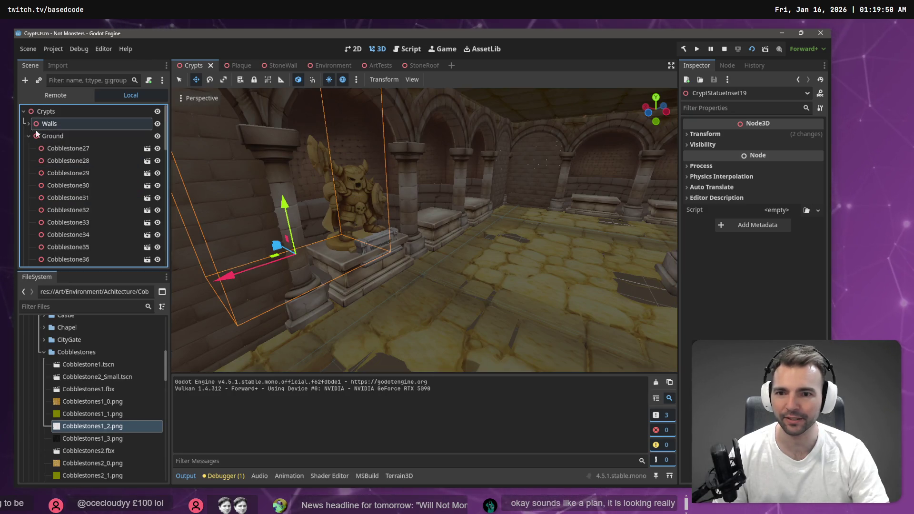
left_click(358, 194)
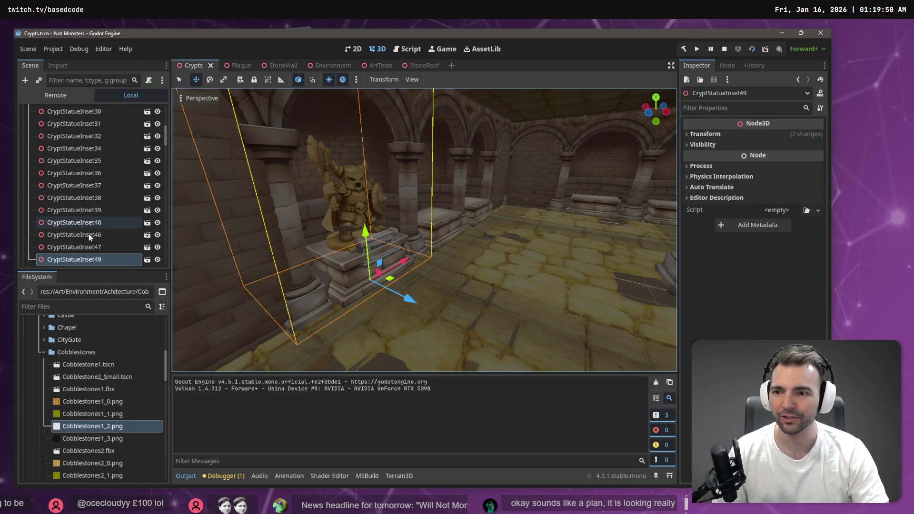
scroll(91, 226, "up", 2)
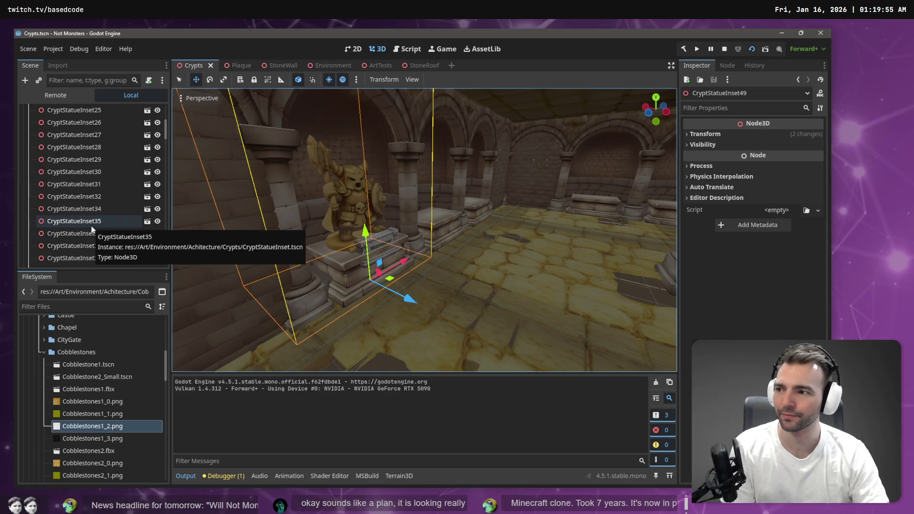
- Collapse the Walls and Ground groups in the Scene dock
left_click(87, 222)
key("Left")
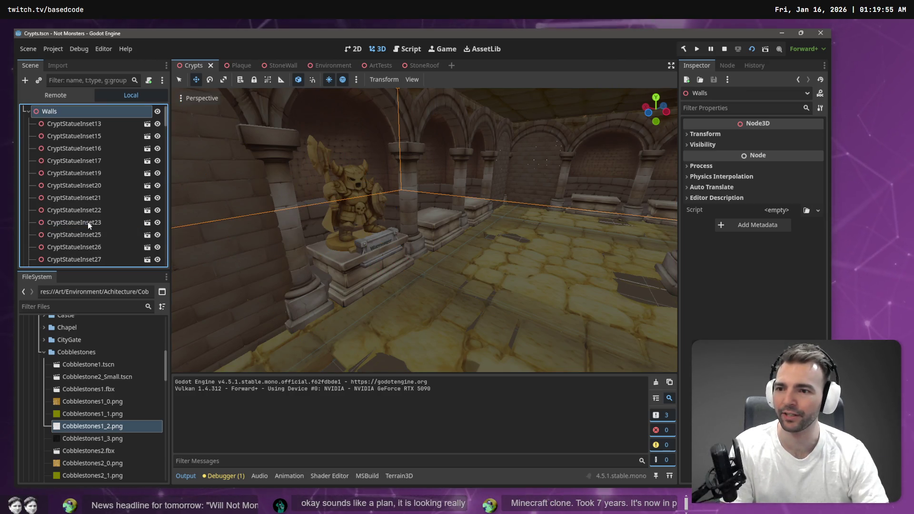
key("Left")
left_click(58, 136)
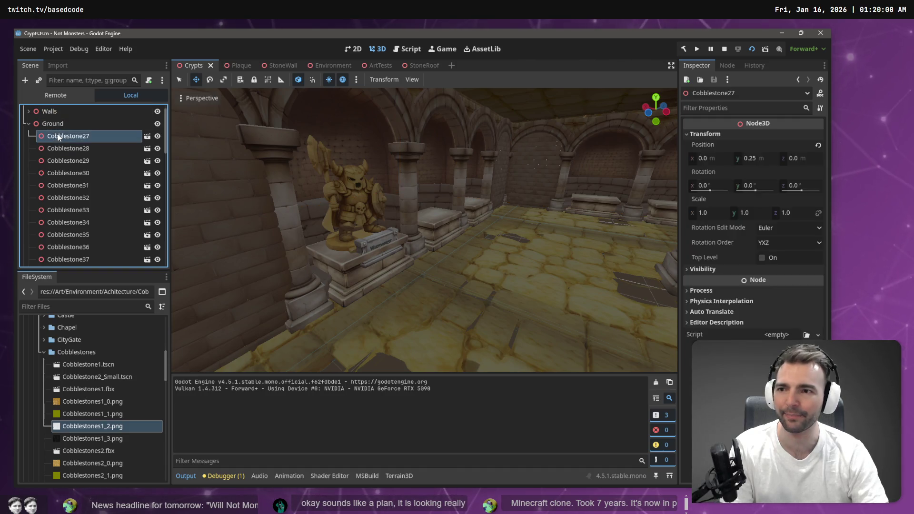
key("Left")
key("Left")
left_click(60, 185)
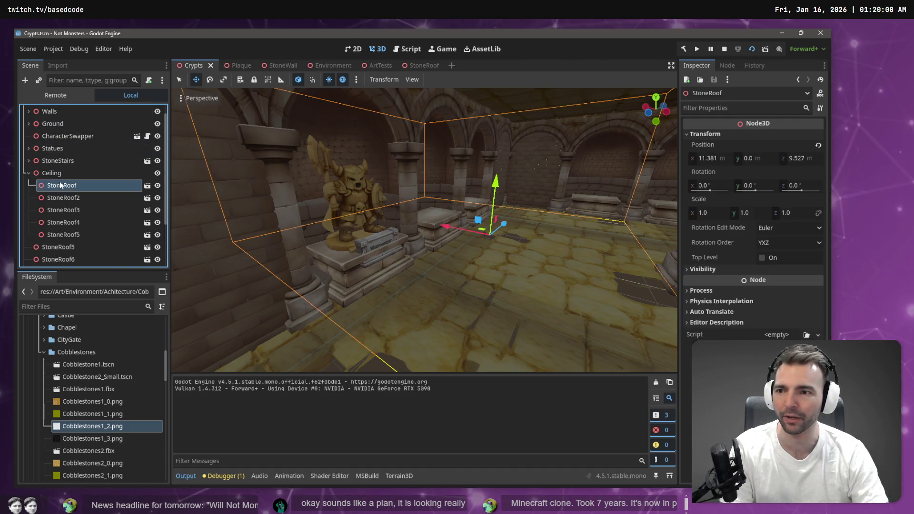
key("Left")
key("Left")
- Move the seven loose StoneRoof nodes (StoneRoof5 through StoneRoof4) under Ceiling and collapse it
left_click(76, 184)
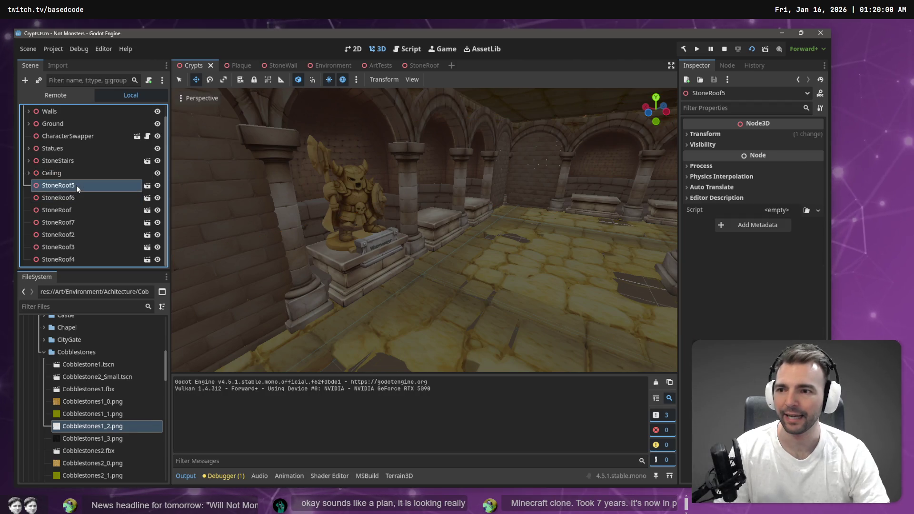
left_click(68, 260, "shift")
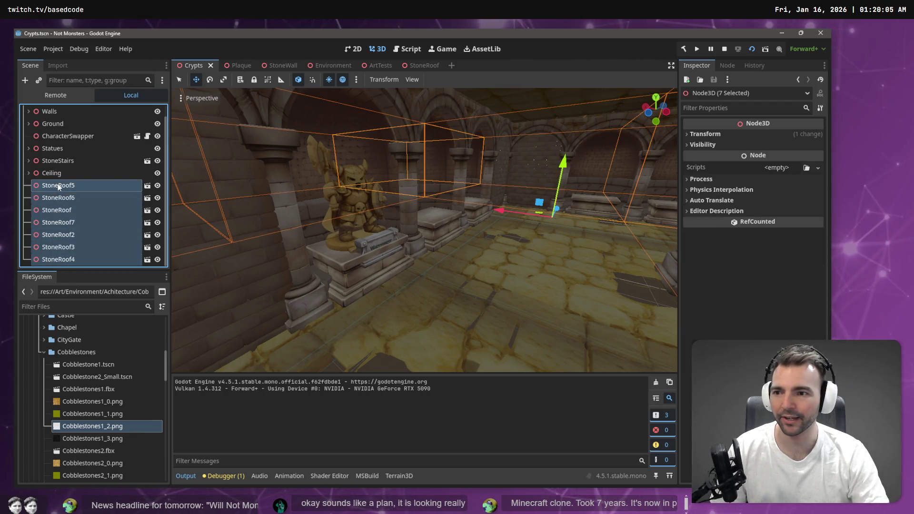
left_click_drag(58, 187, 56, 173)
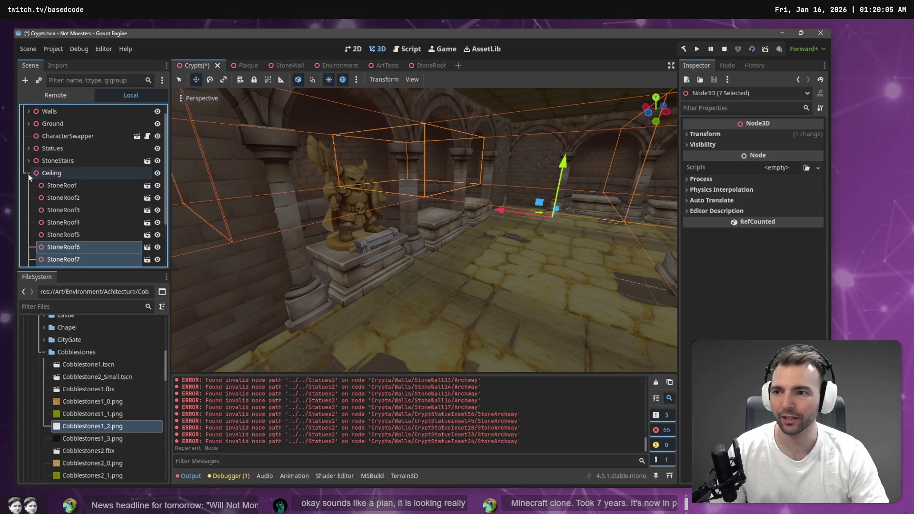
left_click(27, 173)
- Select the CharacterSwapper node and frame it in the viewport
left_click(57, 174)
left_click(67, 164)
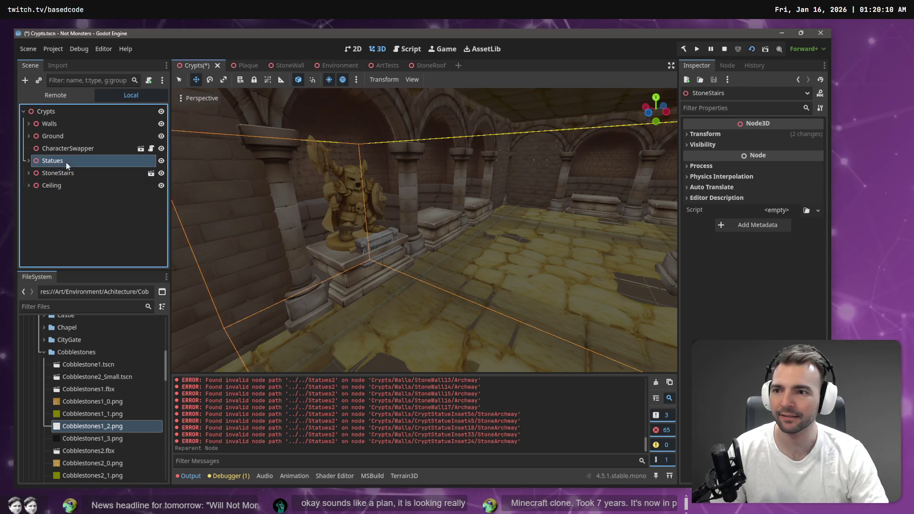
left_click(66, 148)
key("f")
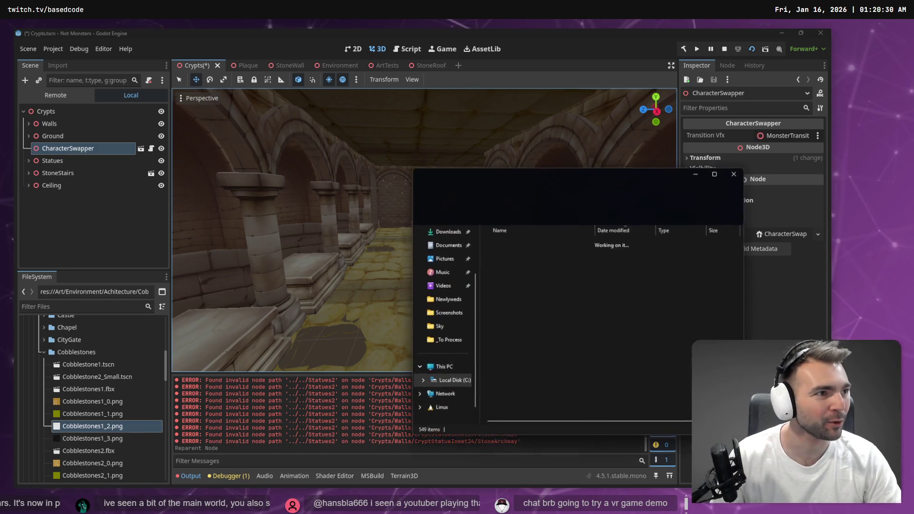
- Rename the downloaded zip to StoneSkirting.zip
key("F2")
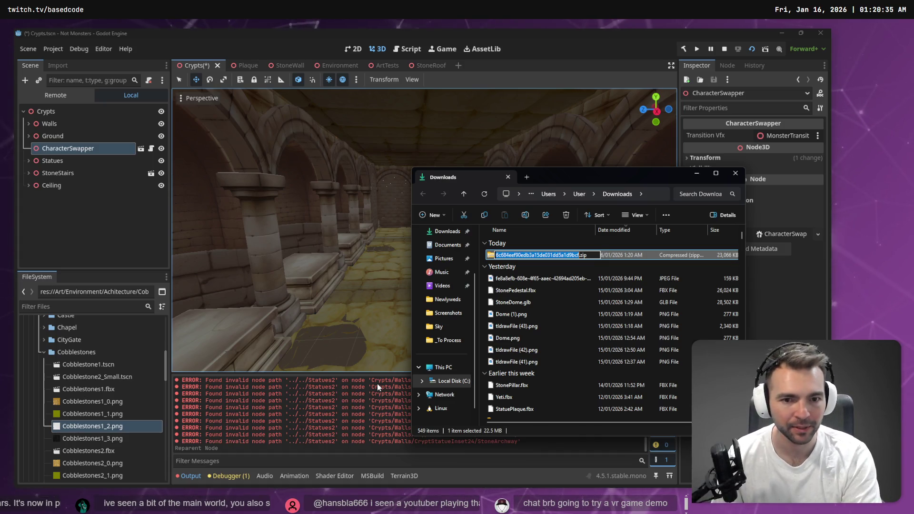
type("StoneSkirting")
key("Return")
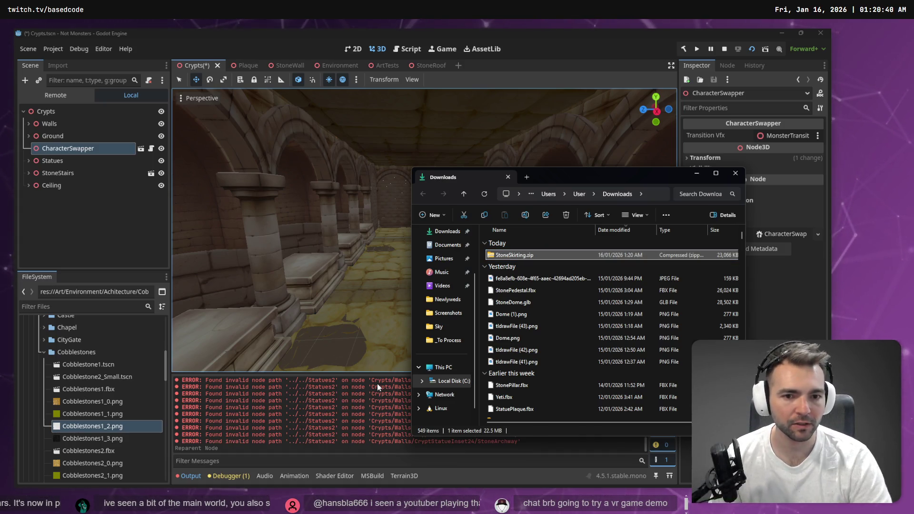
- Extract StoneSkirting.zip inside the _To Process folder
left_click(447, 339)
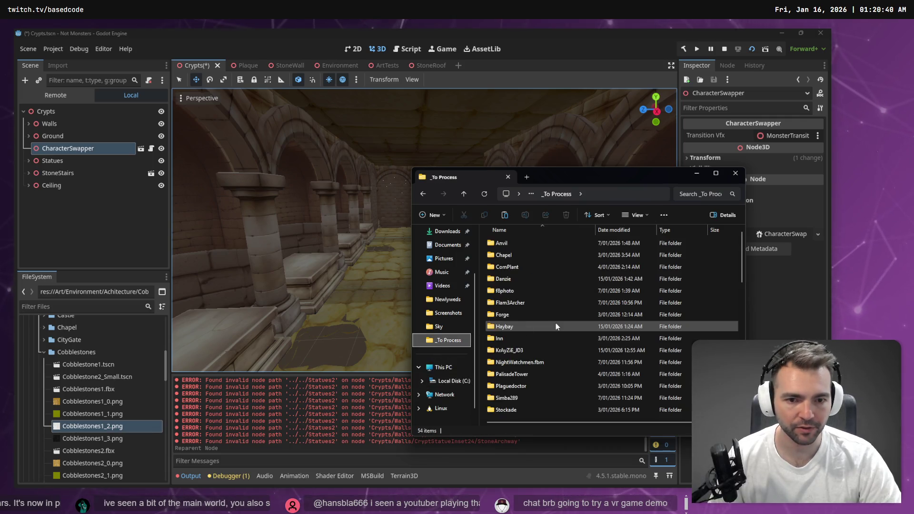
scroll(566, 323, "down", 10)
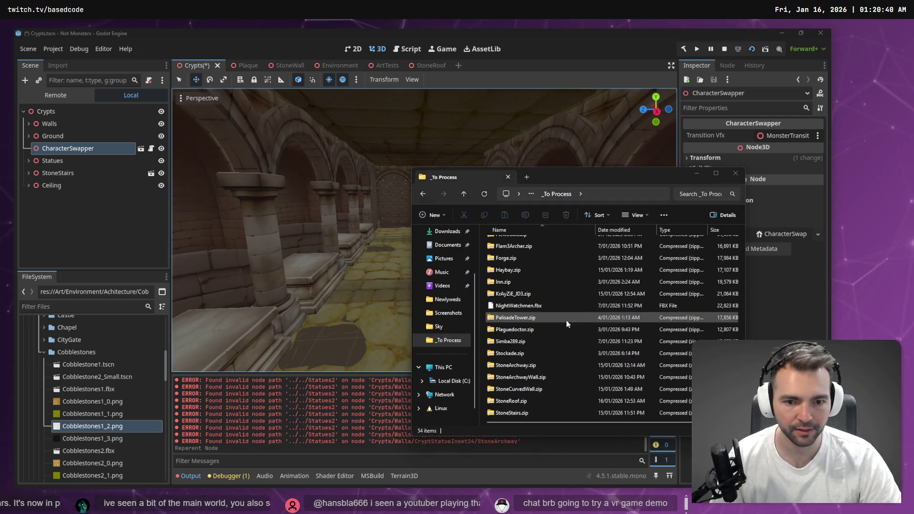
left_click(541, 332)
type("stone")
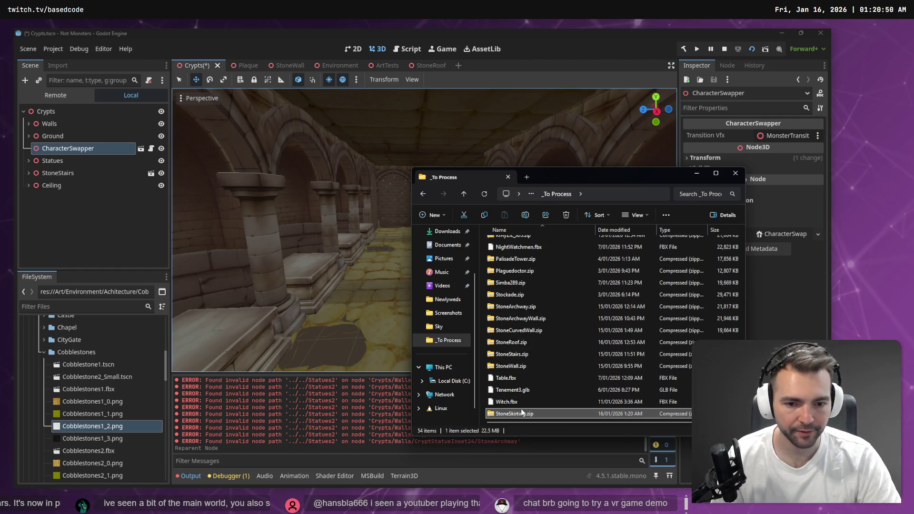
right_click(521, 409)
left_click(608, 312)
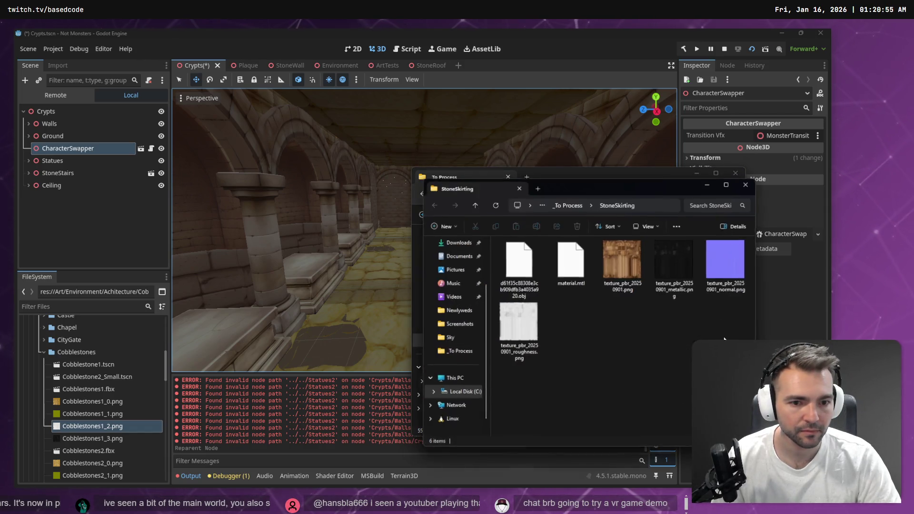
- Rename the model to StoneSkirting.obj and drag all six files toward Godot's FileSystem
left_click(509, 277)
key("F2")
type("Stonbe")
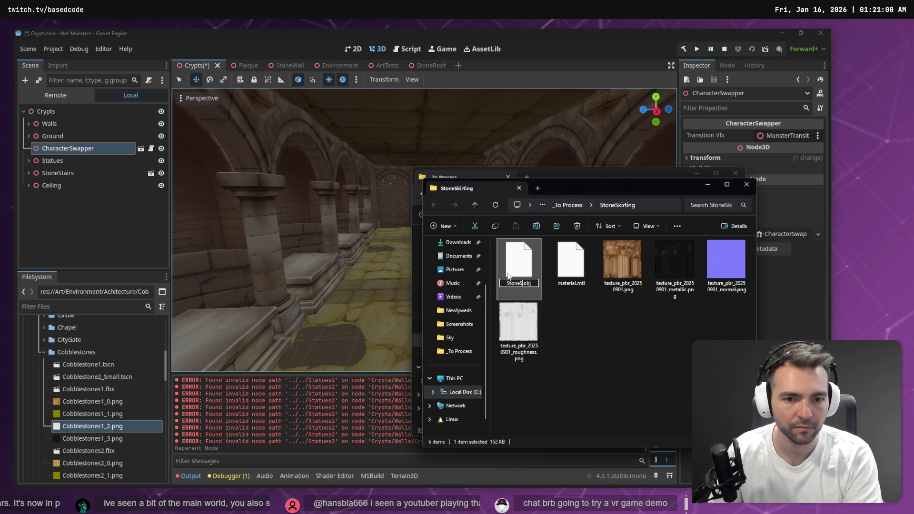
type("rting")
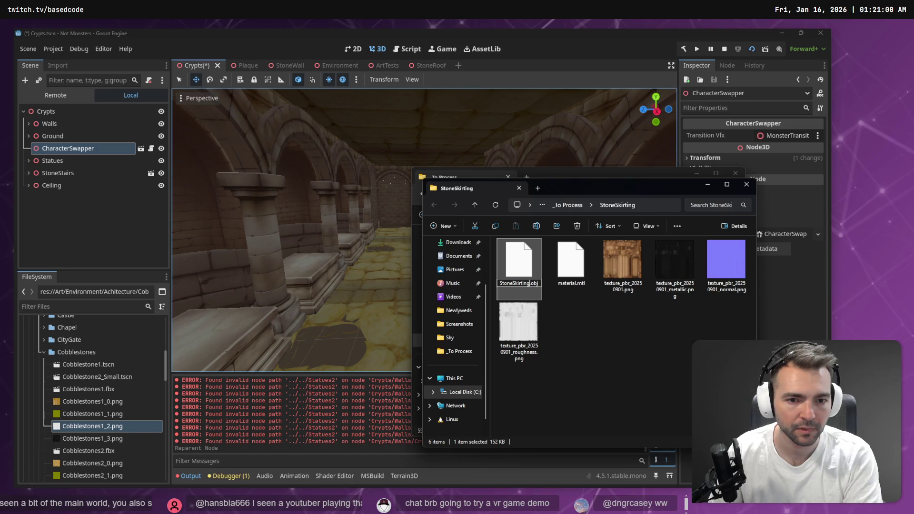
key("Return")
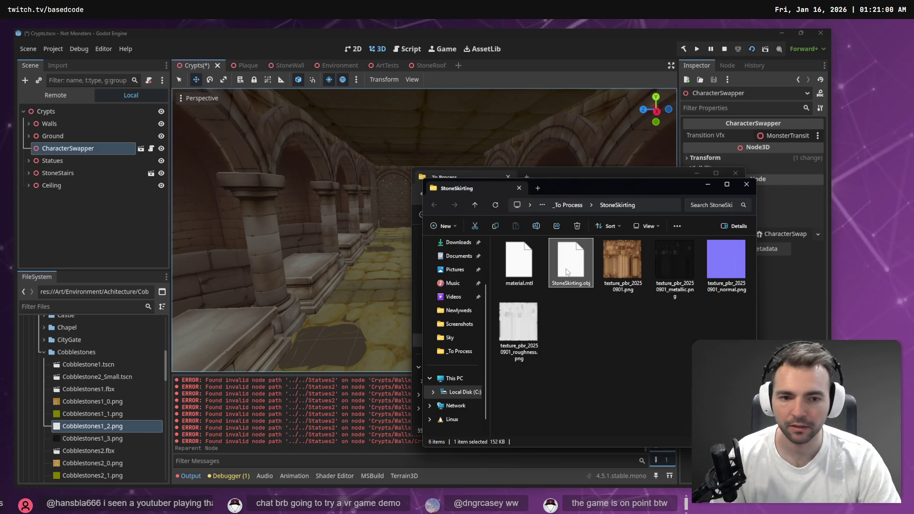
key("ctrl+a")
mouse_move(553, 272)
left_mouse_down()
mouse_move(35, 367)
mouse_move(41, 355)
mouse_move(50, 372)
mouse_move(44, 364)
mouse_move(78, 373)
mouse_move(72, 459)
mouse_move(79, 329)
left_mouse_up()
scroll(73, 401, "down", 2)
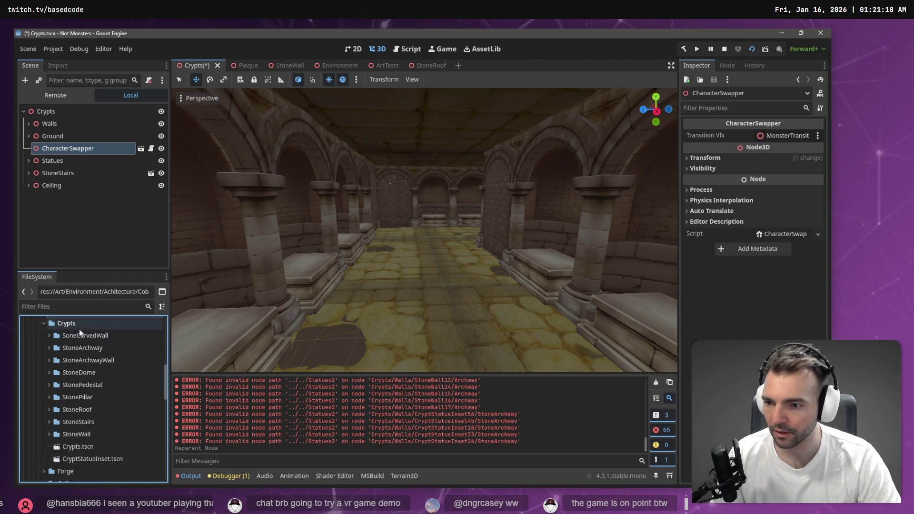
- Create a StoneSkirting folder inside Crypts in the FileSystem dock
right_click(81, 327)
mouse_move(138, 309)
left_click(226, 309)
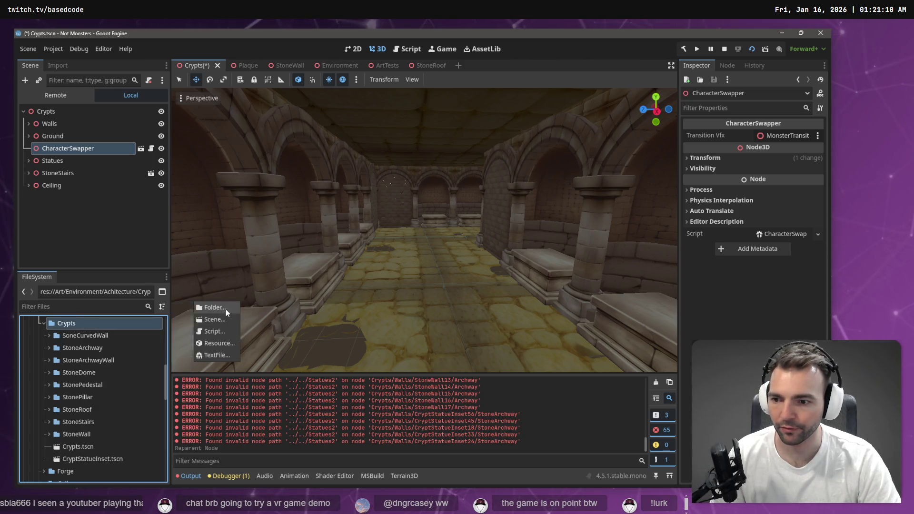
type("StoneSkirting")
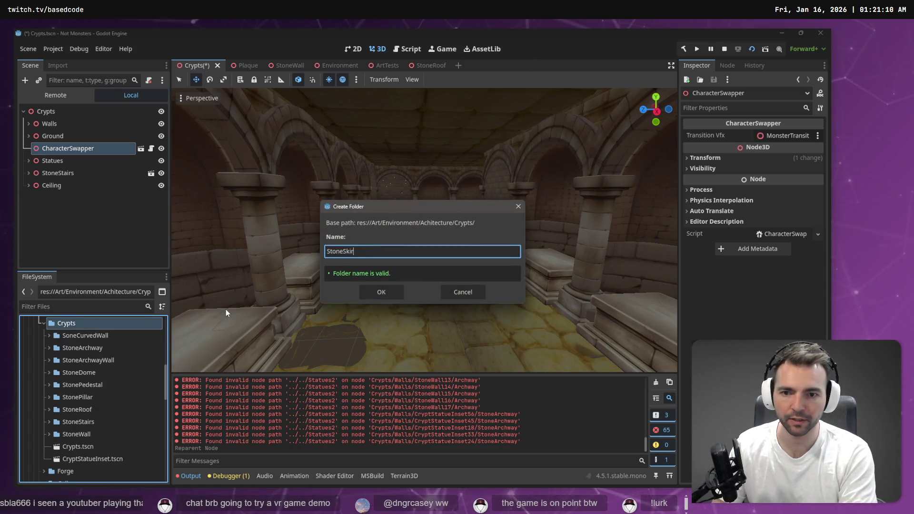
key("Return")
- Import the six extracted files into StoneSkirting and close File Explorer
key("alt+Tab")
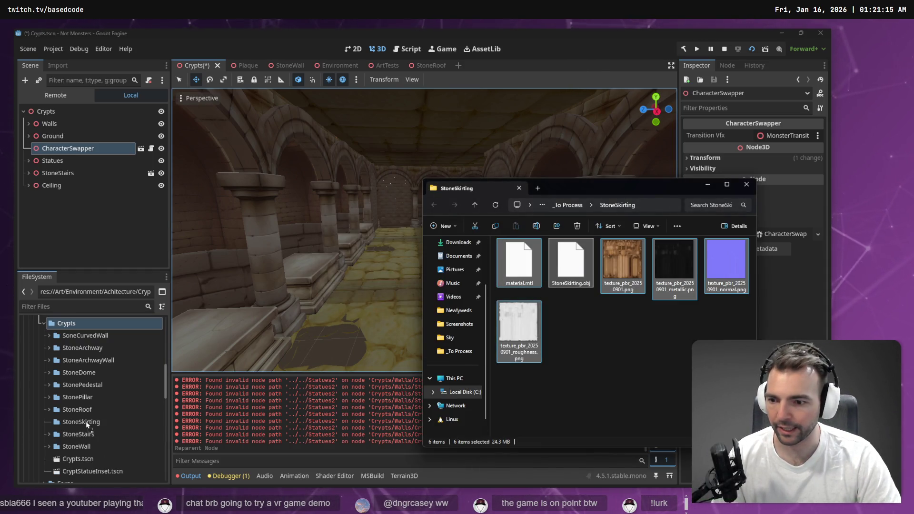
left_click_drag(86, 424, 87, 424)
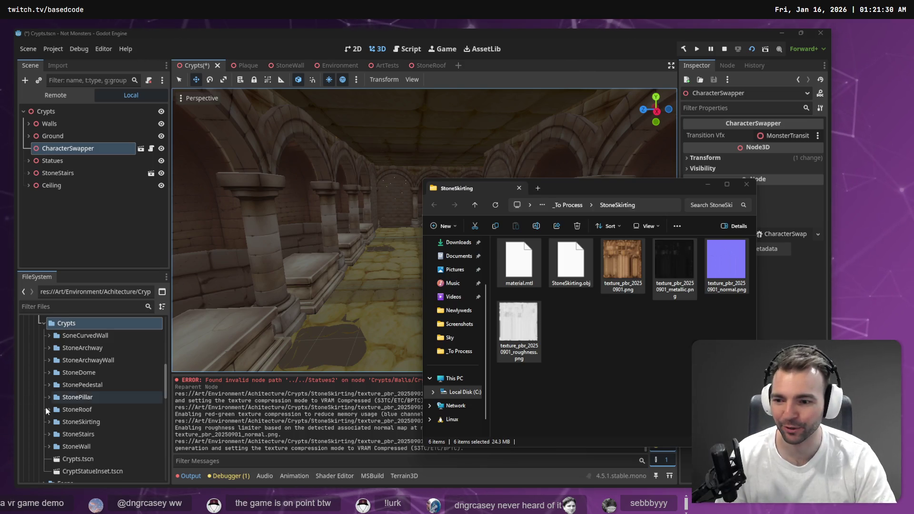
left_click(608, 386)
key("alt+F4")
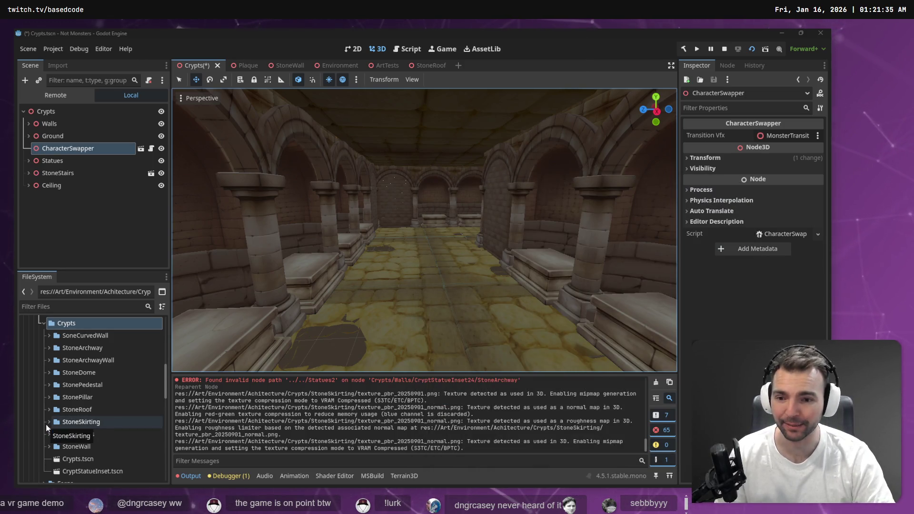
- Lower and reposition the CharacterSwapper in the crypt
left_click_drag(281, 338, 381, 250)
mouse_move(372, 253)
left_mouse_down()
mouse_move(375, 280)
mouse_move(373, 268)
left_mouse_up()
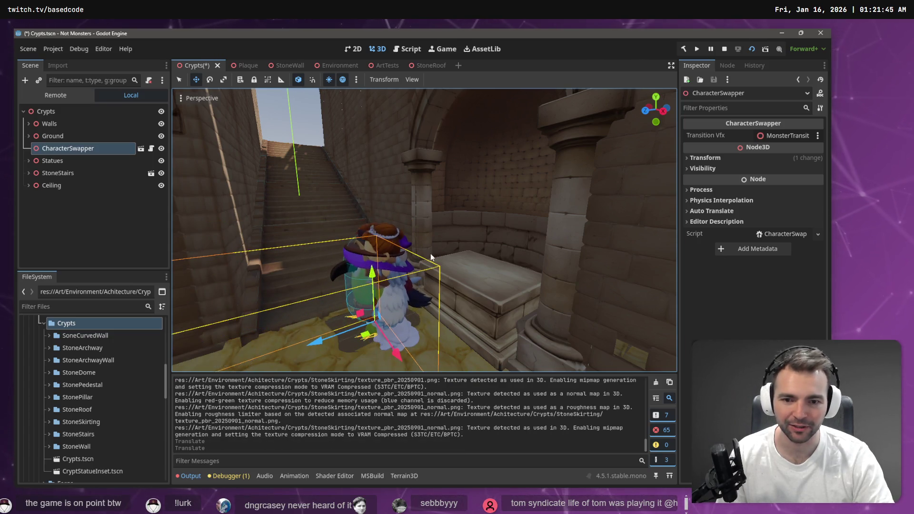
key("w")
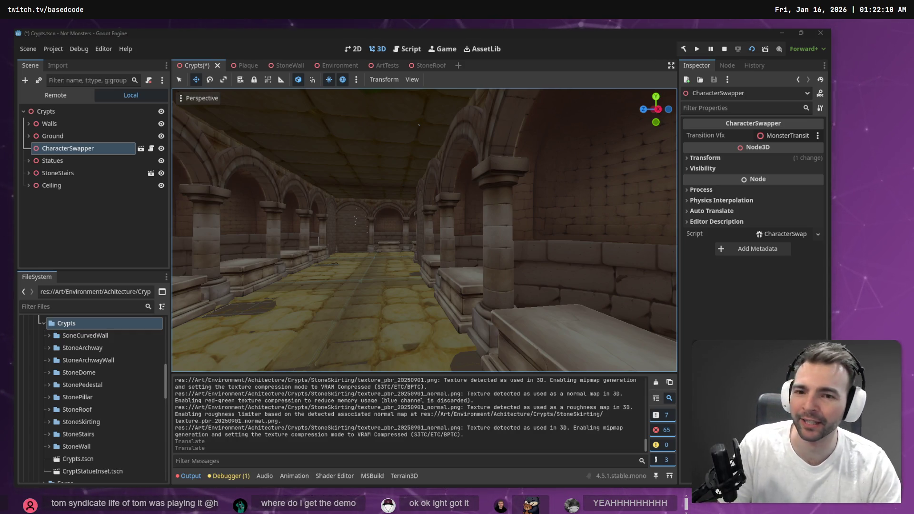
- Fly the view down the arched corridor past the statue to the staircase
mouse_move(376, 217)
left_mouse_down()
mouse_move(505, 108)
mouse_move(459, 113)
mouse_move(379, 218)
left_mouse_up()
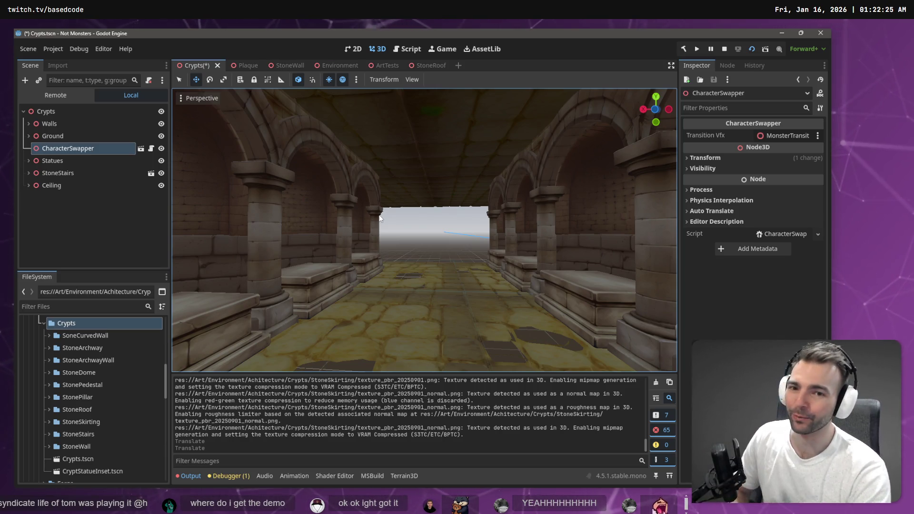
right_click(406, 262)
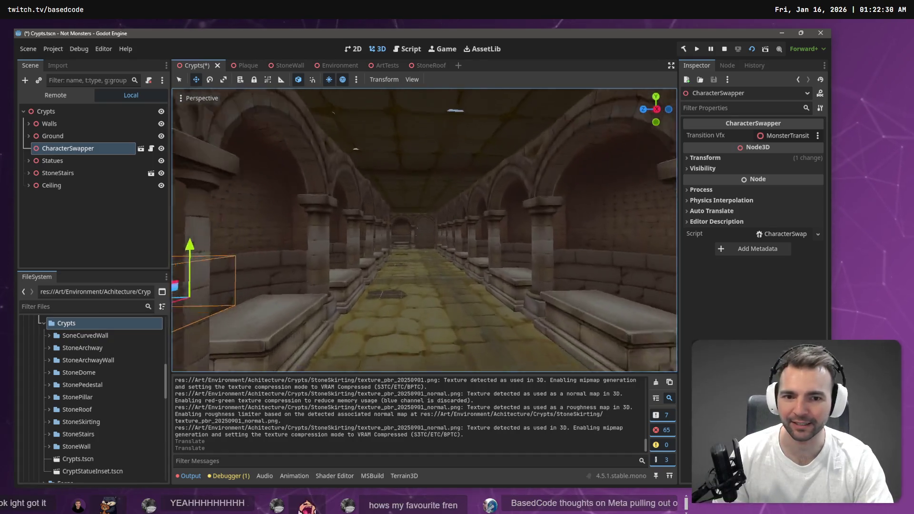
key("w")
key("w")
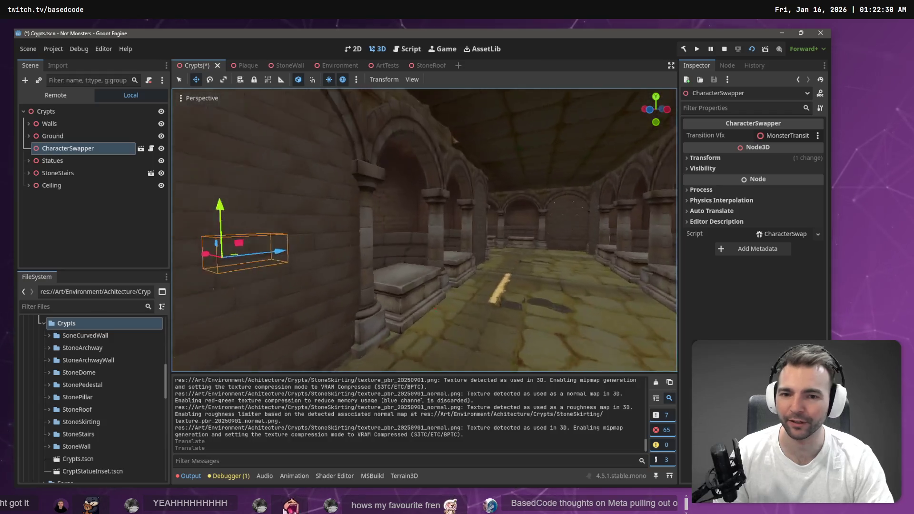
key("w")
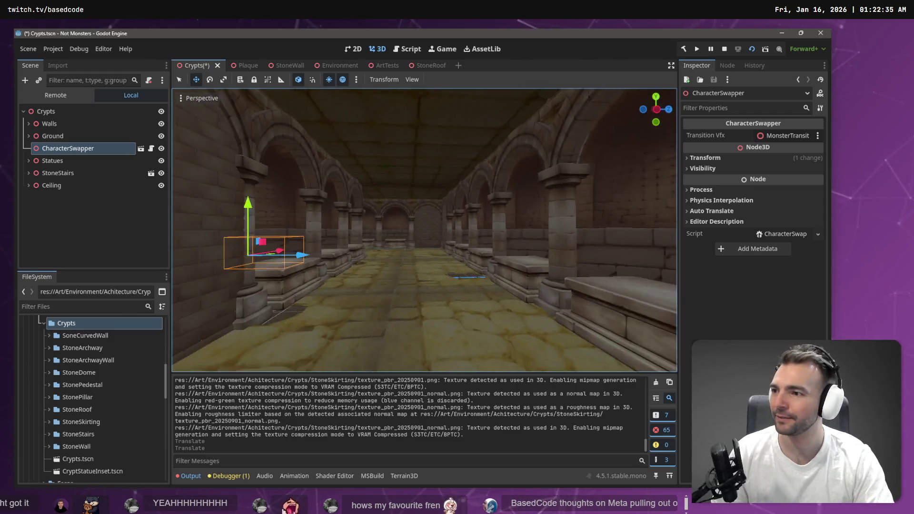
key("w")
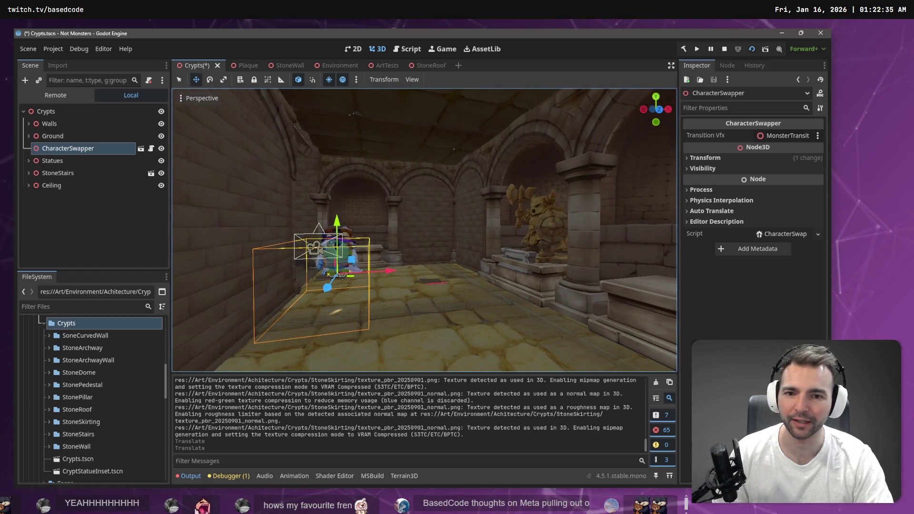
key("w")
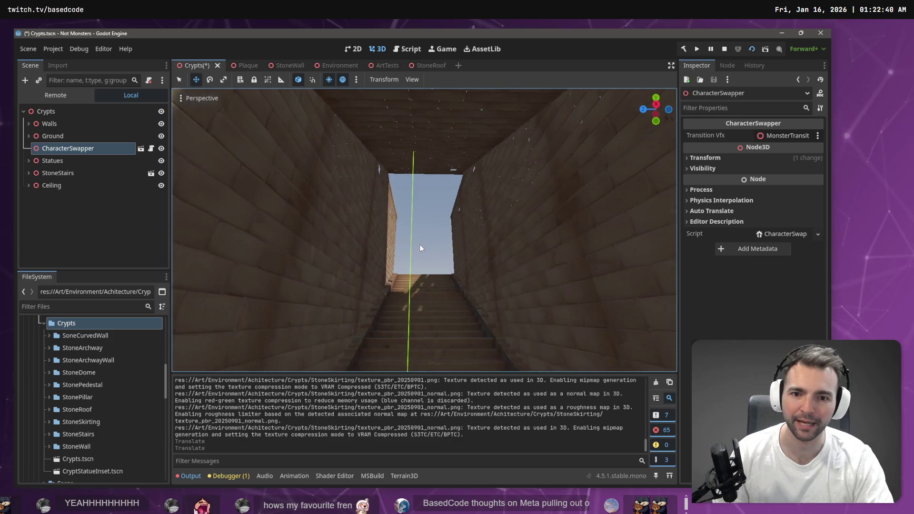
- Deselect, fly over the staircase and back down the corridor, then run the game
left_click(426, 239)
key("w")
key("s")
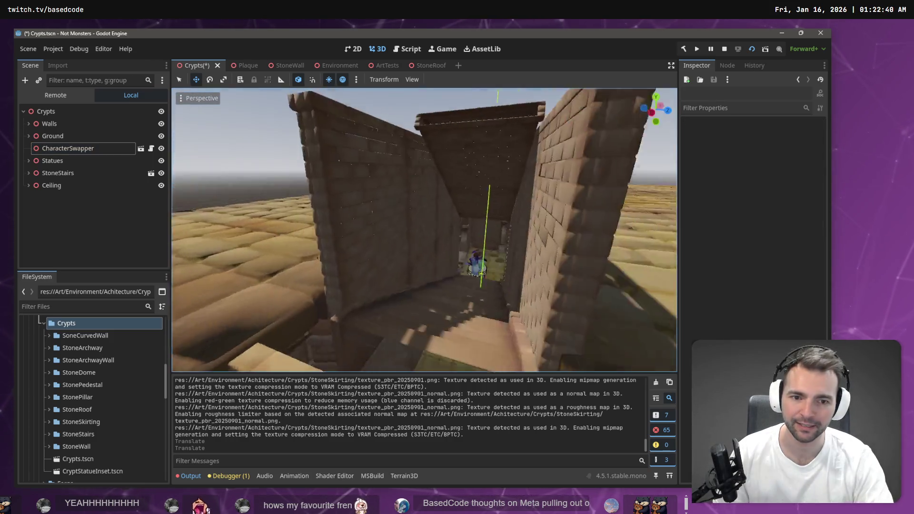
key("w")
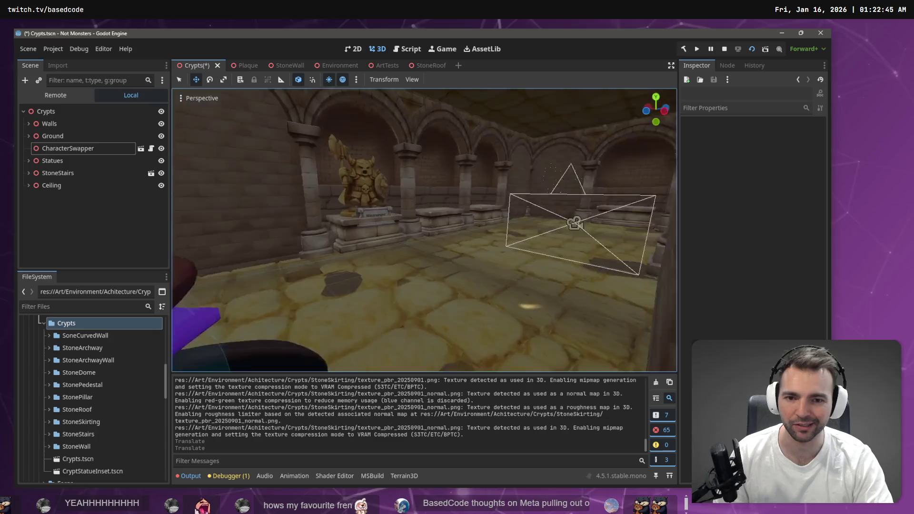
key("w")
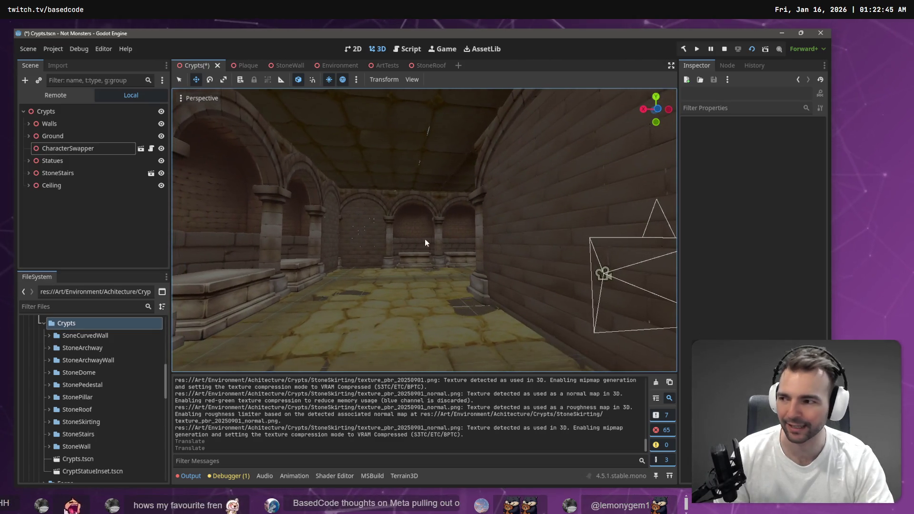
key("F5")
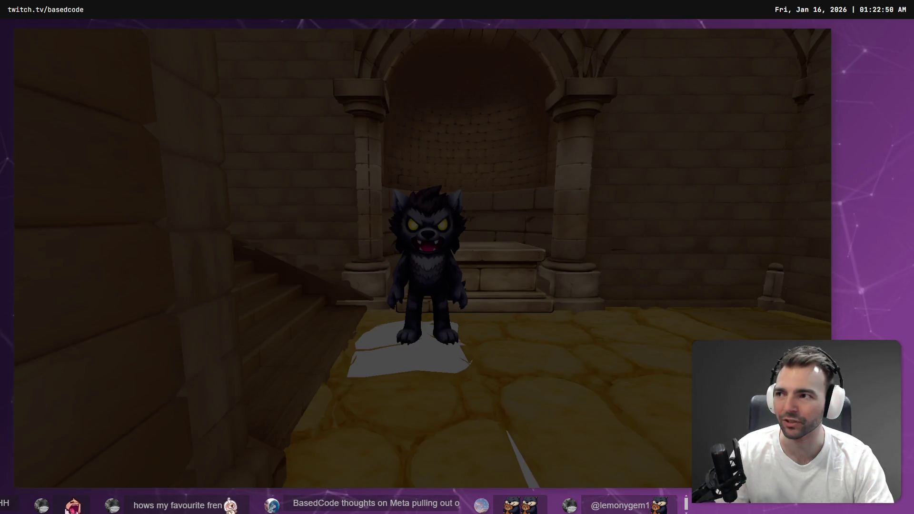
- Run the werewolf toward the stairs and down the arched corridor, then stop the game
key("w")
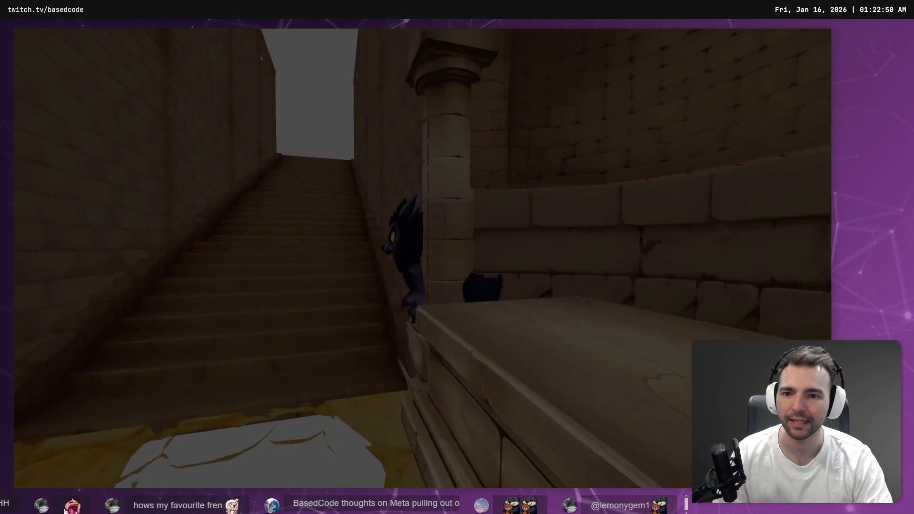
key("w")
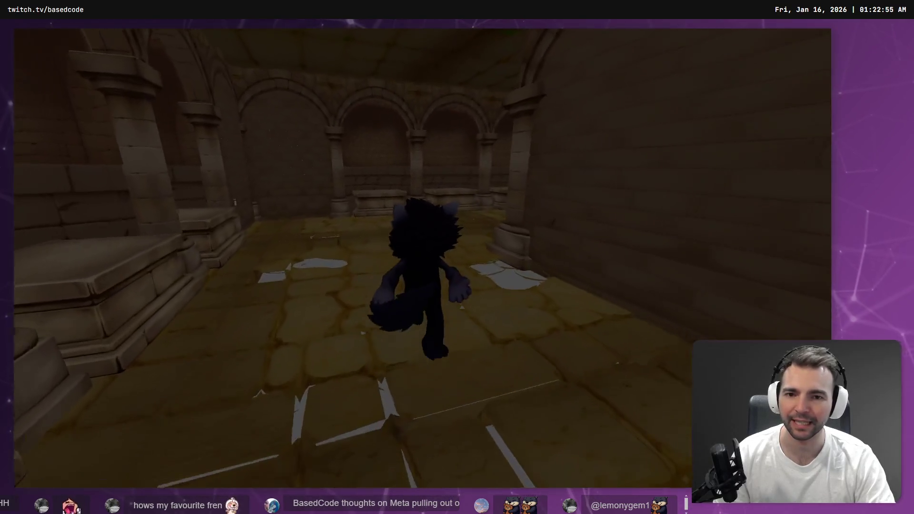
key("w")
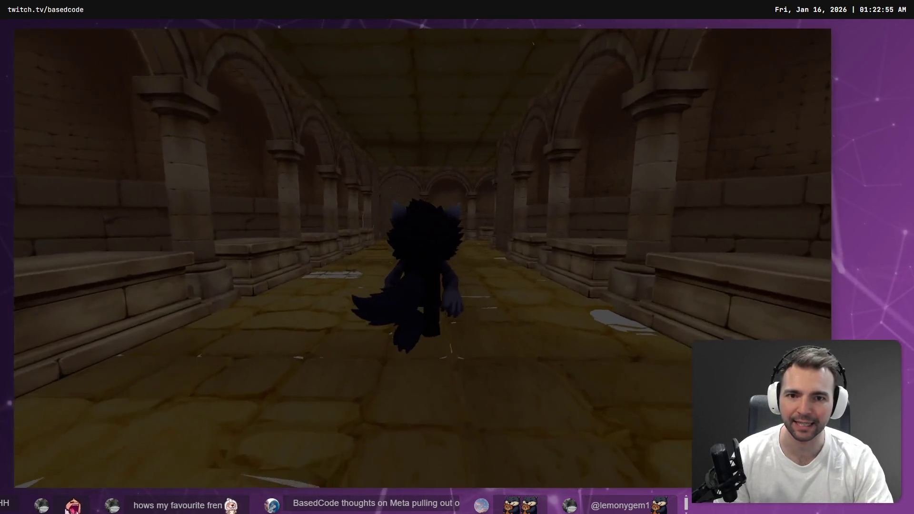
key("w")
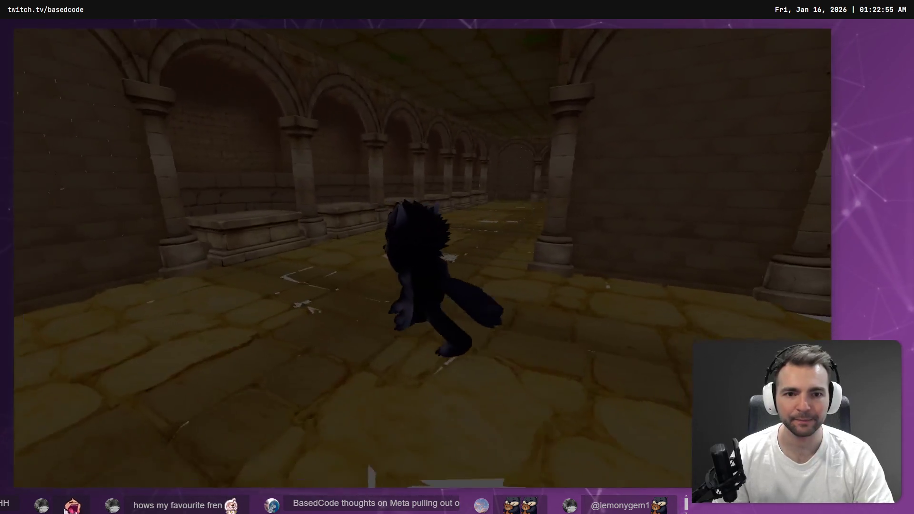
key("Escape")
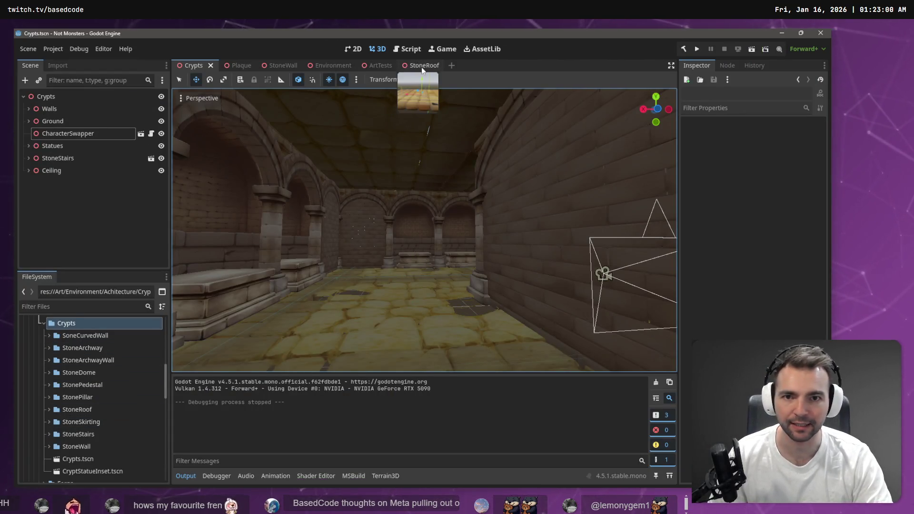
- Open ArtTests, move its tab next to Crypts, and view the StoneRoof slab over the archway
left_click(376, 65)
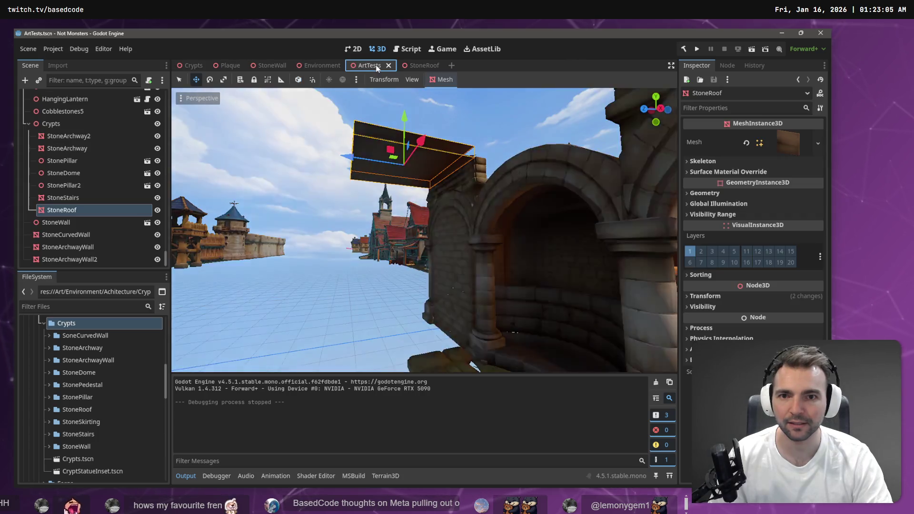
left_click_drag(376, 65, 217, 66)
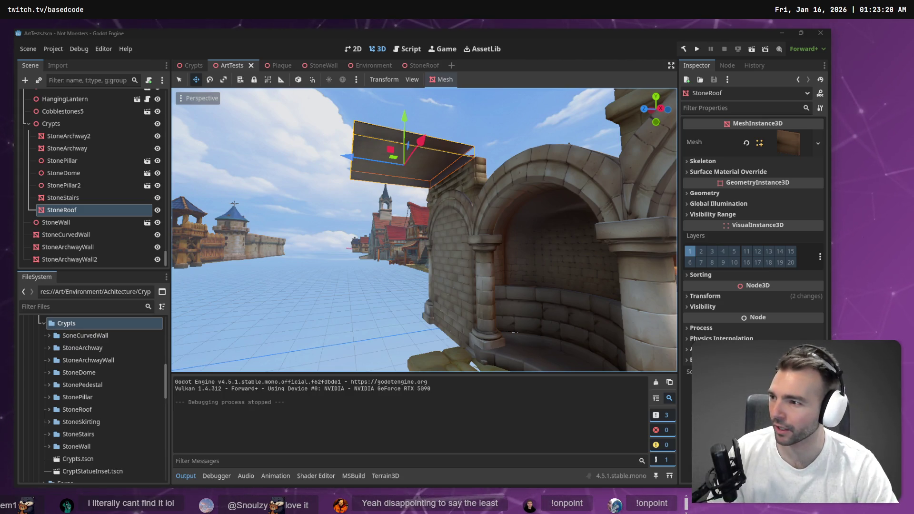
key("w")
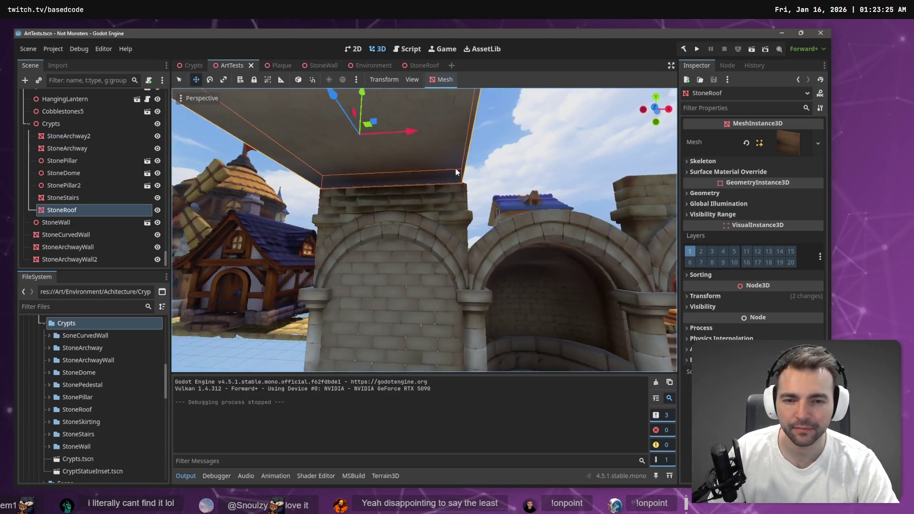
left_click(515, 135)
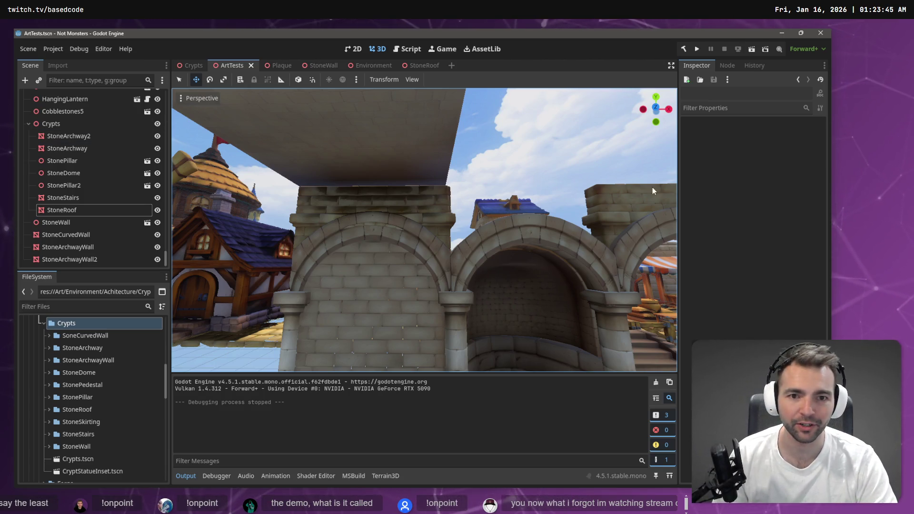
mouse_move(535, 164)
left_mouse_down()
mouse_move(333, 168)
mouse_move(534, 164)
left_mouse_up()
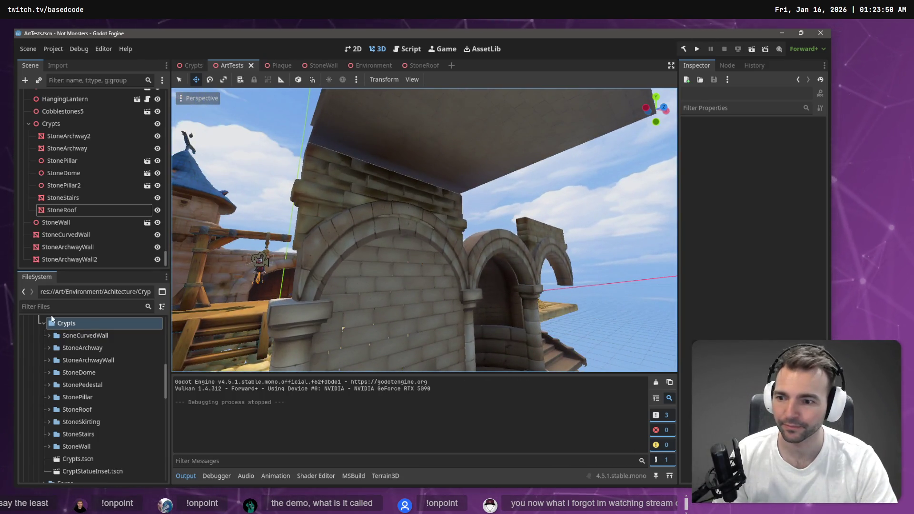
- Expand the StoneSkirting folder to show its model and texture files
scroll(85, 372, "up", 5)
scroll(77, 371, "down", 3)
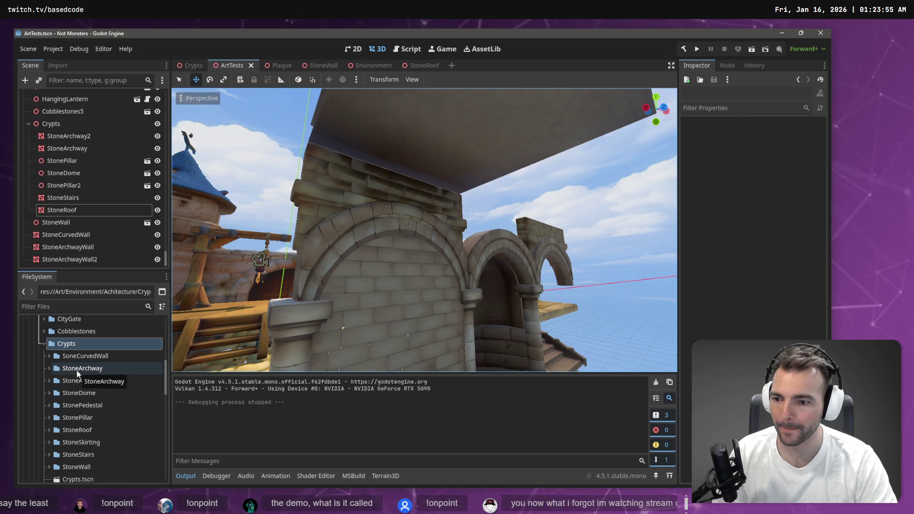
scroll(76, 370, "down", 2)
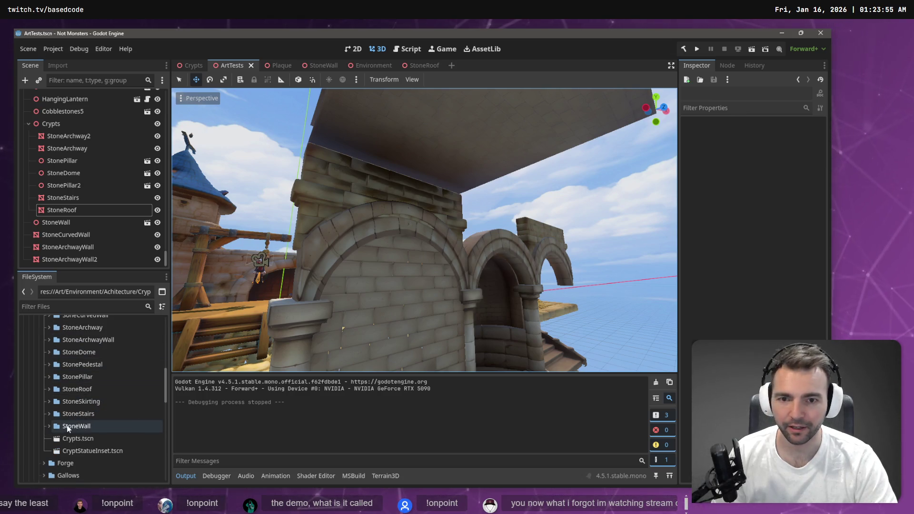
left_click(48, 401)
left_click(89, 414)
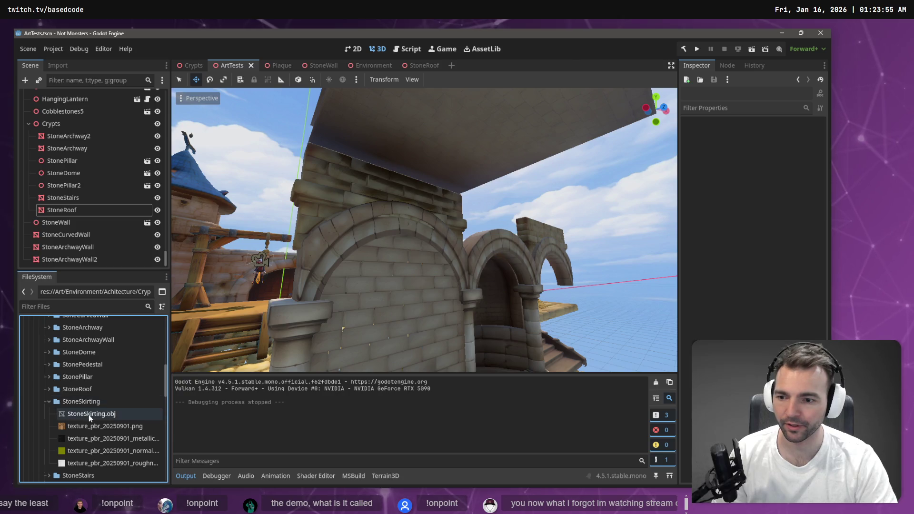
- Create a StoneSkirting scene and instance the StoneSkirting mesh into it
right_click(85, 403)
mouse_move(188, 308)
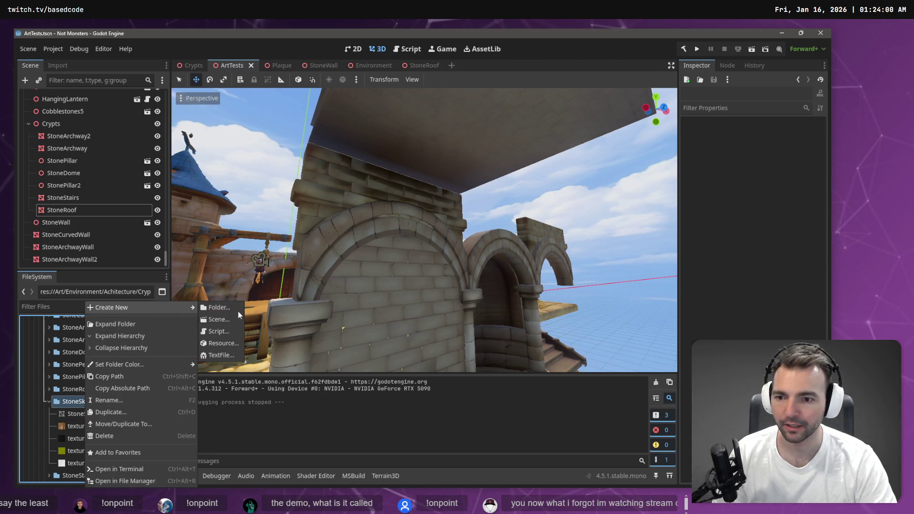
left_click(233, 320)
type("Stone")
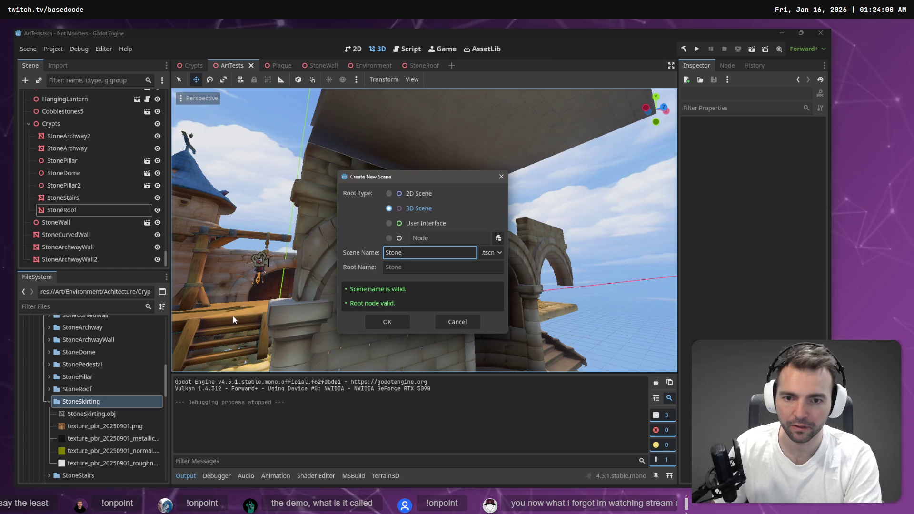
type("Skirting")
key("Return")
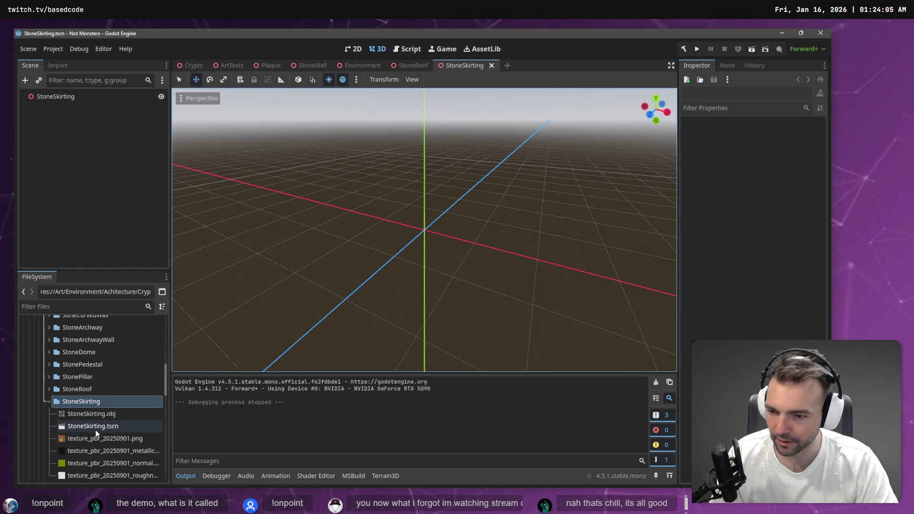
mouse_move(105, 413)
left_mouse_down()
mouse_move(127, 326)
mouse_move(361, 223)
mouse_move(425, 231)
left_mouse_up()
- Copy the StoneSkirting mesh node from the StoneSkirting scene
left_click(408, 66)
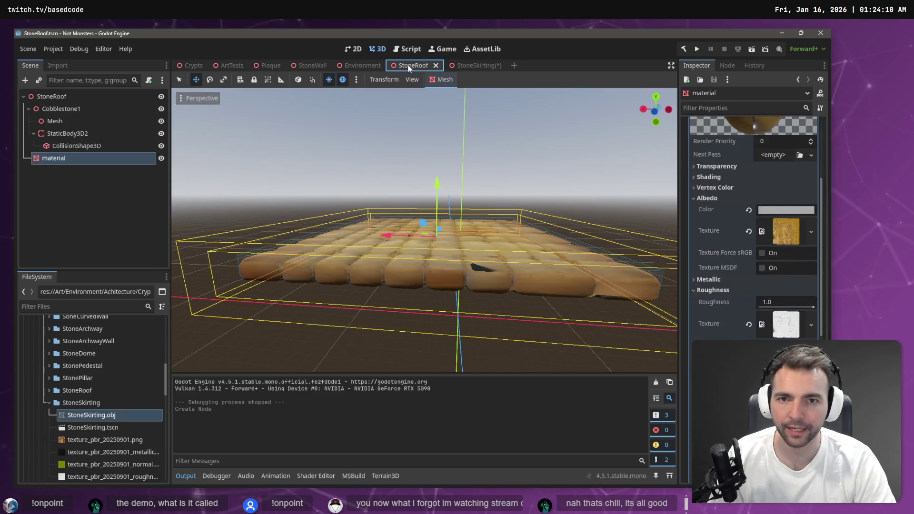
left_click(470, 66)
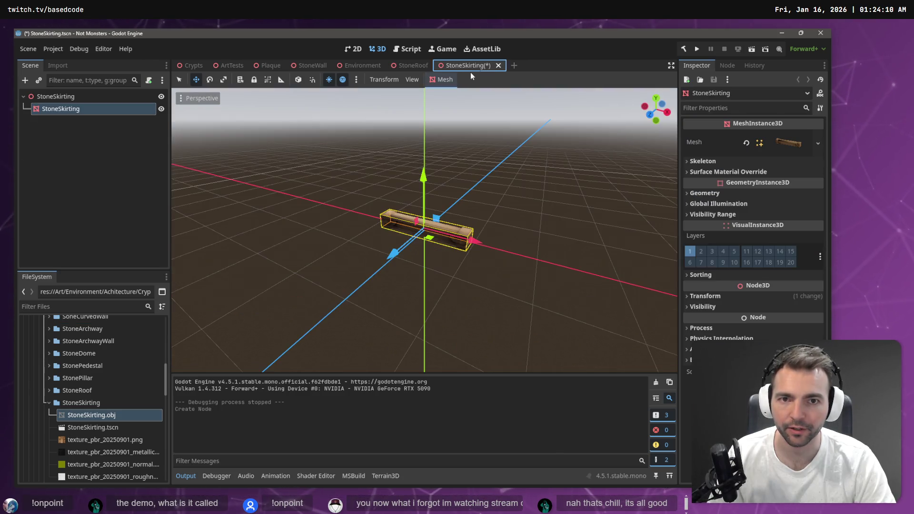
left_click(68, 120)
left_click(70, 113)
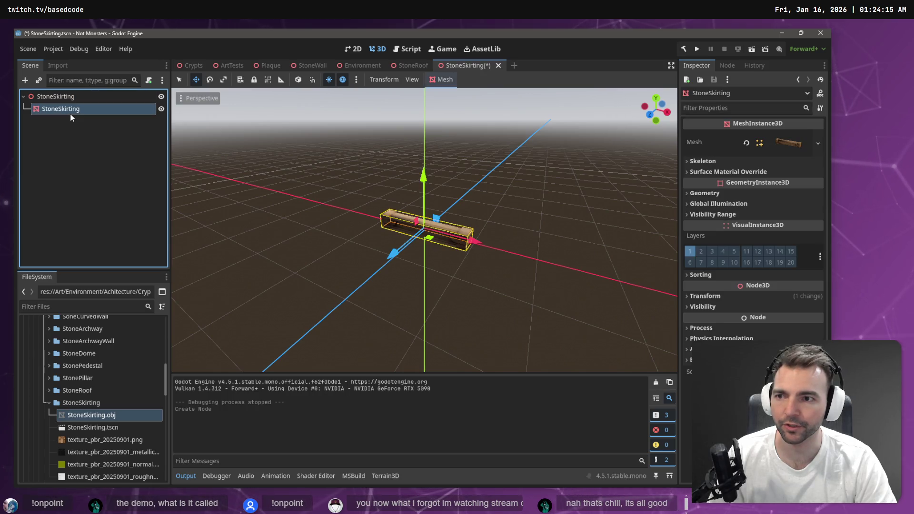
- Paste StoneSkirting under StoneRoof, undo the accidental cut, and show StoneSkirting.obj's import settings
left_click(411, 66)
left_click(369, 150)
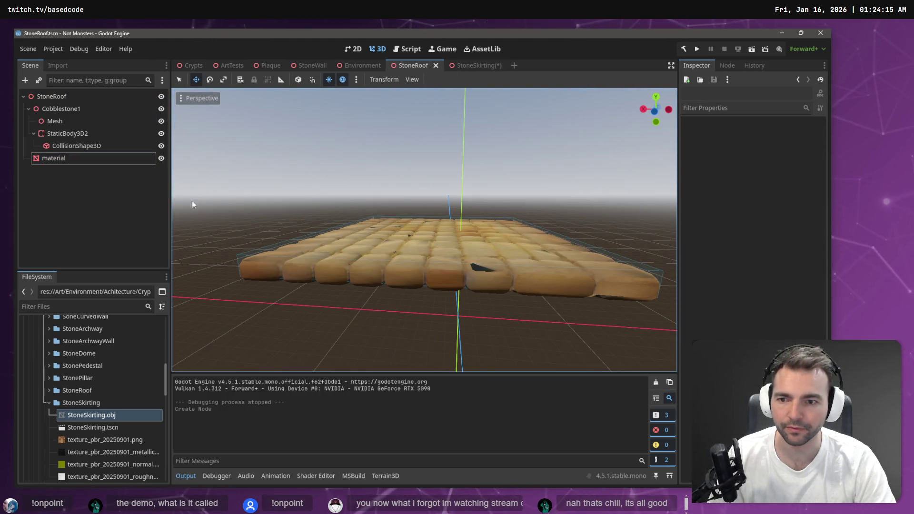
left_click(110, 201)
key("ctrl+v")
key("ctrl+x")
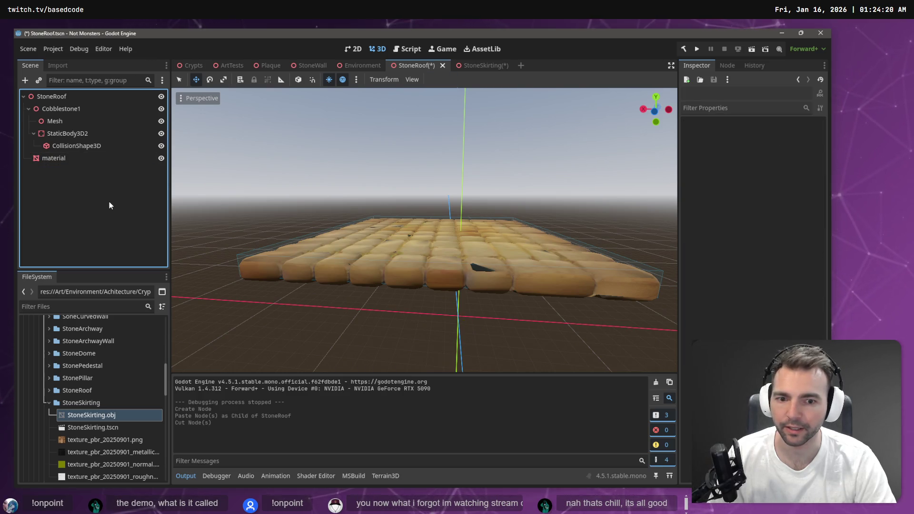
key("ctrl+z")
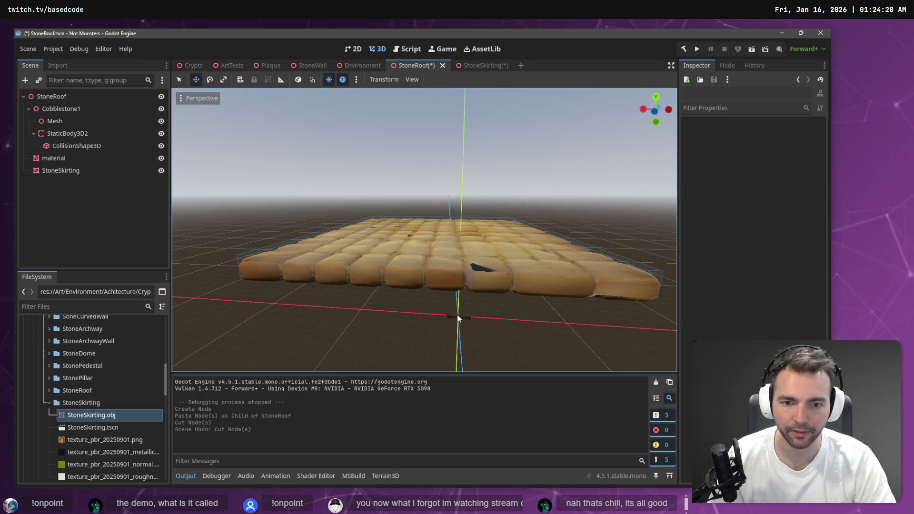
left_click(457, 318)
left_click(91, 413)
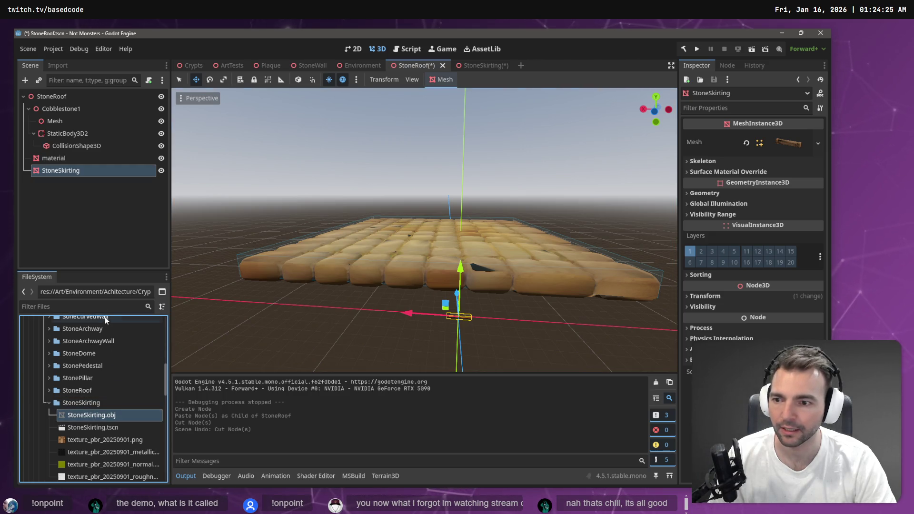
left_click(58, 65)
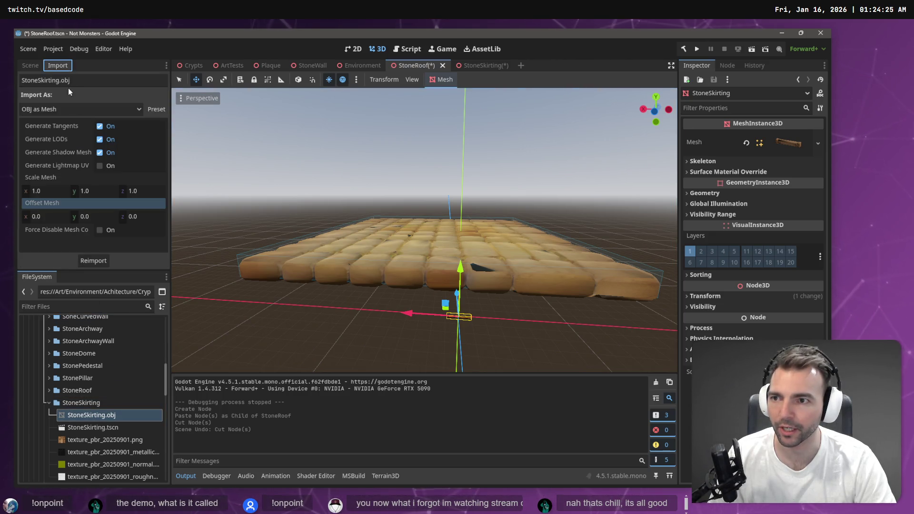
- Reimport StoneSkirting.obj with mesh scale 4 on all axes
left_click(65, 190)
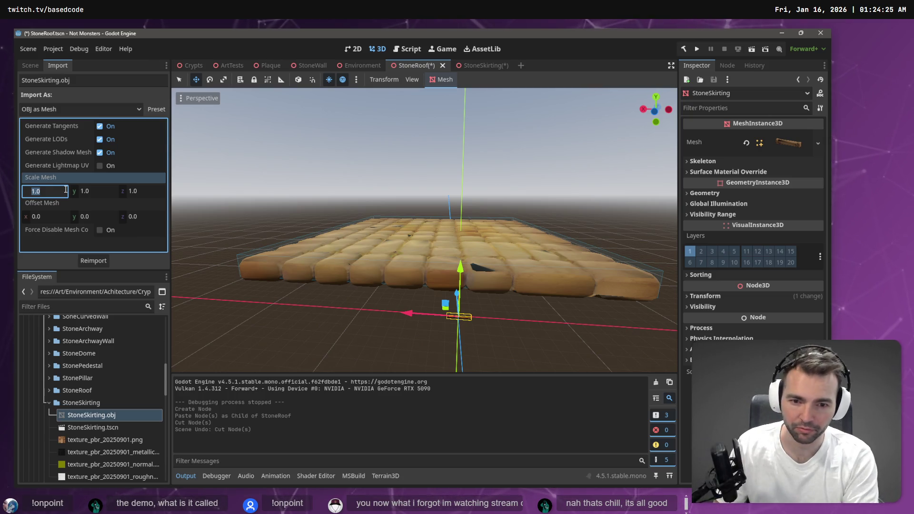
key("Tab")
type("4")
key("Tab")
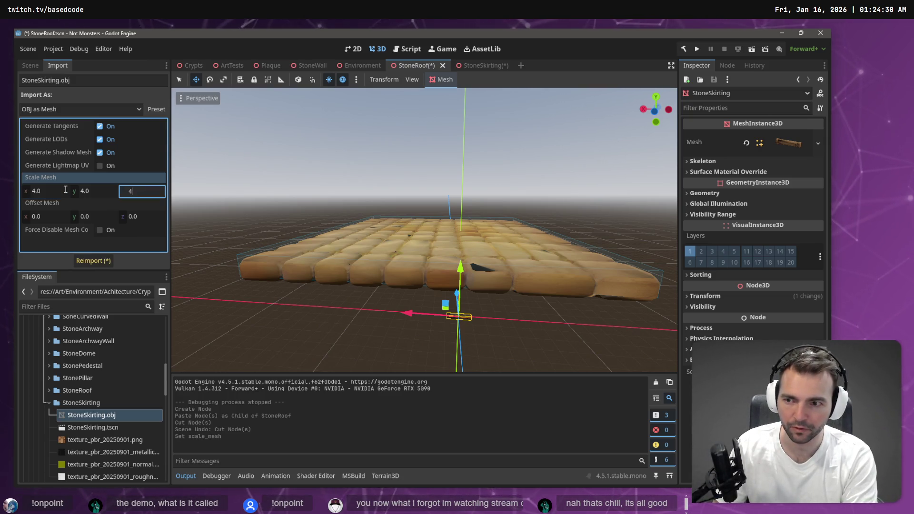
type("4")
key("Return")
left_click(92, 260)
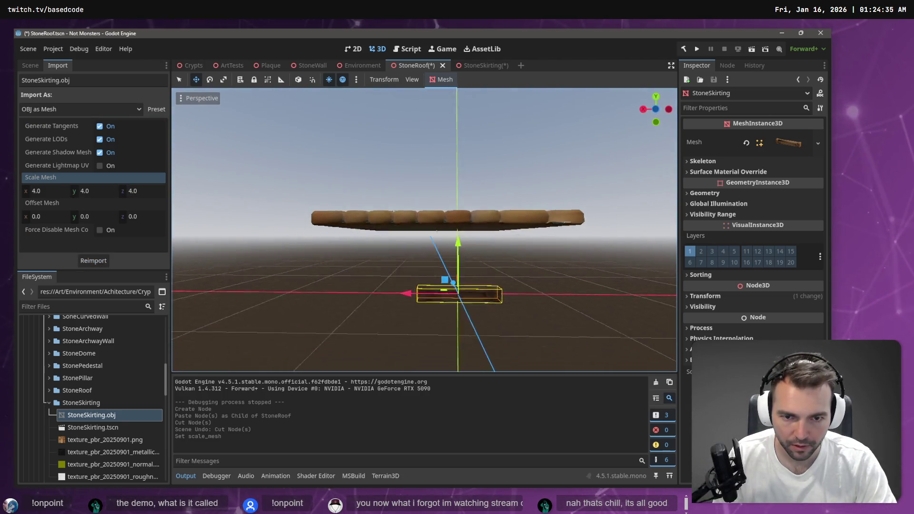
- Reimport at mesh scale 5, then raise the skirting toward the roof and frame it
left_click(40, 191)
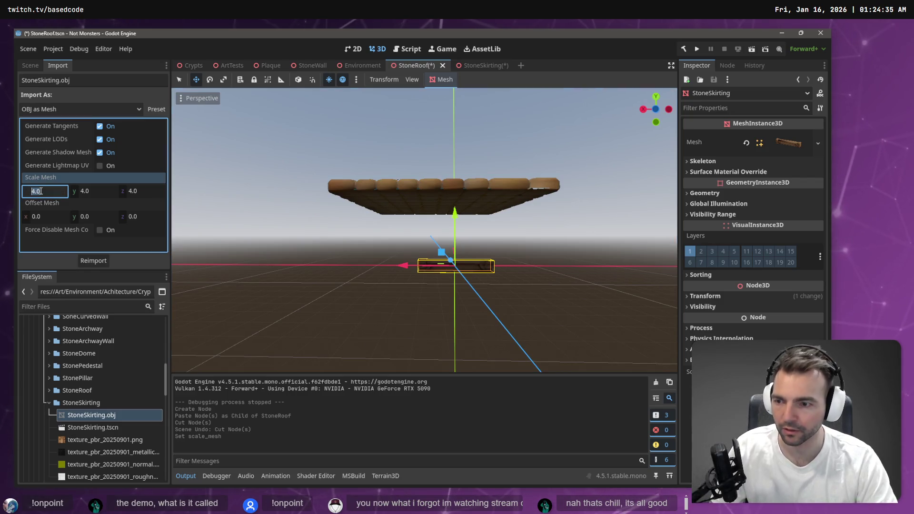
type("5")
key("Tab")
type("5")
key("Tab")
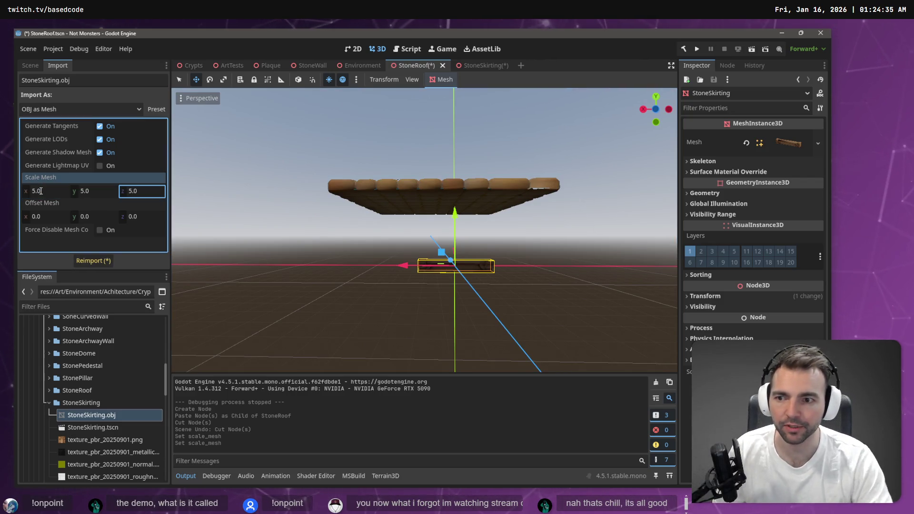
left_click(93, 260)
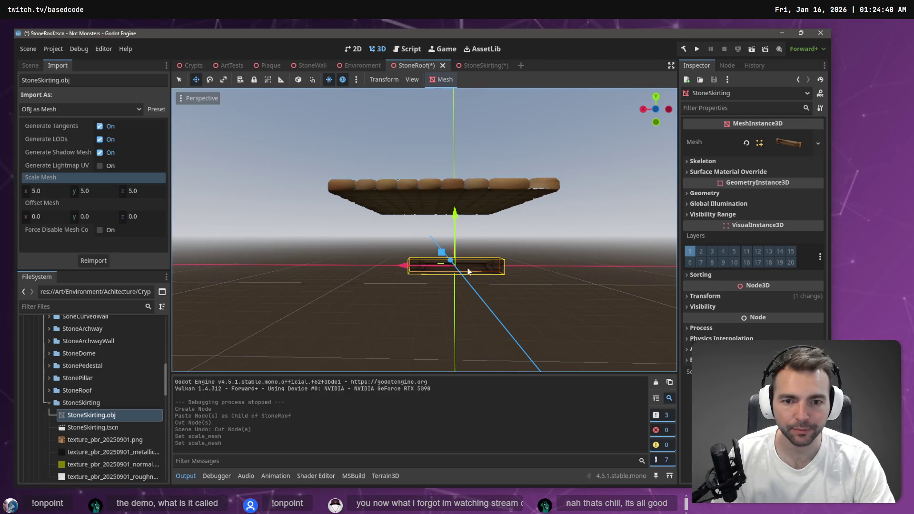
mouse_move(456, 226)
left_mouse_down()
mouse_move(458, 149)
mouse_move(457, 164)
left_mouse_up()
key("f")
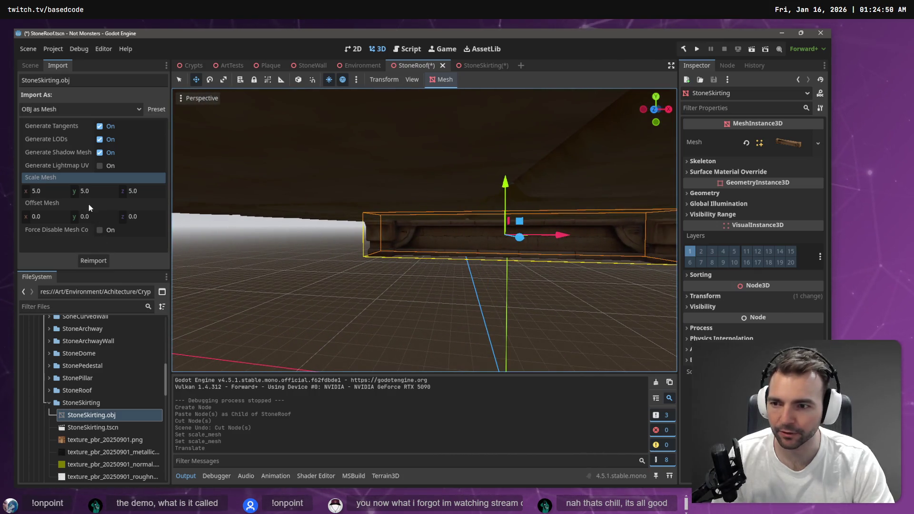
- Reimport StoneSkirting.obj at 6.0 scale on X, Y and Z
left_click(54, 190)
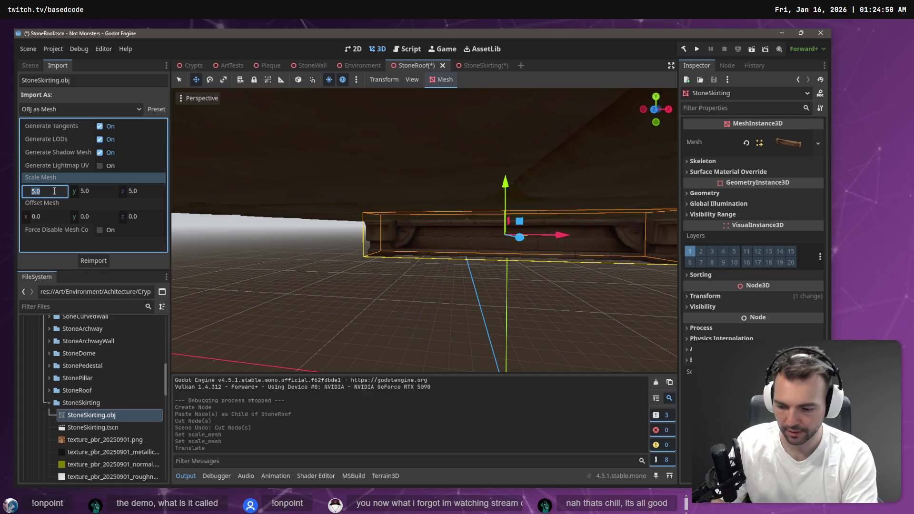
type("6")
key("Tab")
type("6")
key("Tab")
type("6")
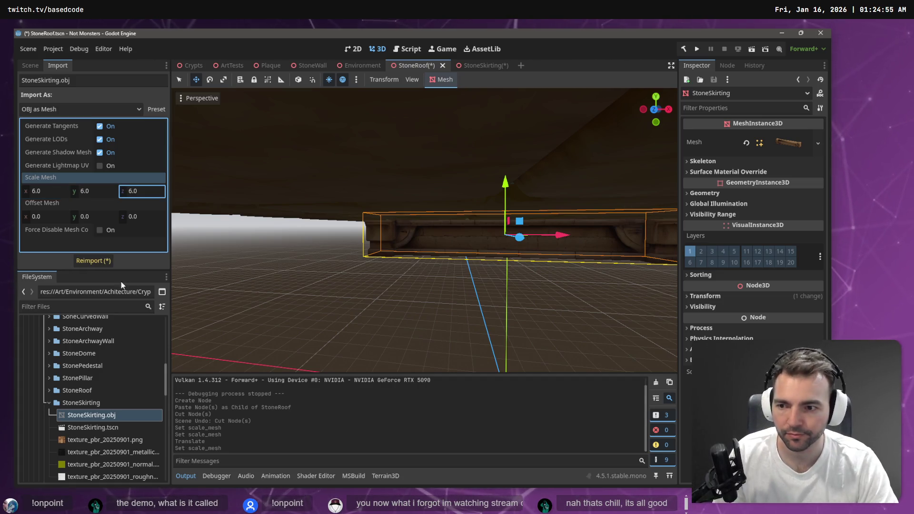
left_click(93, 260)
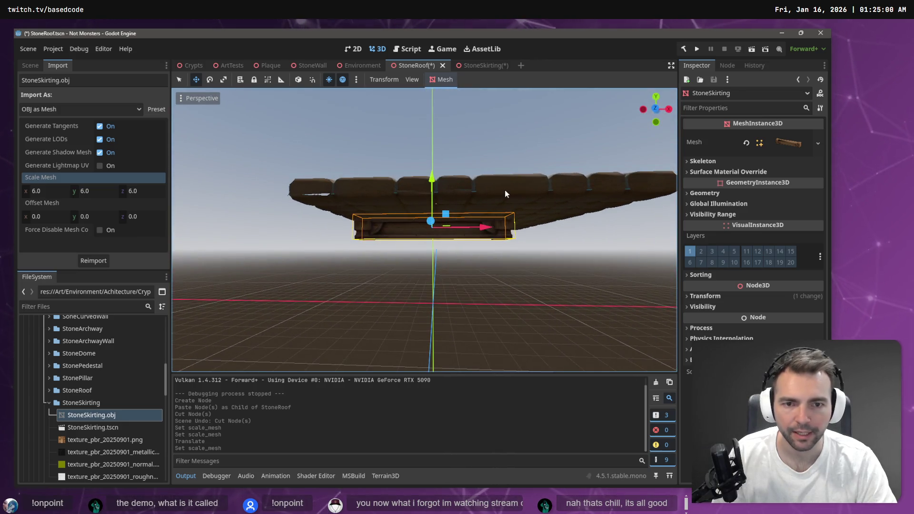
left_click(505, 190)
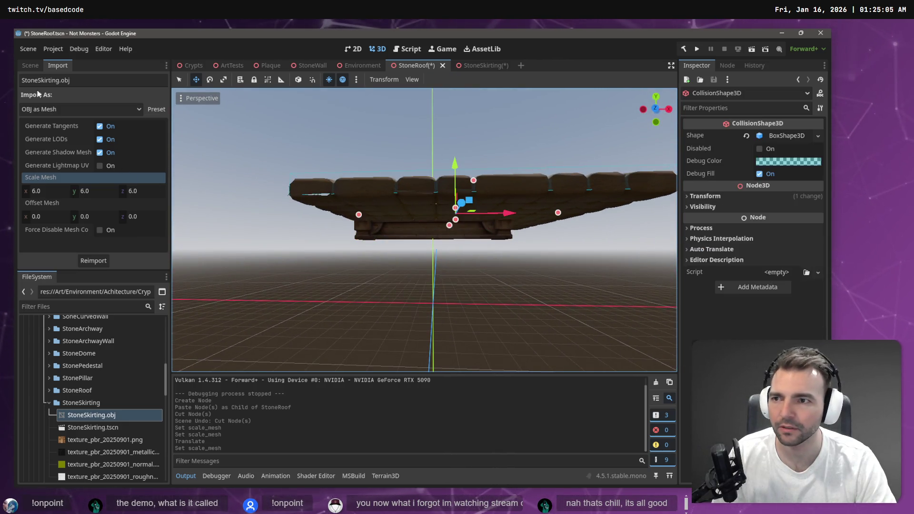
- Inspect the roof's Mesh, material and StoneSkirting nodes in the Scene dock
left_click(37, 67)
left_click(64, 122)
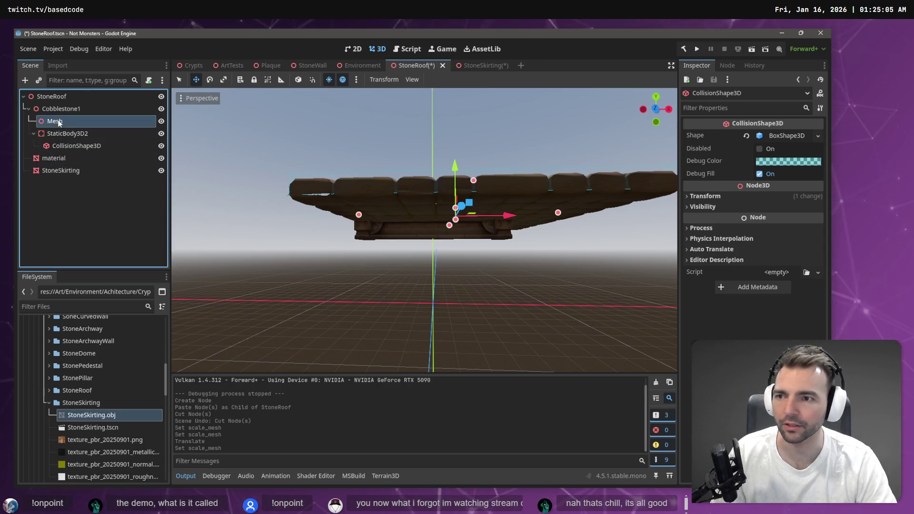
left_click(69, 159)
left_click(68, 170)
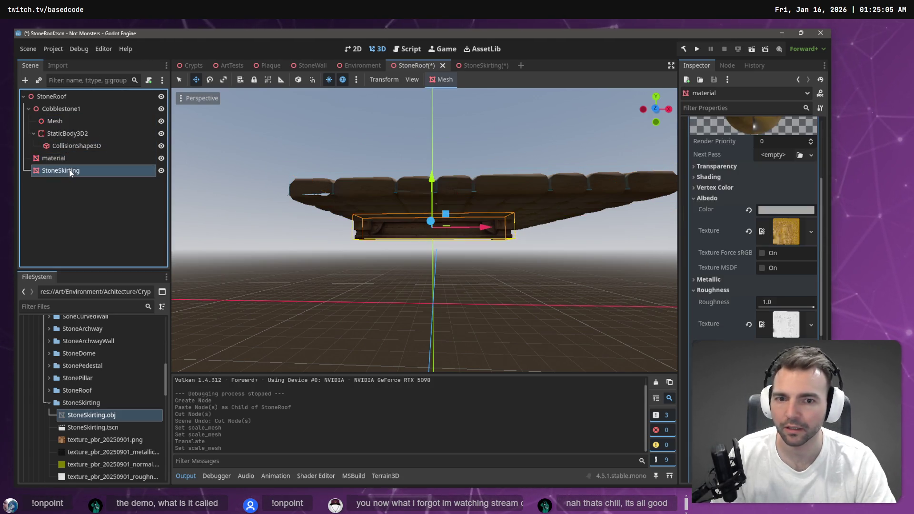
left_click(68, 159)
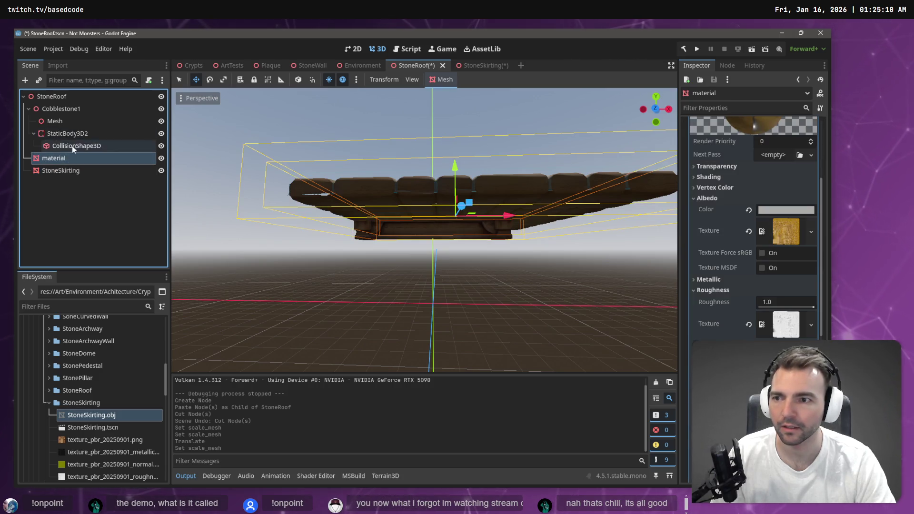
left_click(69, 110)
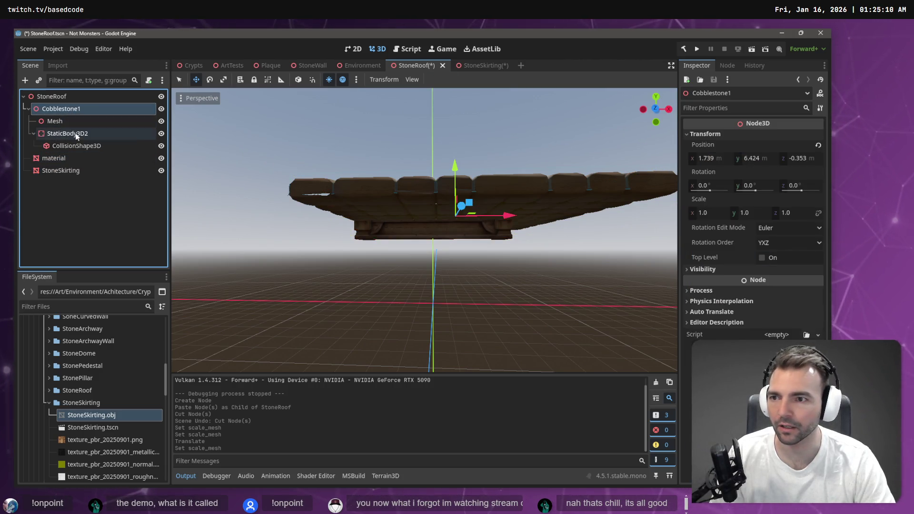
left_click(73, 157)
- Delete Cobblestone1 and its children, then save the StoneRoof scene
left_click(61, 109)
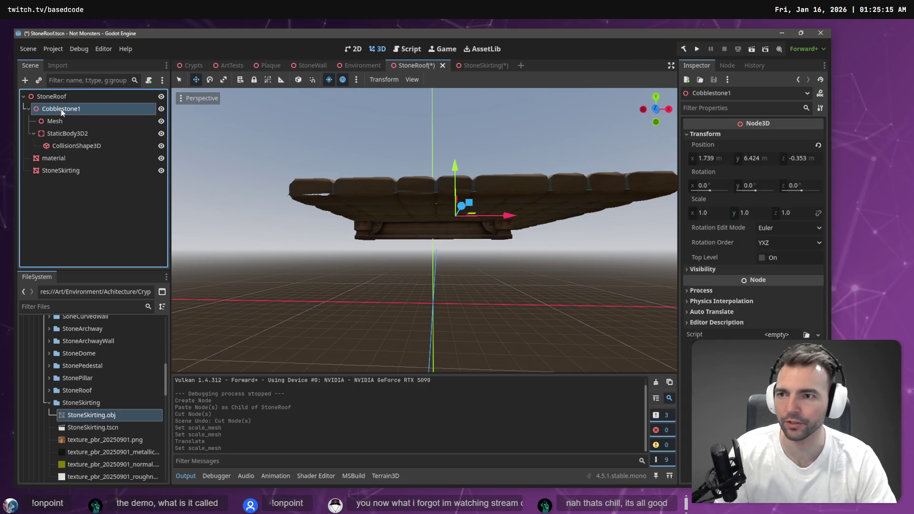
key("Delete")
key("Return")
left_click(61, 109)
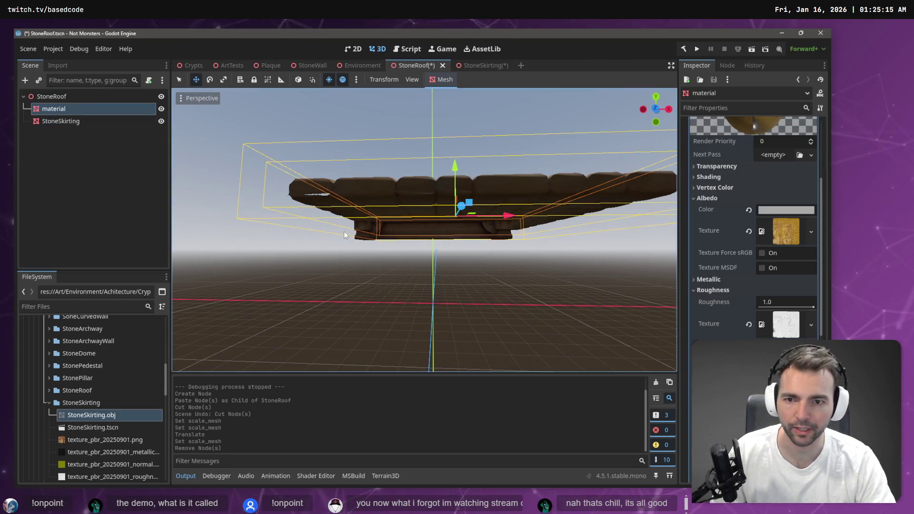
left_click_drag(365, 210, 366, 239)
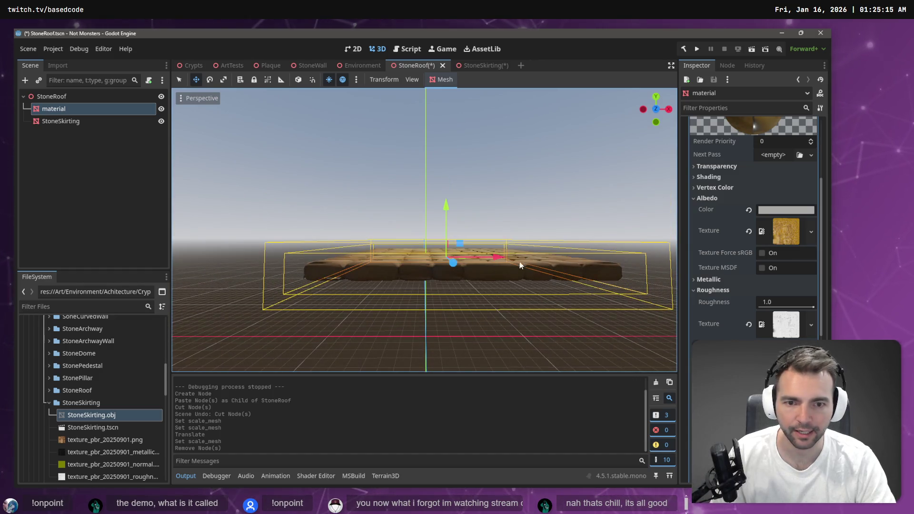
left_click(87, 98)
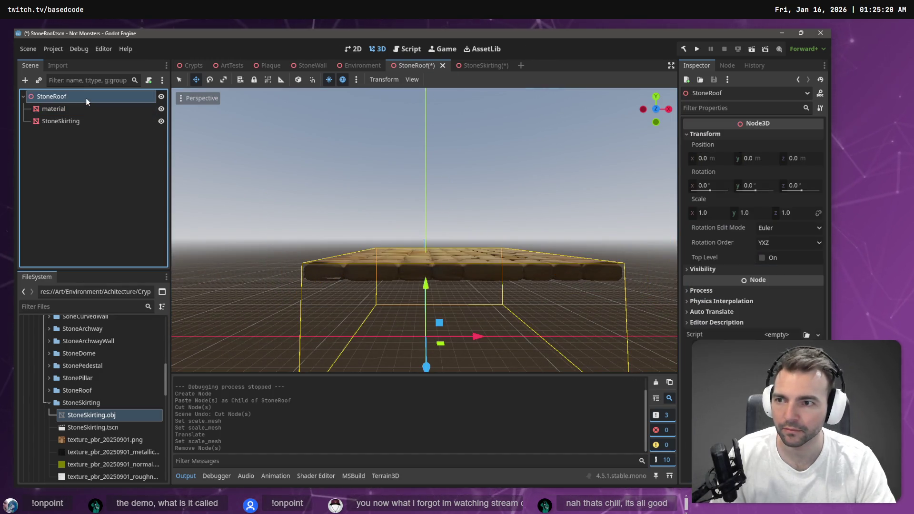
key("ctrl+s")
- Slide the StoneSkirting 2.125 along X, then inspect the roof's material node
left_click(68, 110)
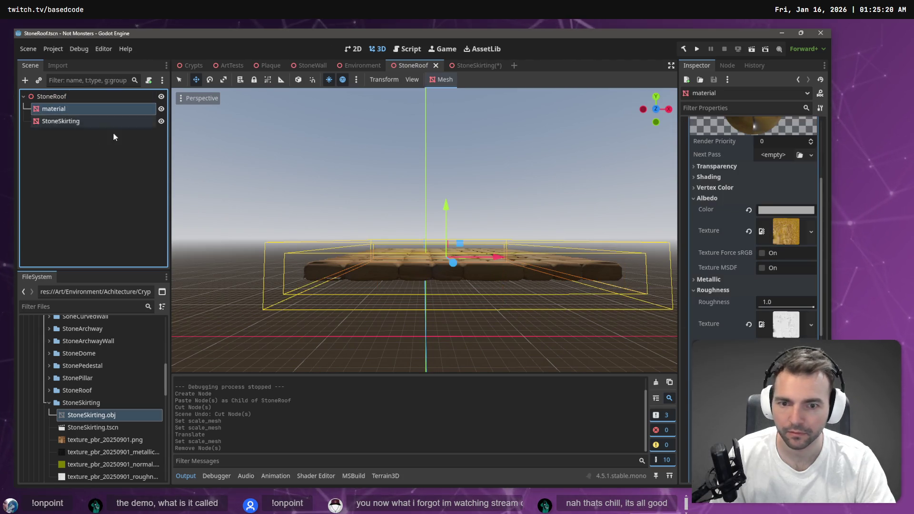
left_click(85, 121)
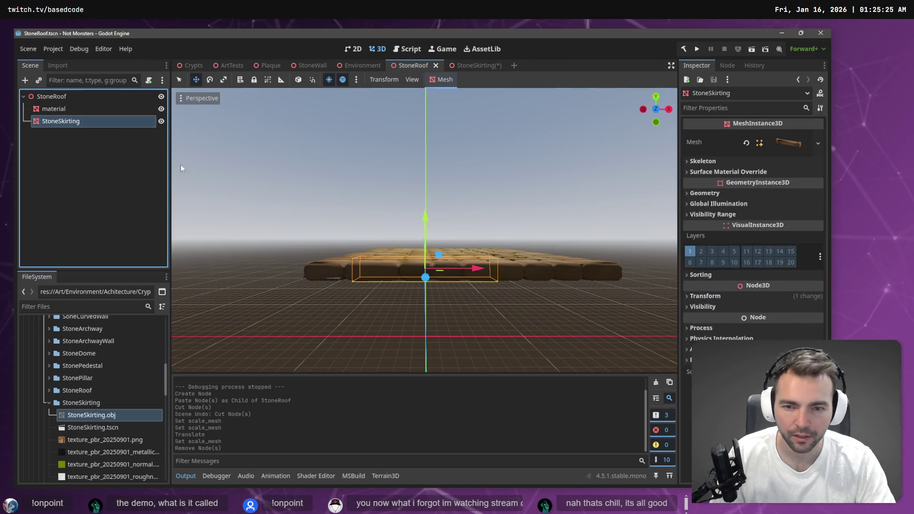
left_click_drag(475, 269, 504, 269)
left_click(526, 257)
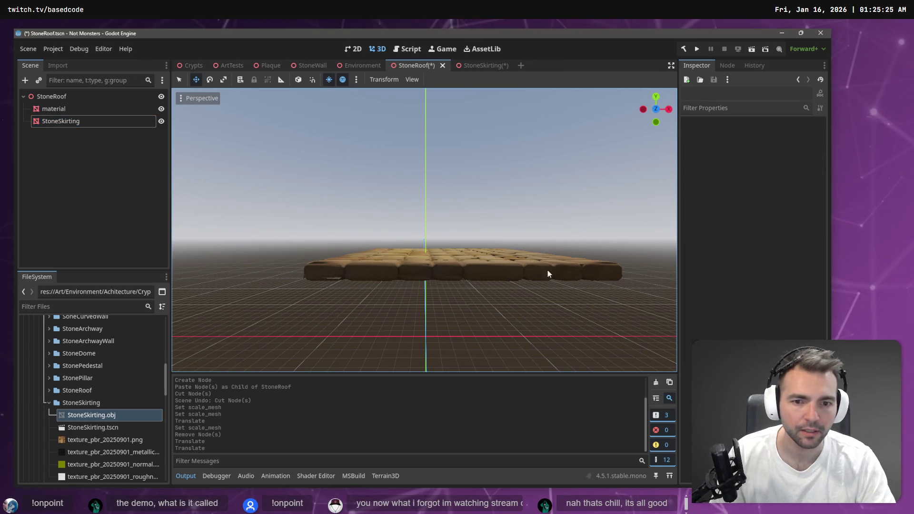
left_click(72, 109)
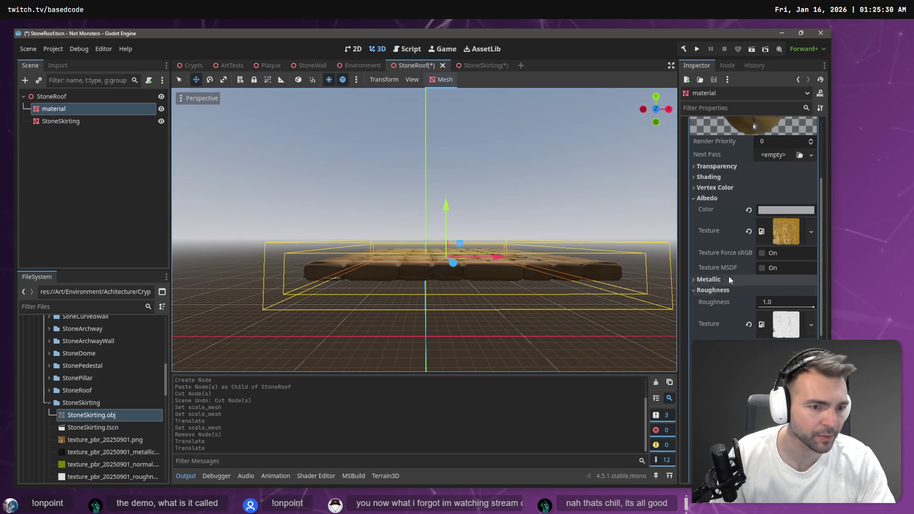
scroll(701, 146, "up", 5)
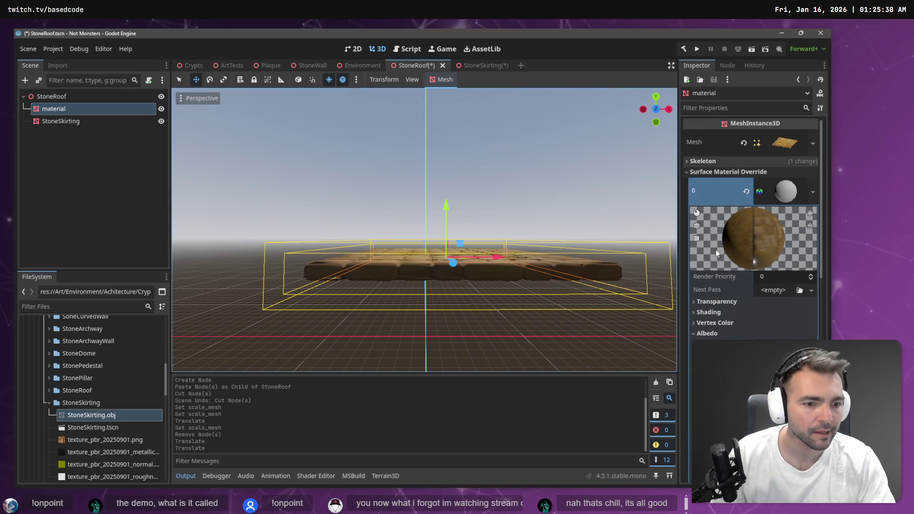
- Snap the roof mesh back to the origin
scroll(715, 249, "down", 10)
scroll(749, 238, "down", 5)
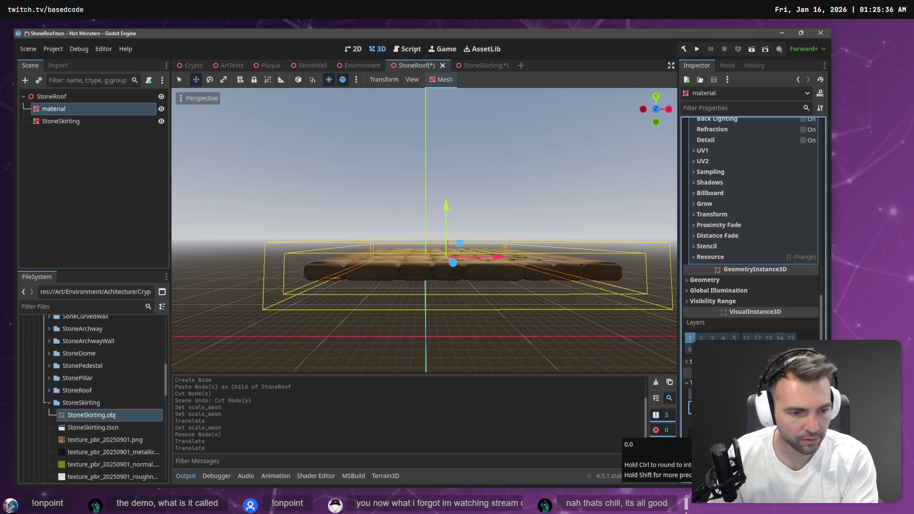
key("Return")
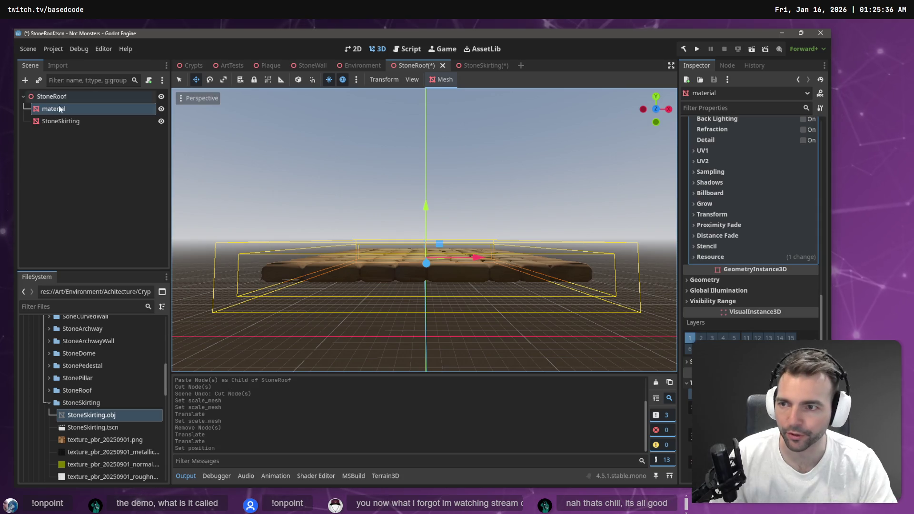
- Select StoneSkirting and set its Transform Position X and Z to 0
left_click(114, 121)
key("w")
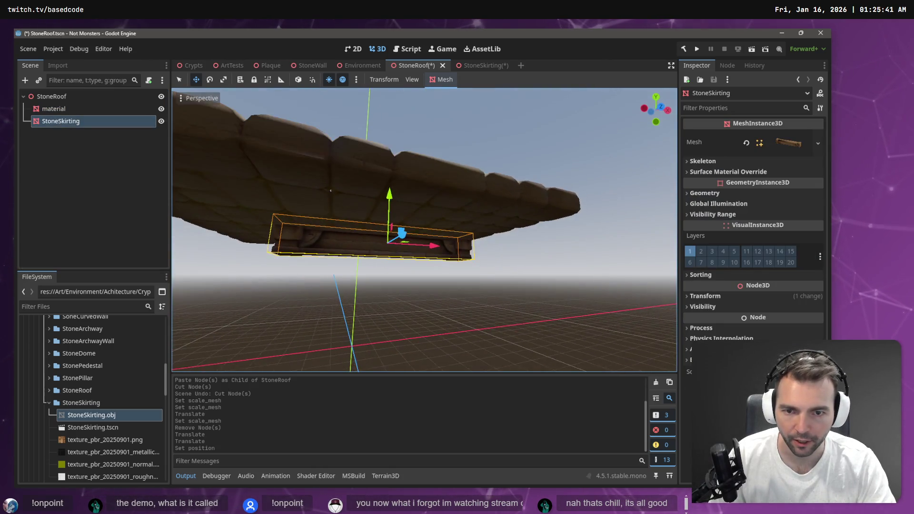
key("s")
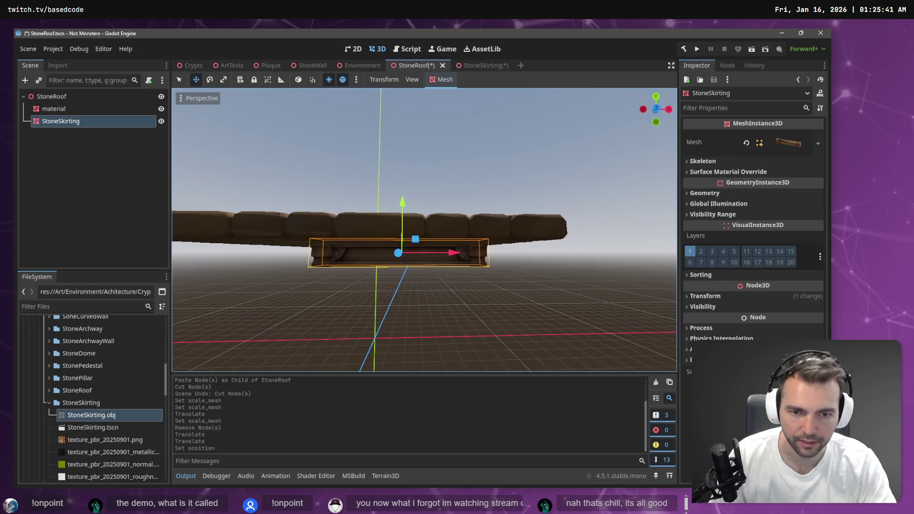
key("e")
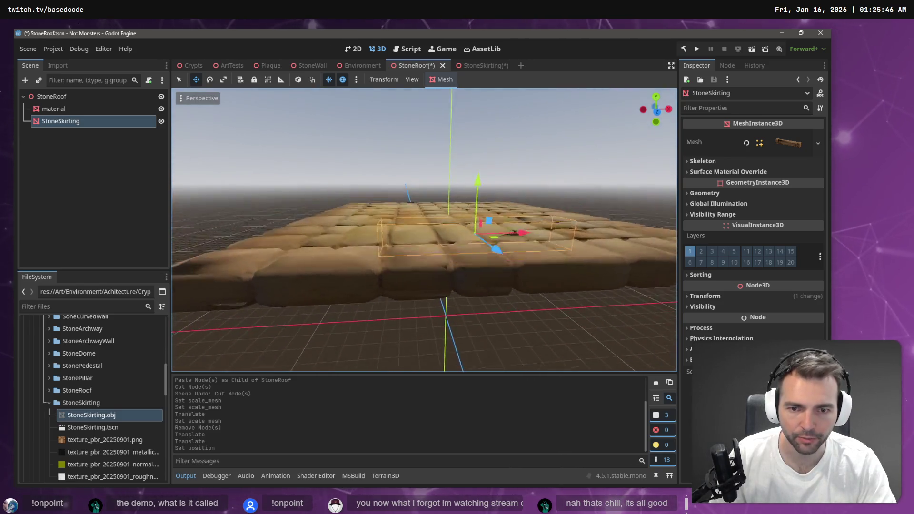
key("q")
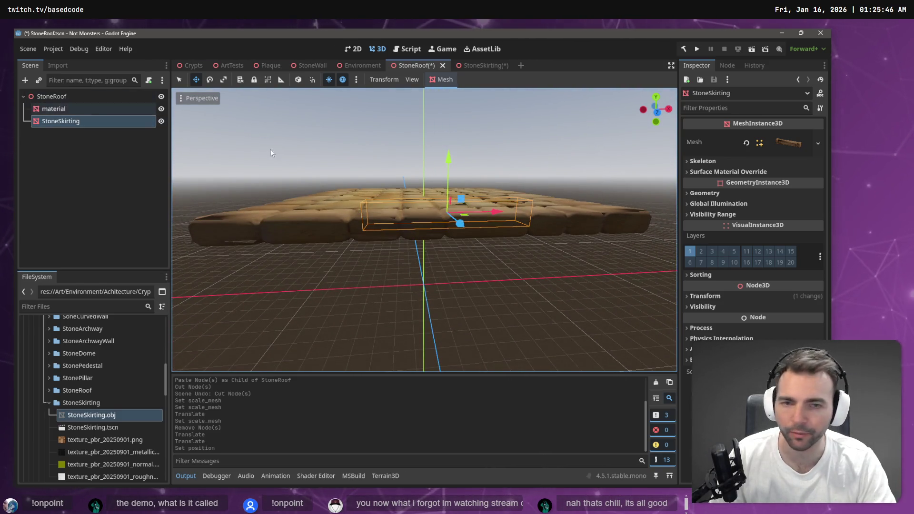
left_click(705, 296)
left_click(719, 322)
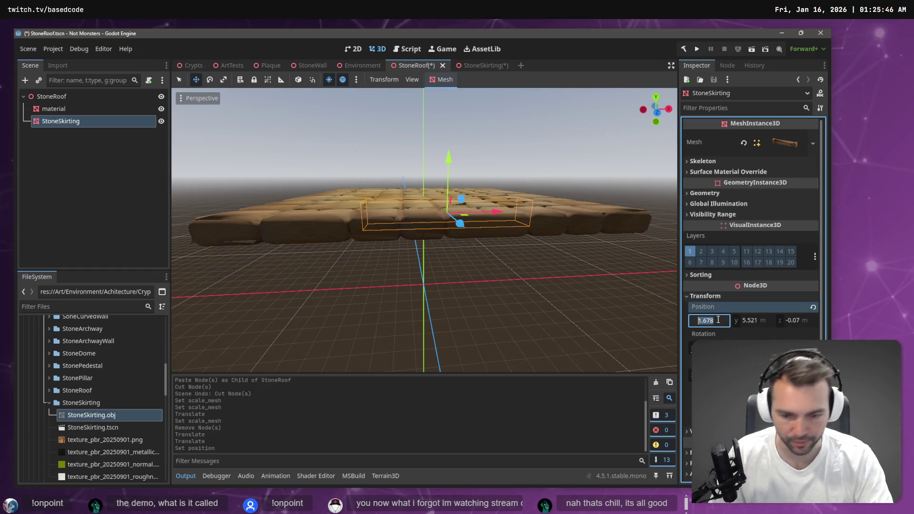
type("0")
key("Tab")
key("Tab")
type("0")
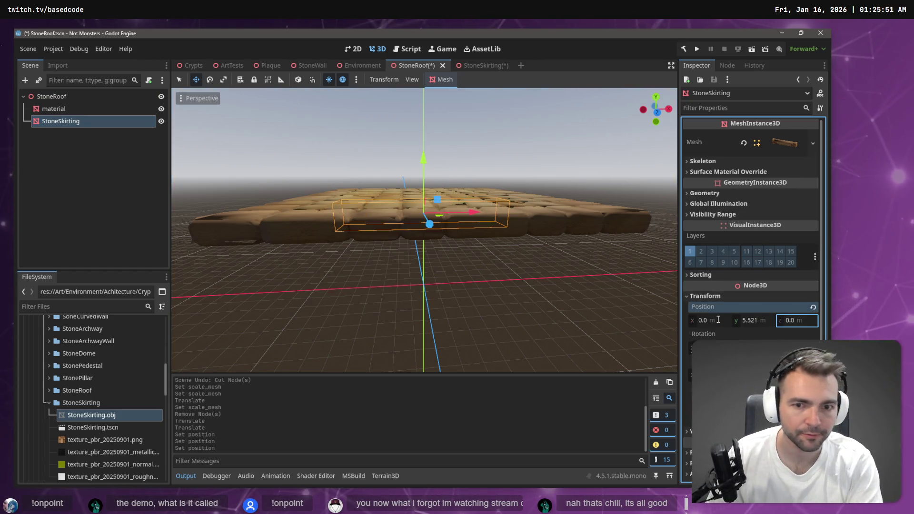
key("Return")
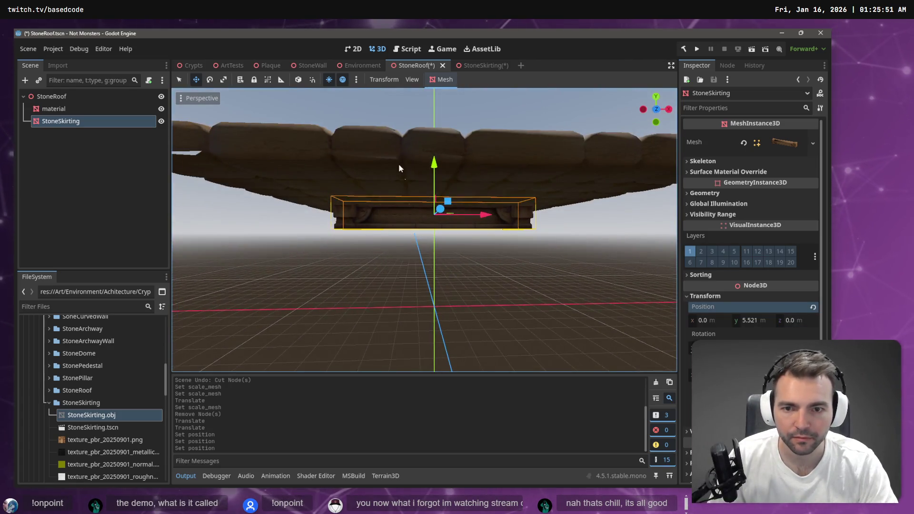
- Reimport StoneSkirting.obj with mesh scale 7.0 on all axes
left_click(58, 66)
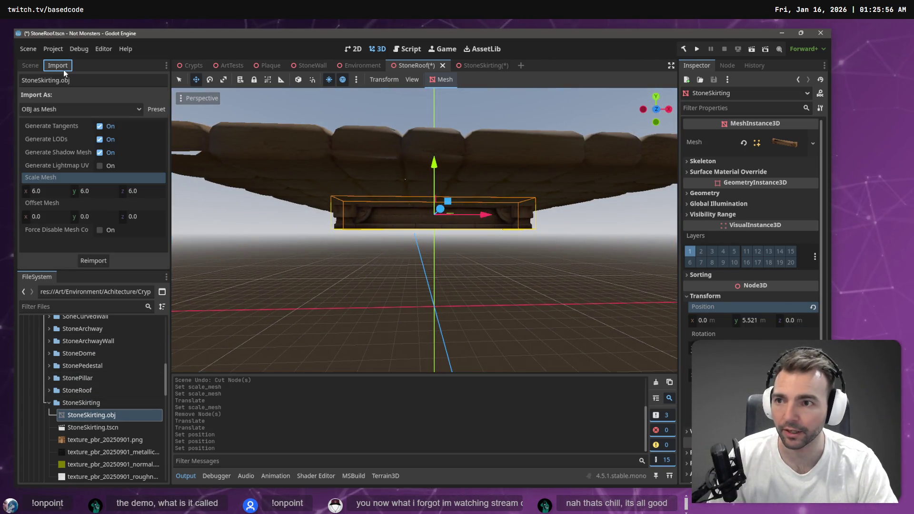
left_click(54, 190)
type("7")
key("Tab")
type("7")
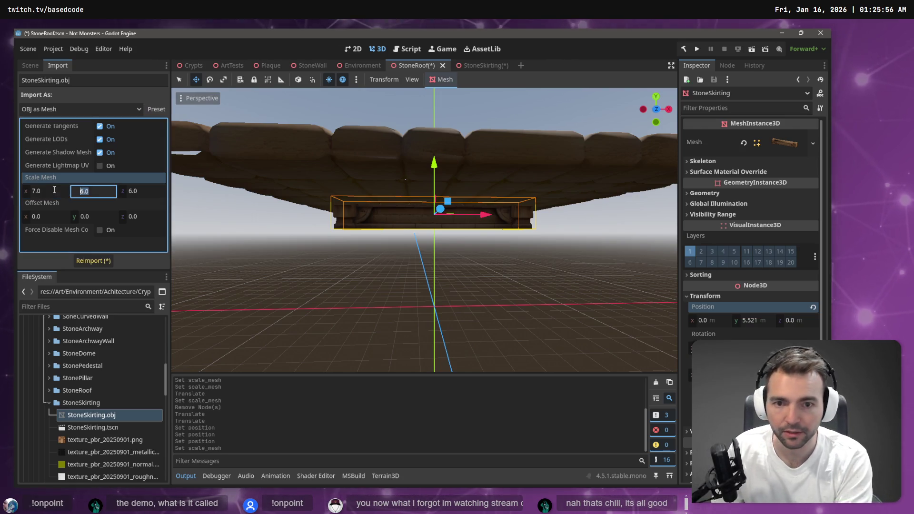
key("Tab")
type("7")
left_click(87, 260)
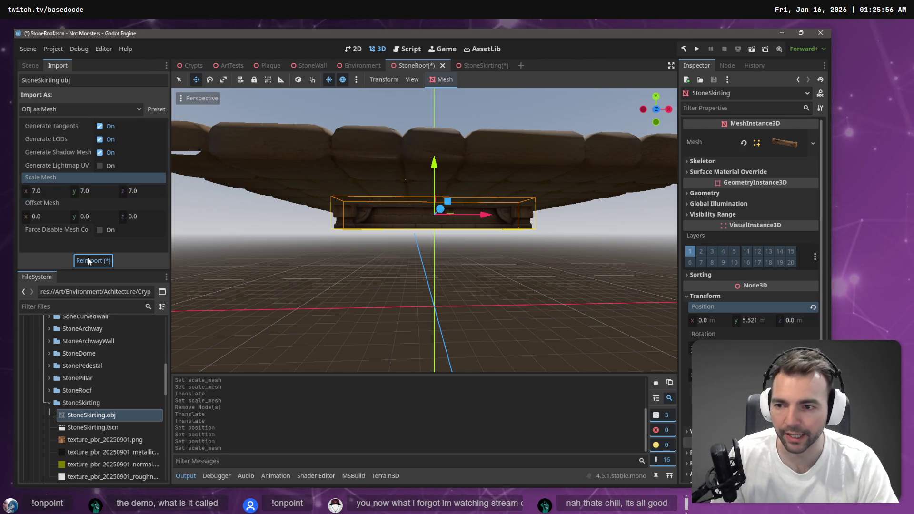
- Change the skirting's mesh import scale to 7.5 and reimport
mouse_move(428, 285)
left_mouse_down()
mouse_move(433, 245)
mouse_move(263, 195)
left_mouse_up()
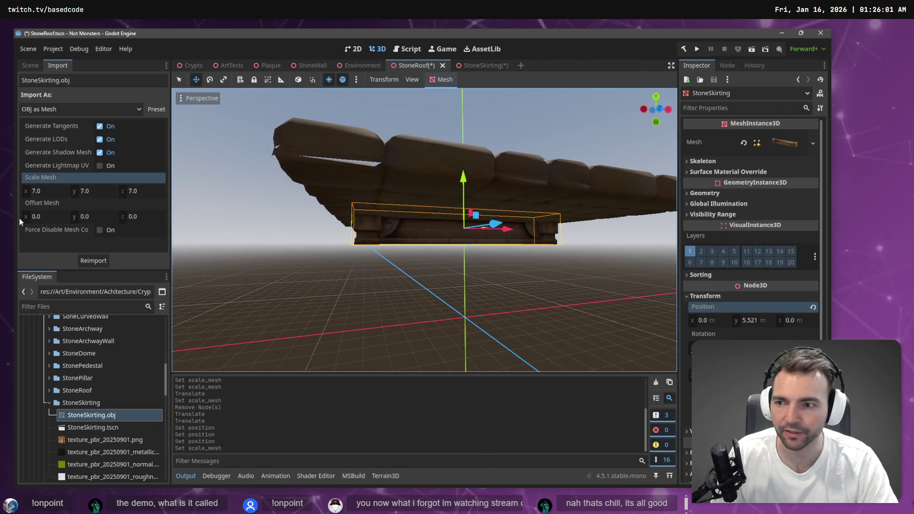
left_click(47, 189)
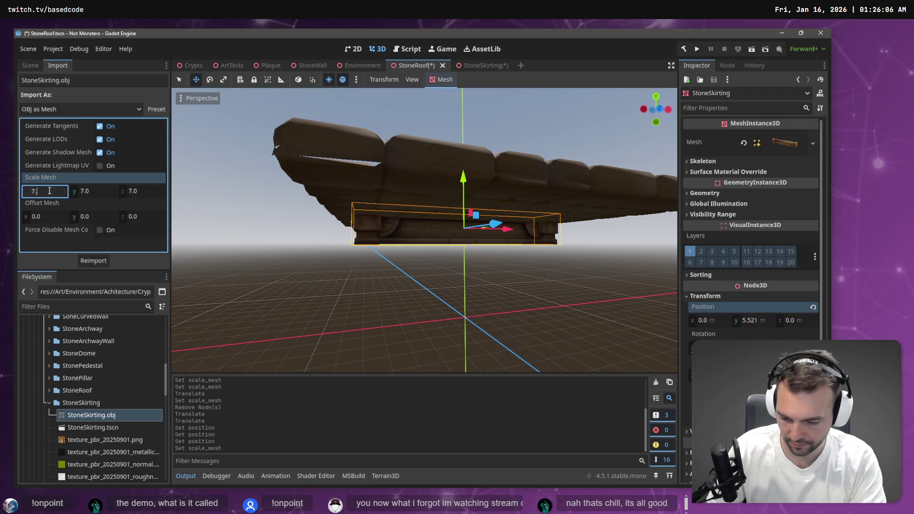
type("5")
key("Tab")
type("7.5")
key("Tab")
type("7.5")
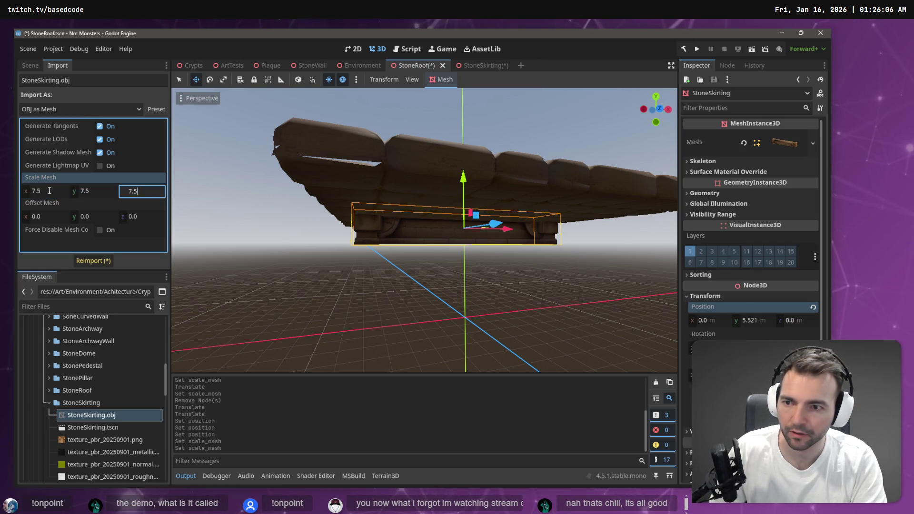
left_click(84, 259)
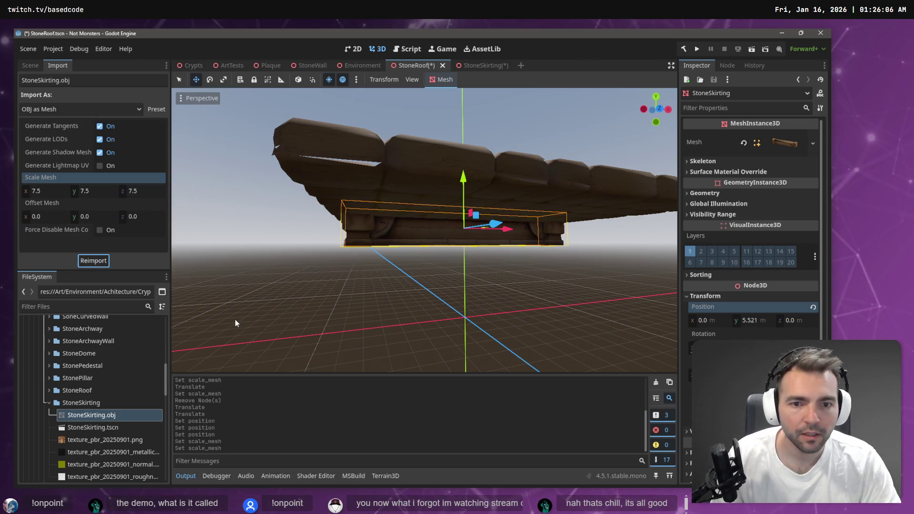
- Reimport at scale 8.0, lower the skirting to Y 4.818, and save the StoneRoof scene
left_click(48, 190)
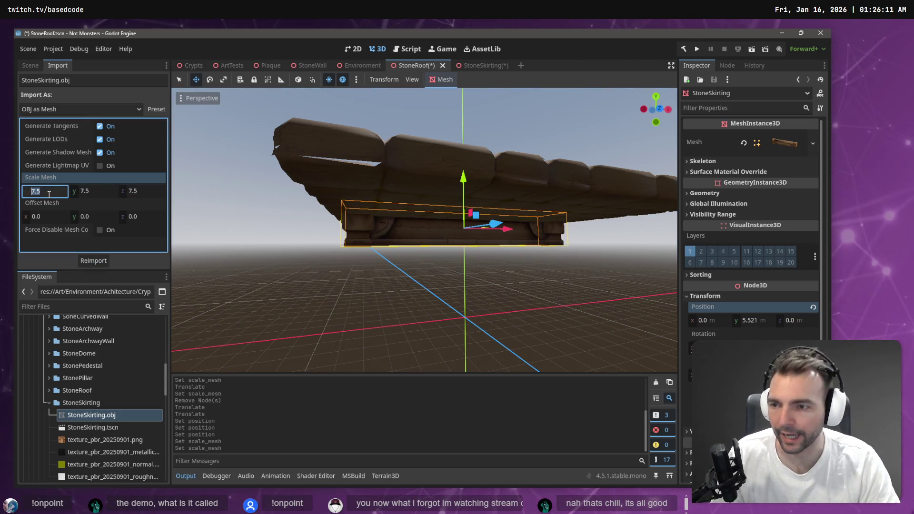
type("8")
key("Tab")
type("8")
key("Tab")
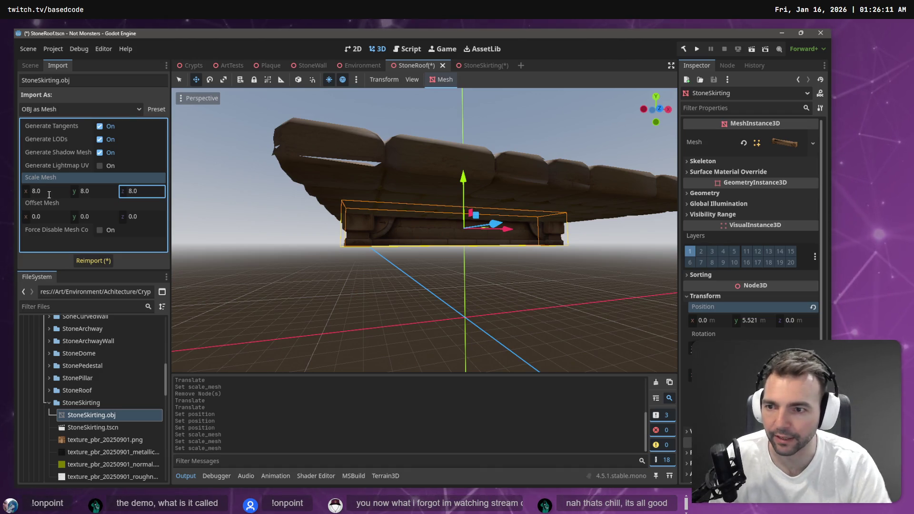
left_click(96, 261)
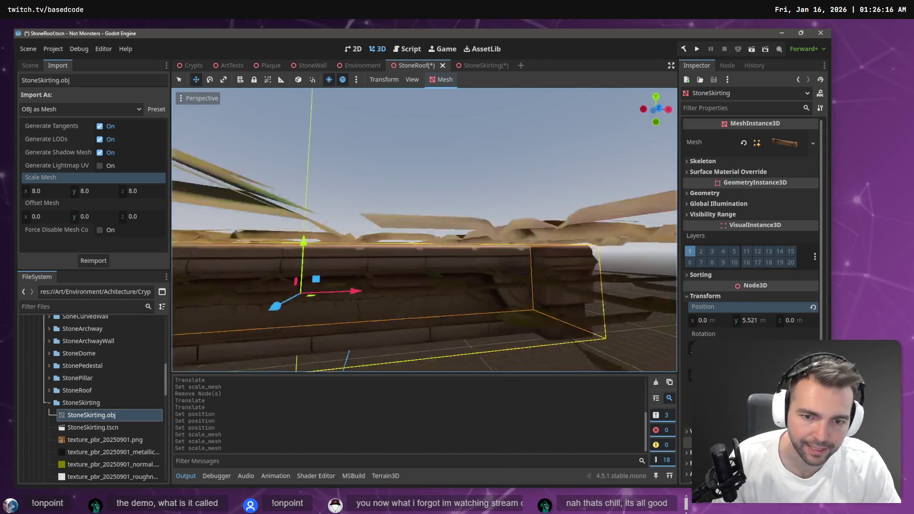
left_click_drag(403, 201, 403, 218)
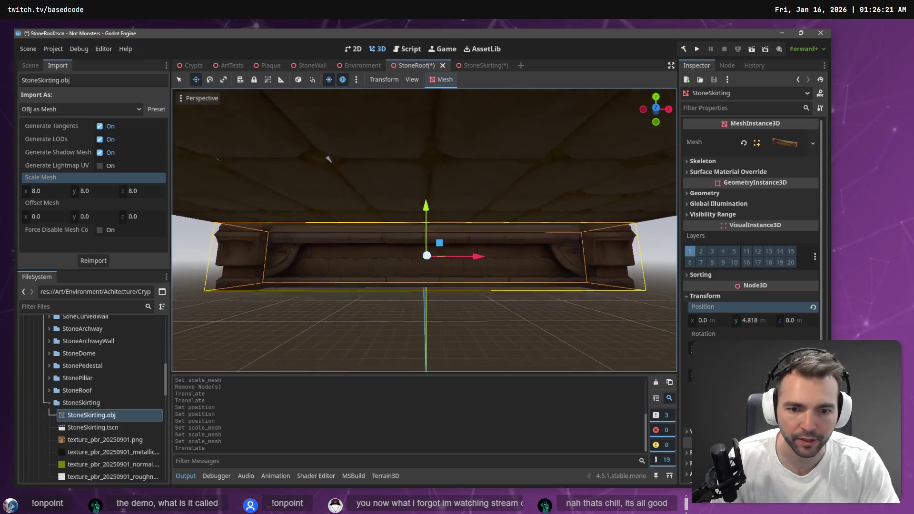
key("ctrl+s")
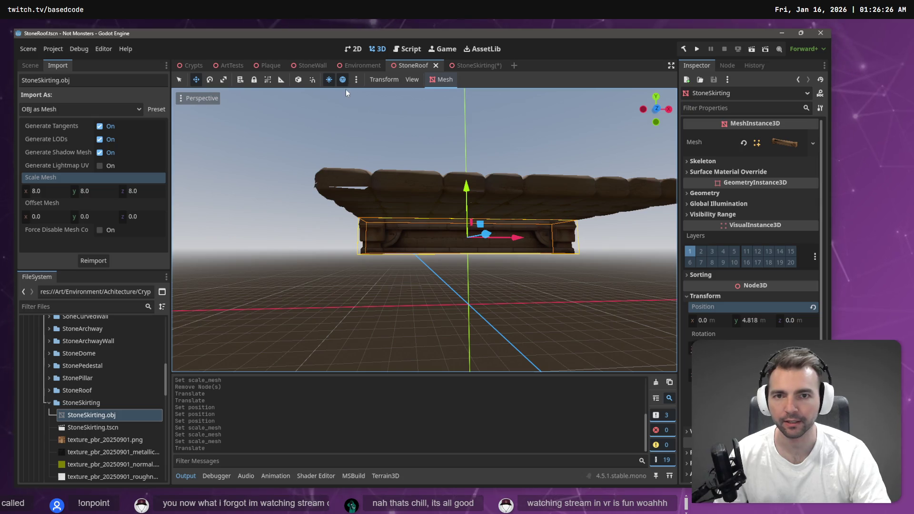
- Cut the StoneSkirting node from the StoneRoof scene and paste it into the StoneSkirting scene
left_click(472, 65)
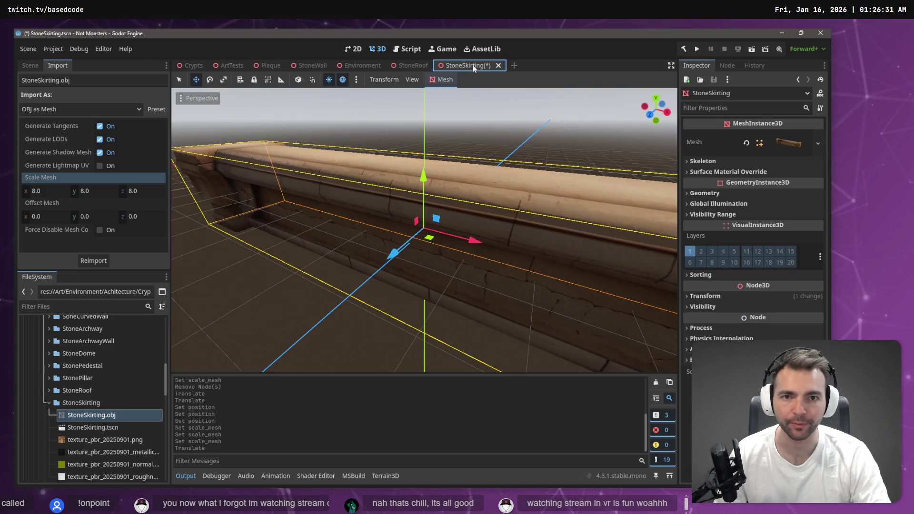
left_click(410, 64)
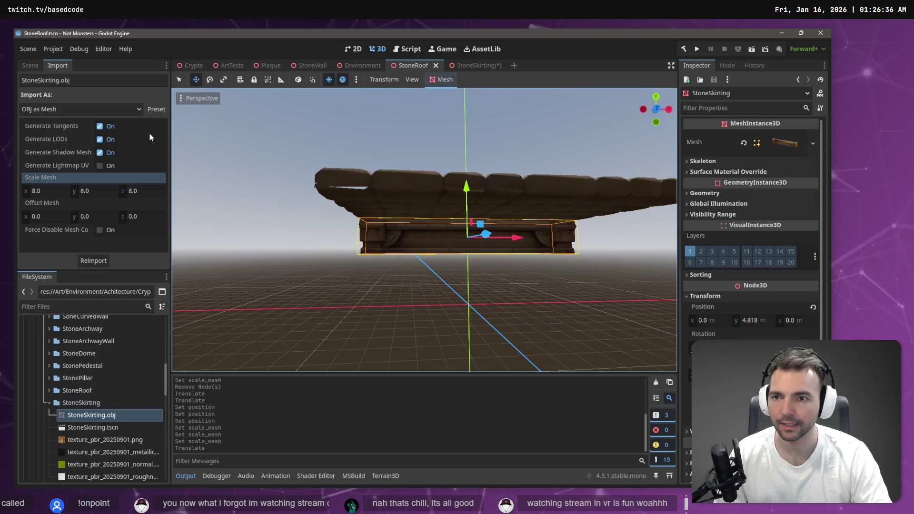
left_click(41, 68)
left_click(68, 124)
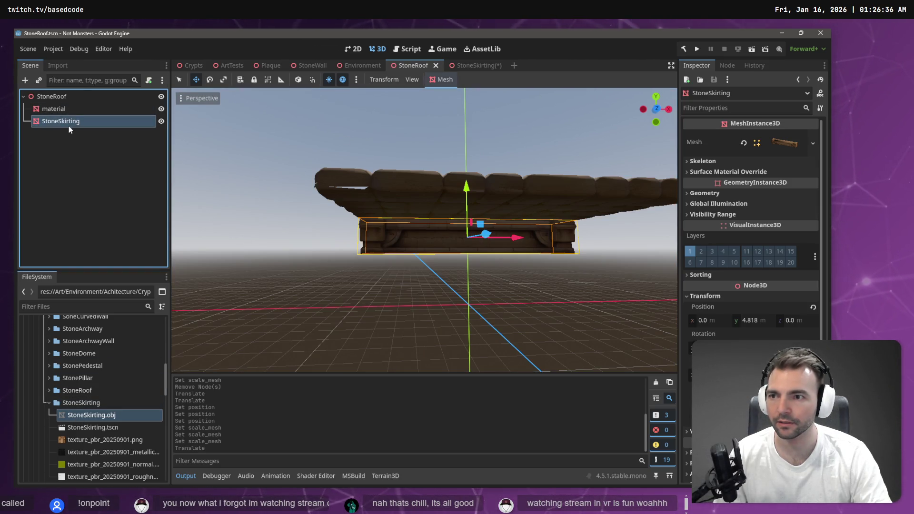
key("ctrl+x")
left_click(483, 62)
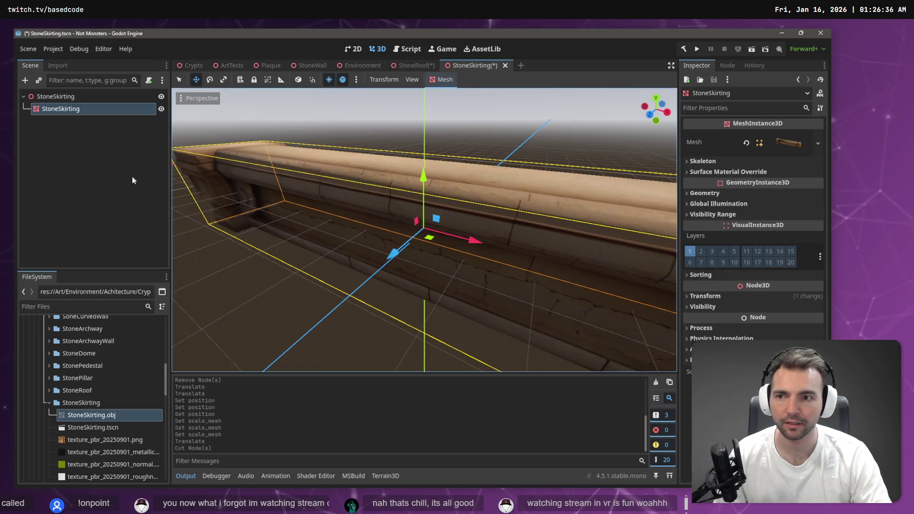
left_click(111, 180)
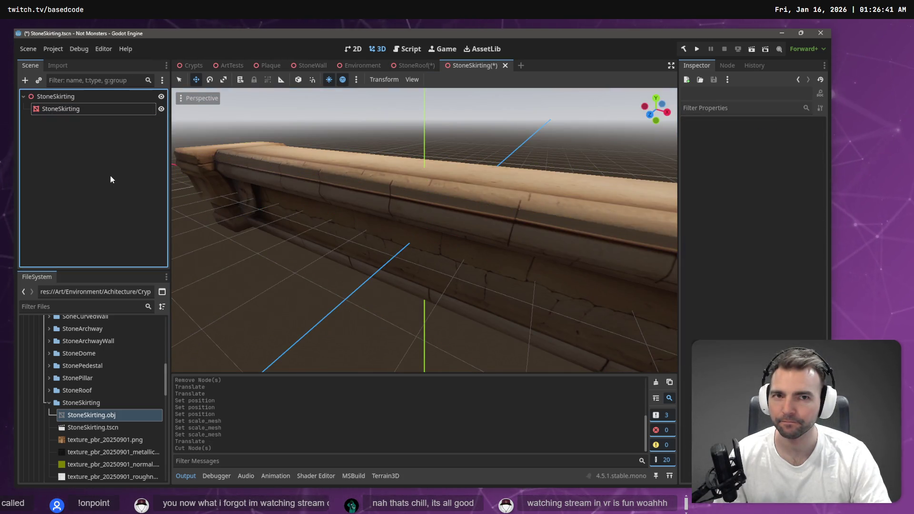
key("ctrl+v")
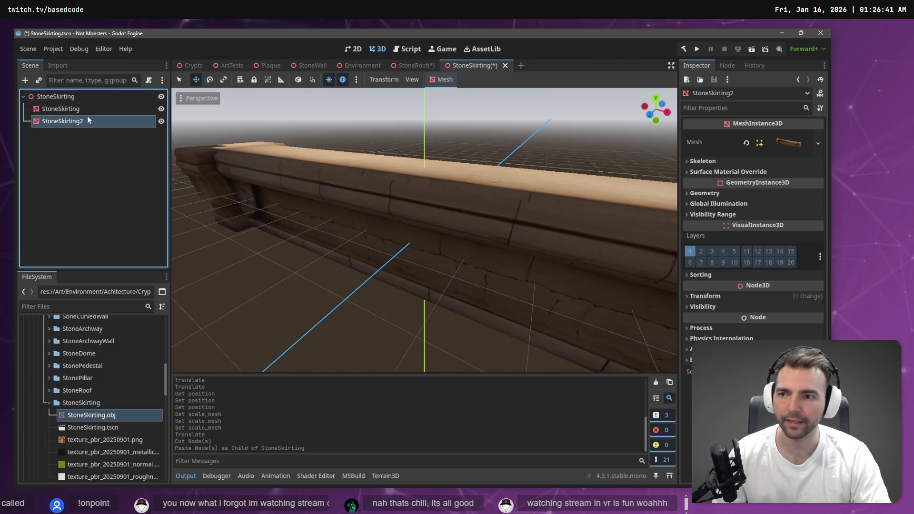
- Delete the old StoneSkirting node, keeping only StoneSkirting2, and save the StoneSkirting scene
left_click(87, 109)
key("Delete")
key("Return")
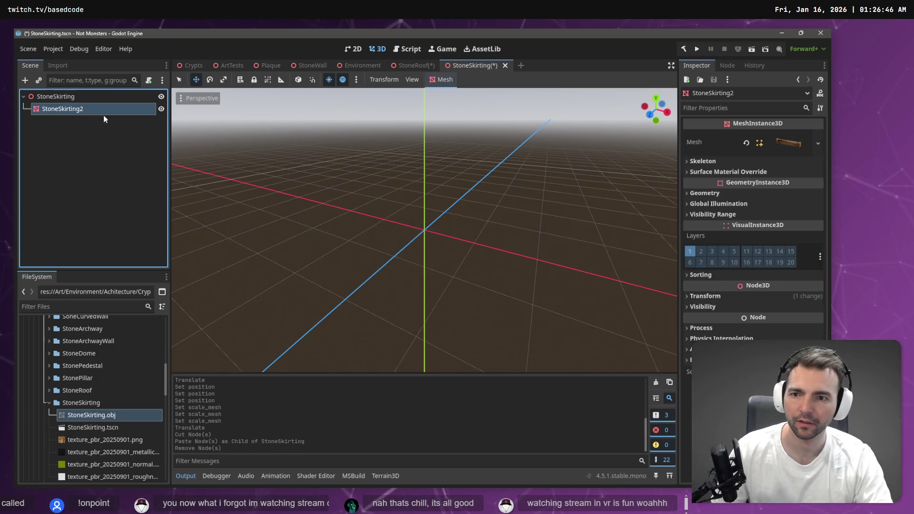
key("f")
scroll(457, 182, "down", 5)
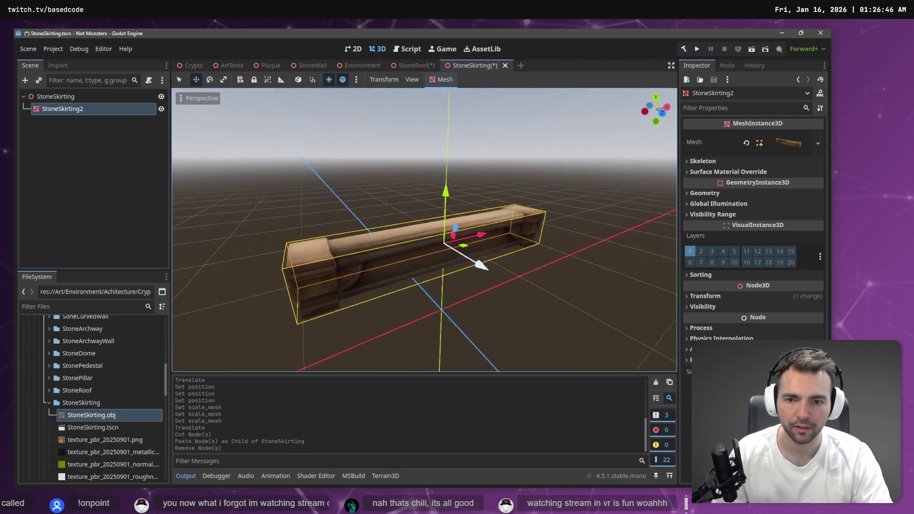
key("ctrl+s")
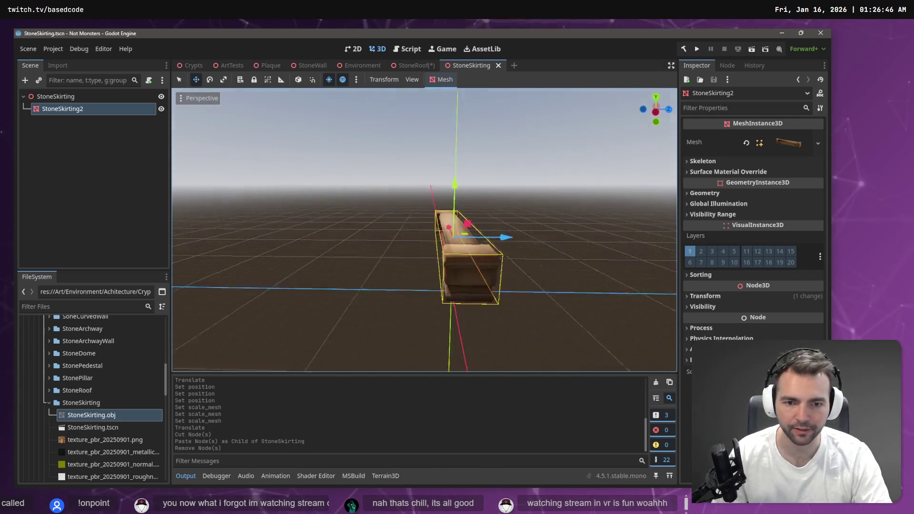
key("w")
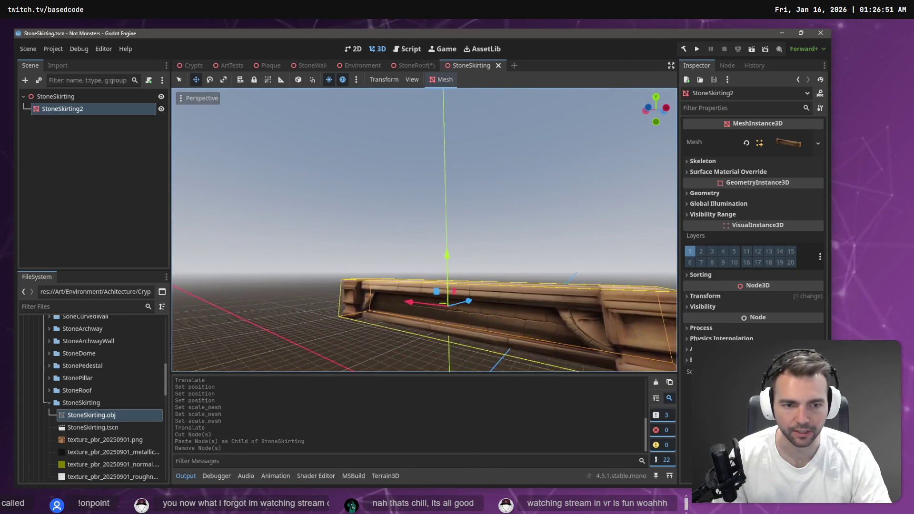
key("d")
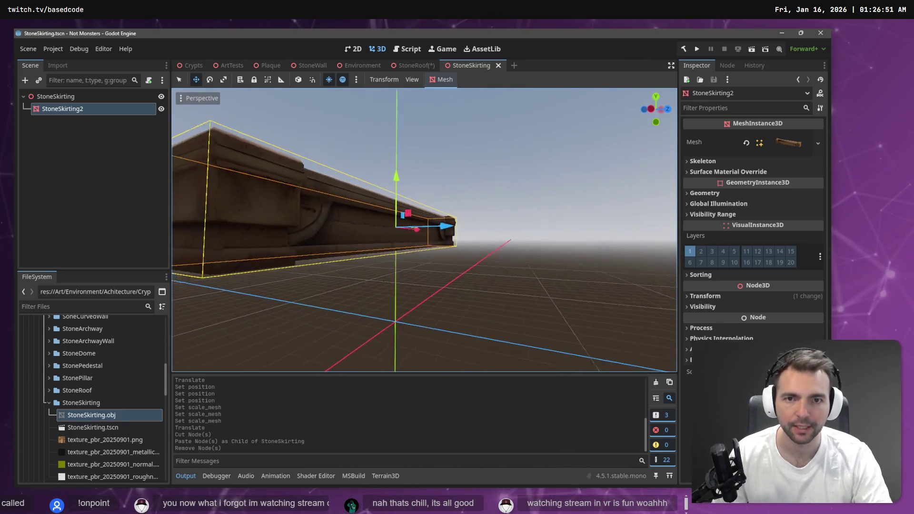
left_click(409, 64)
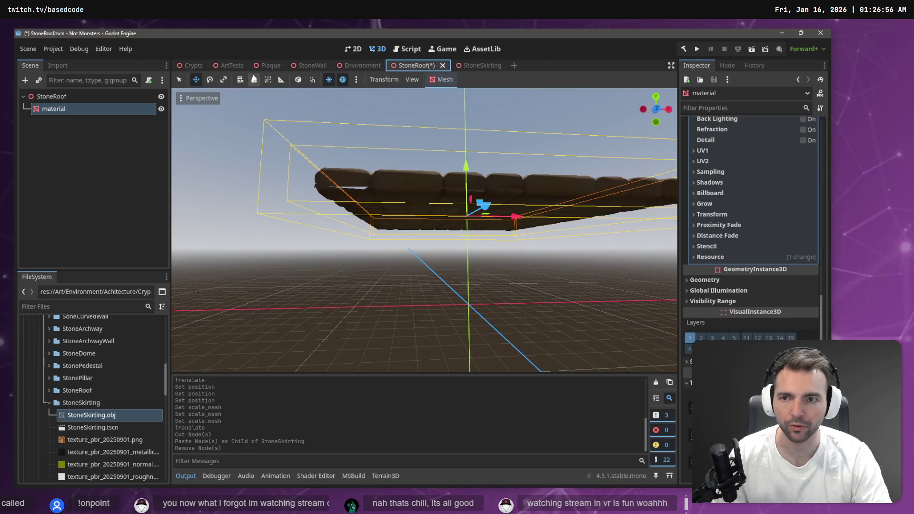
- Check the StoneRoof piece in Crypts, then show StoneSkirting.obj's import settings at scale 8.0
left_click(193, 66)
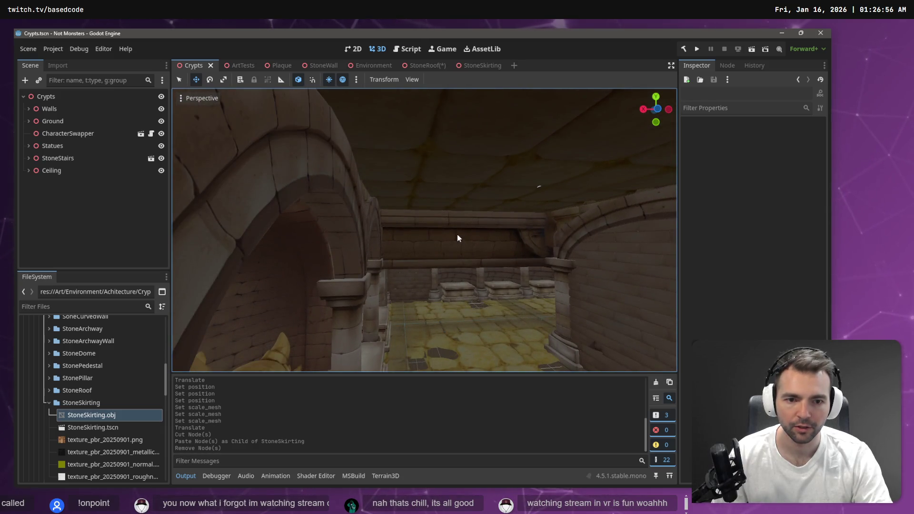
left_click(457, 234)
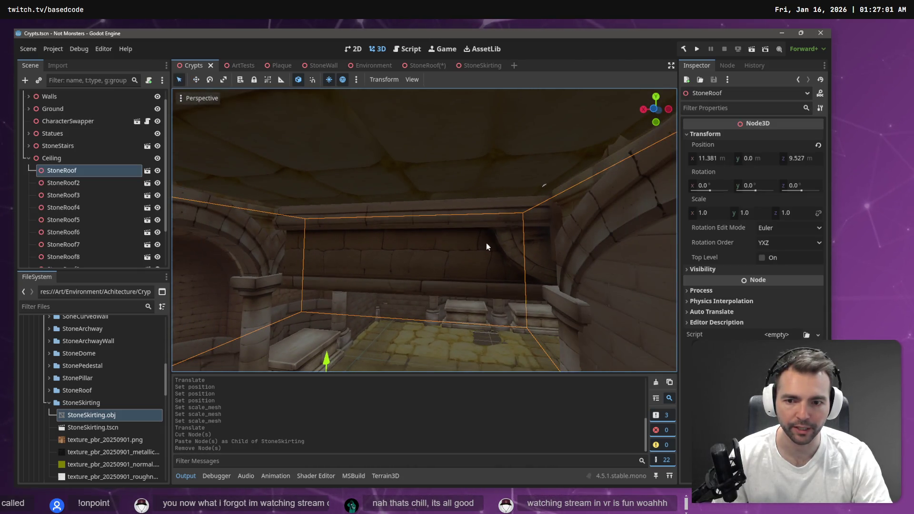
scroll(486, 242, "down", 3)
left_click(473, 65)
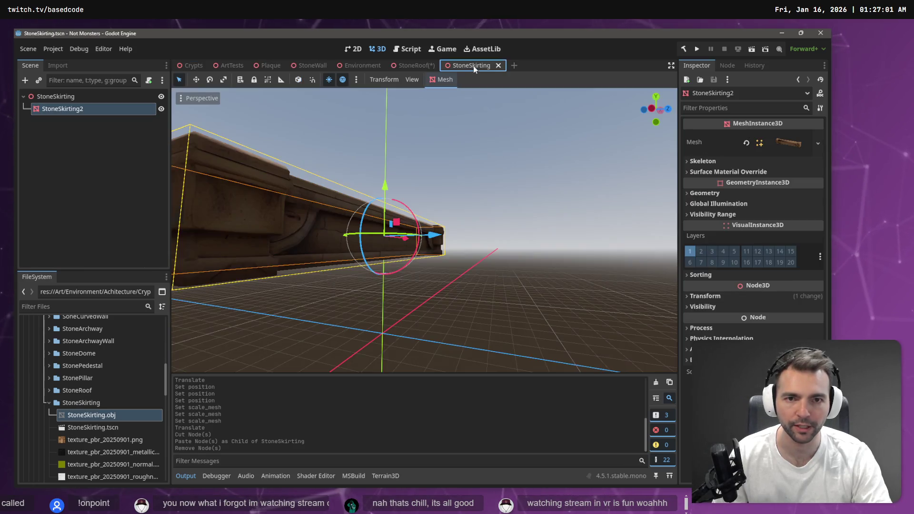
left_click(96, 428)
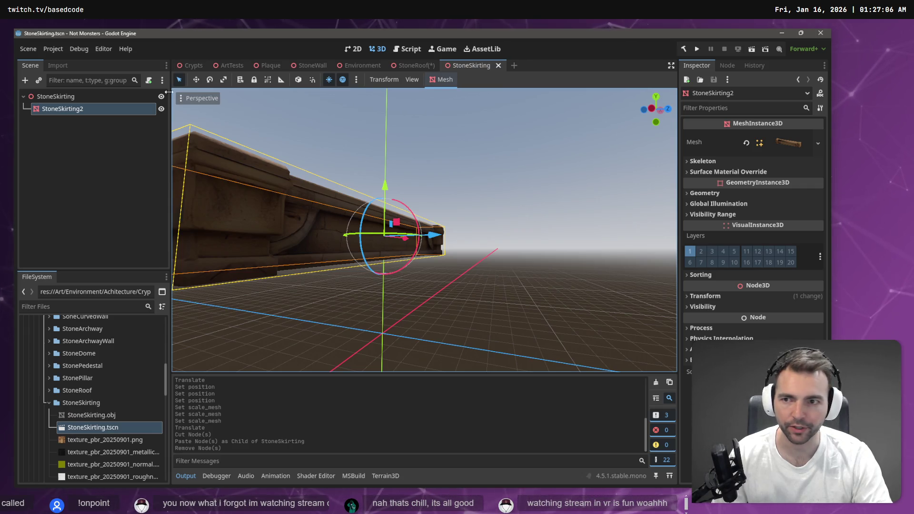
left_click(95, 415)
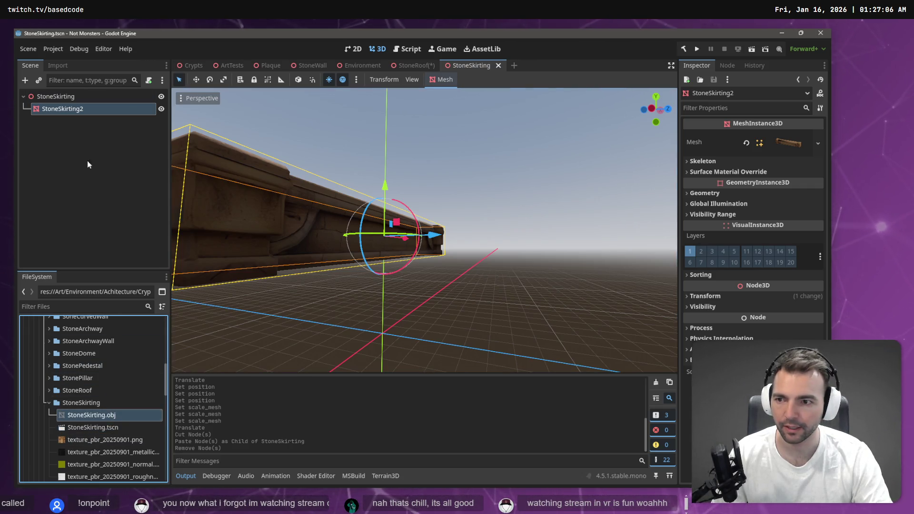
left_click(67, 68)
- Reimport StoneSkirting.obj with mesh scale 4.0 on x, y and z, then inspect the smaller mesh
left_click(42, 190)
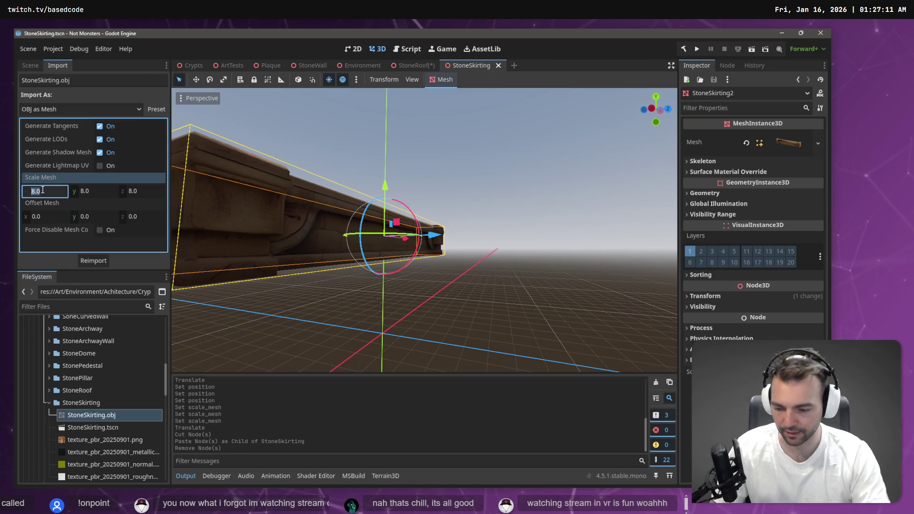
key("Tab")
type("4")
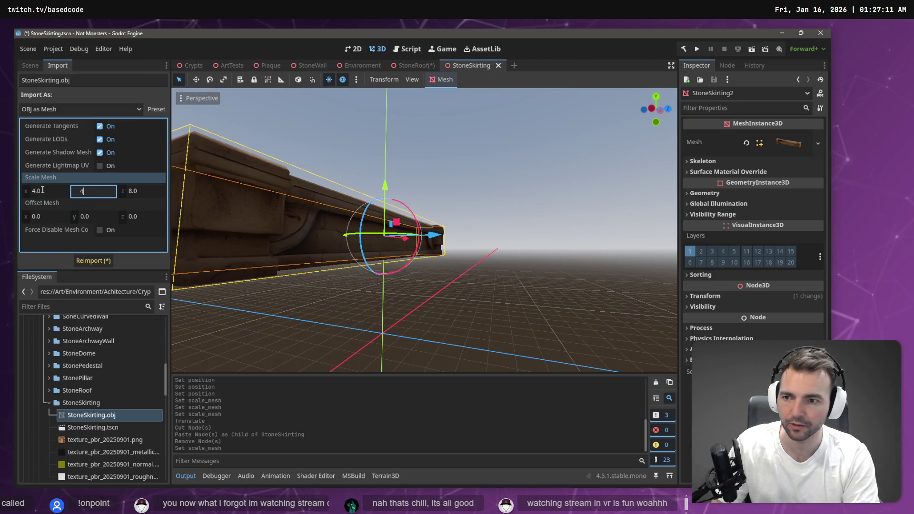
key("Tab")
type("4")
key("Return")
left_click(88, 260)
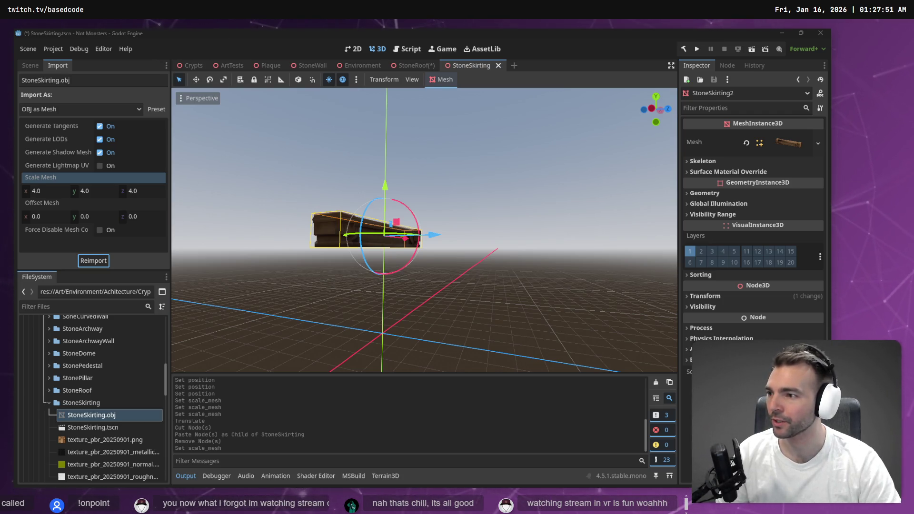
left_click(468, 204)
key("w")
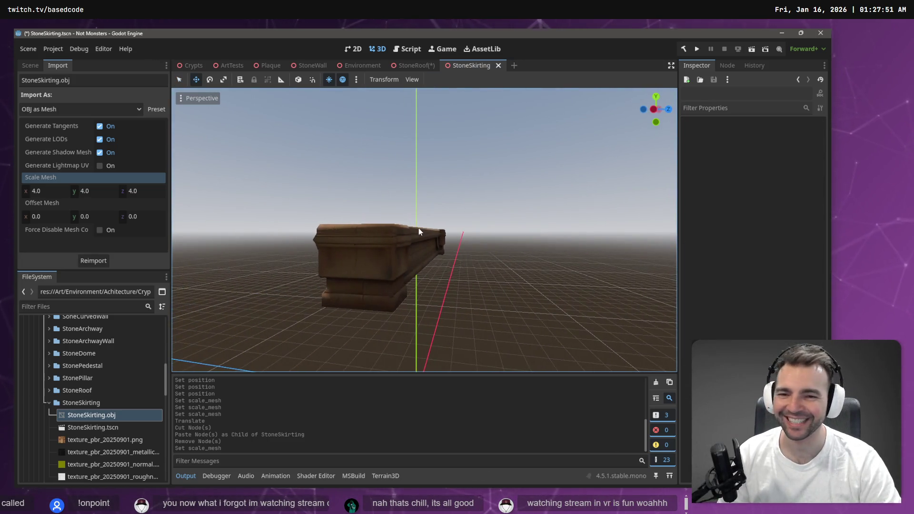
left_click(418, 232)
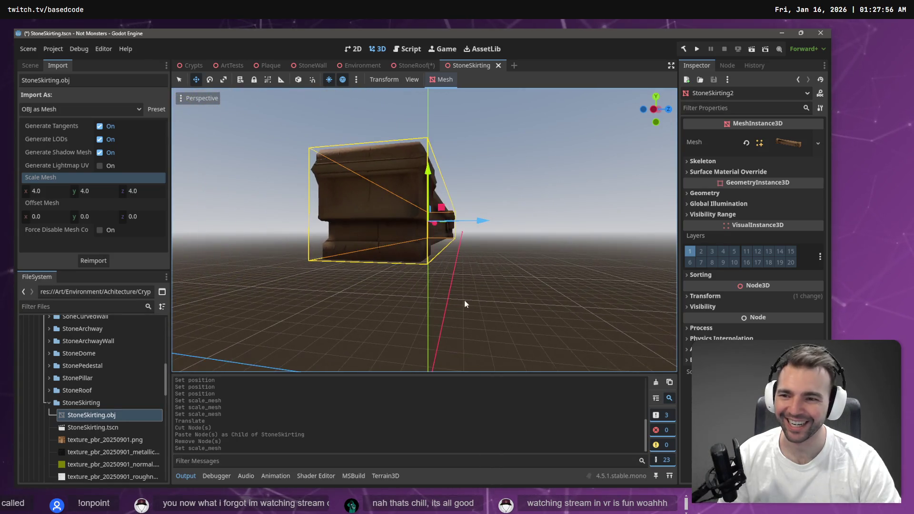
left_click(188, 65)
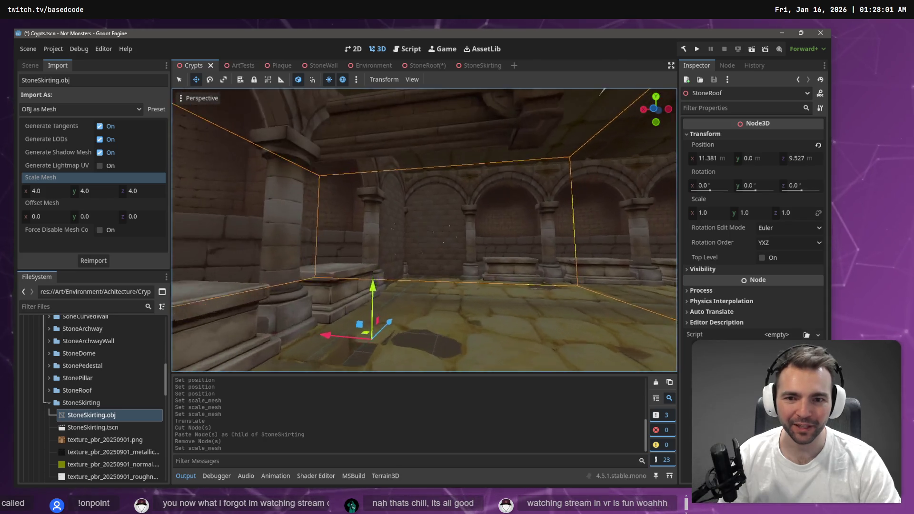
- Look over the crypt ceiling, collapse the Ceiling group, and briefly filter nodes by 'sk'
mouse_move(600, 92)
left_mouse_down()
mouse_move(519, 163)
mouse_move(429, 214)
mouse_move(402, 271)
mouse_move(521, 224)
left_mouse_up()
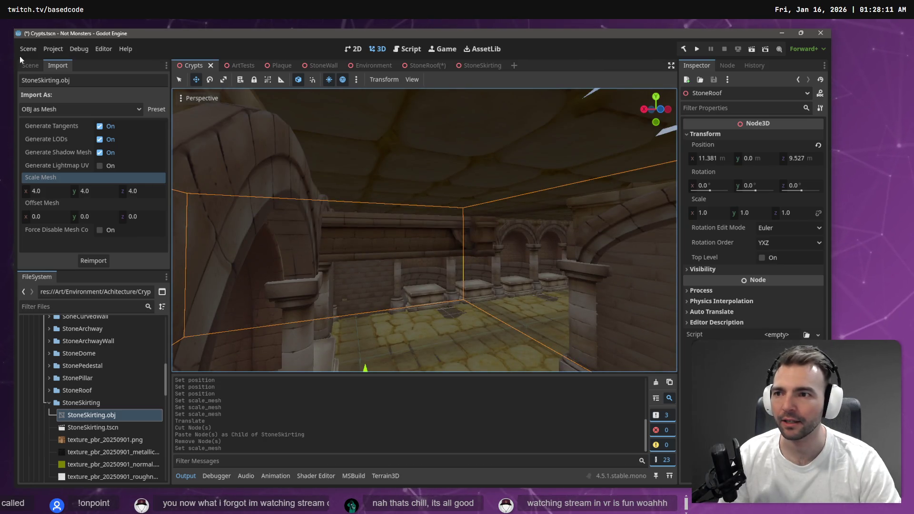
left_click(29, 69)
scroll(112, 210, "down", 3)
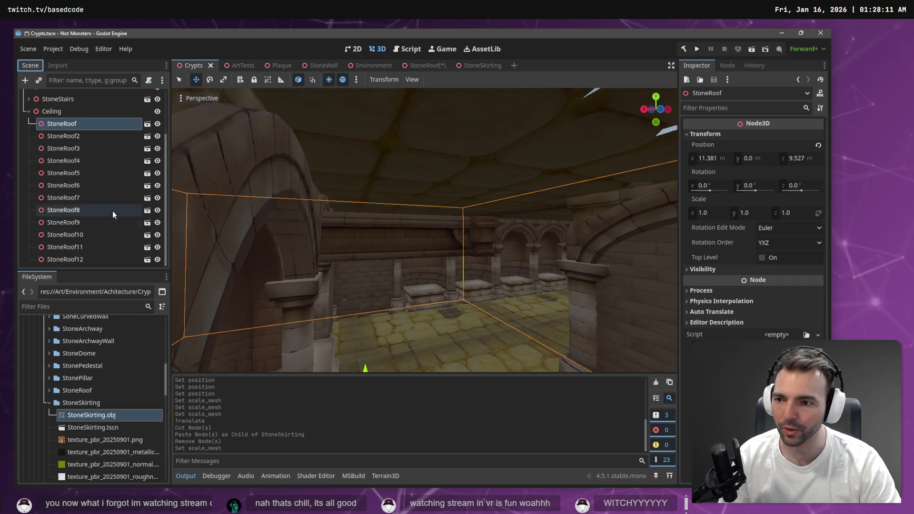
left_click(28, 111)
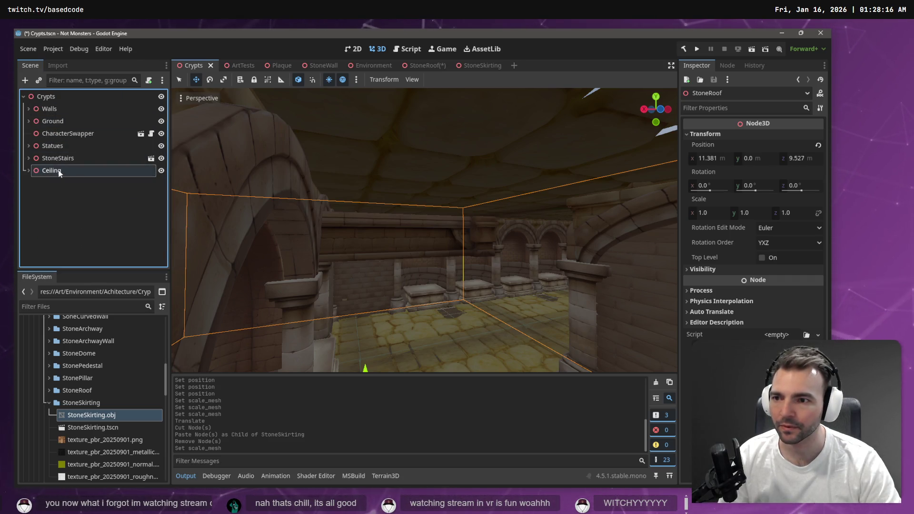
key("d")
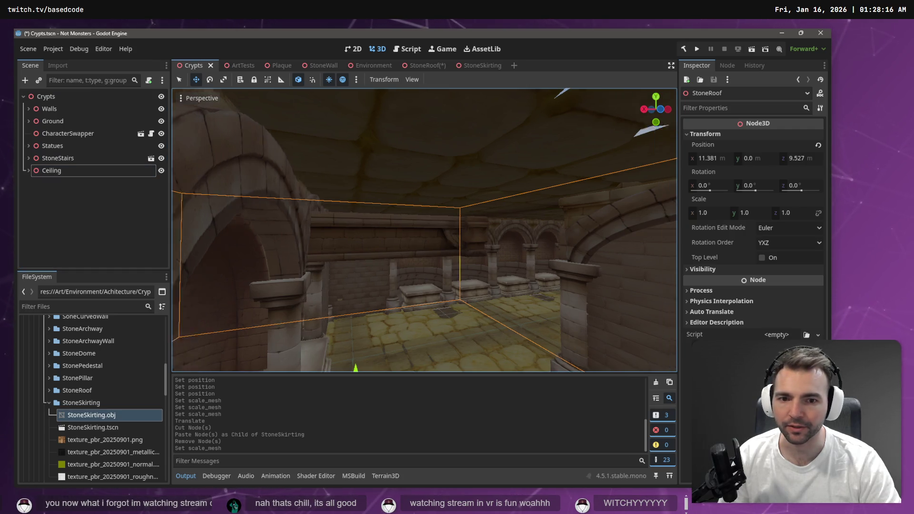
key("w")
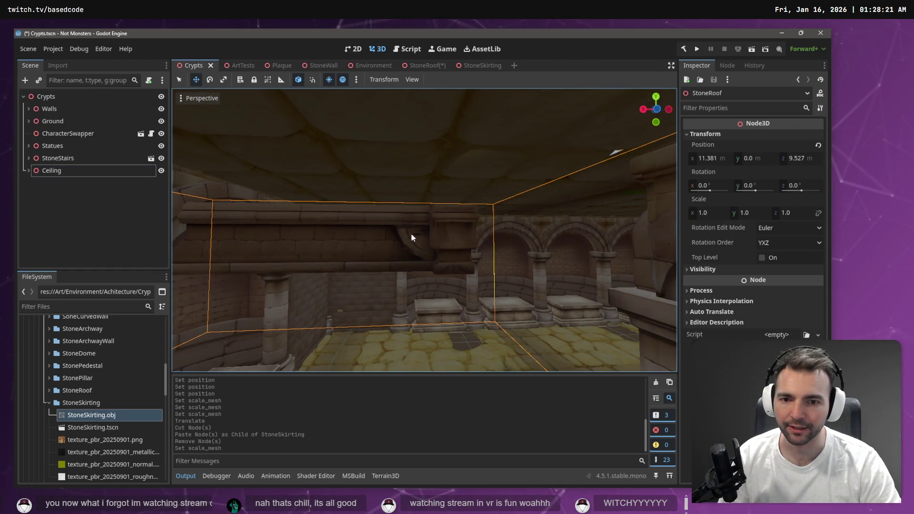
left_click(67, 82)
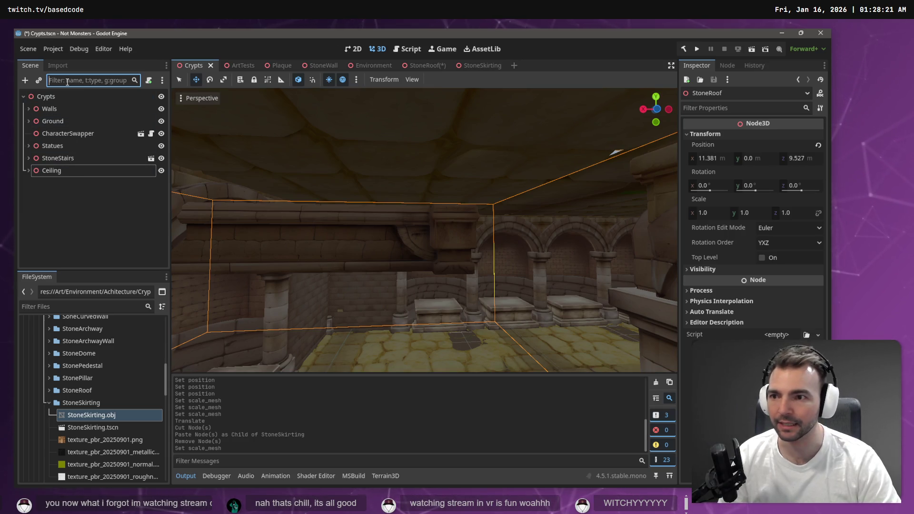
type("skirti")
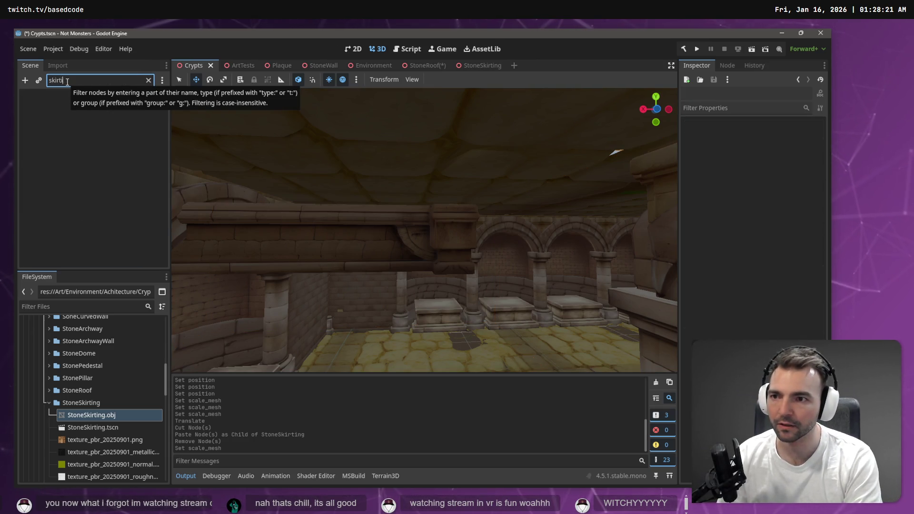
key("BackSpace")
key("BackSpace")
key("BackSpace")
- Select a StoneRoof piece in the Crypts scene and frame it in view
left_click(350, 148)
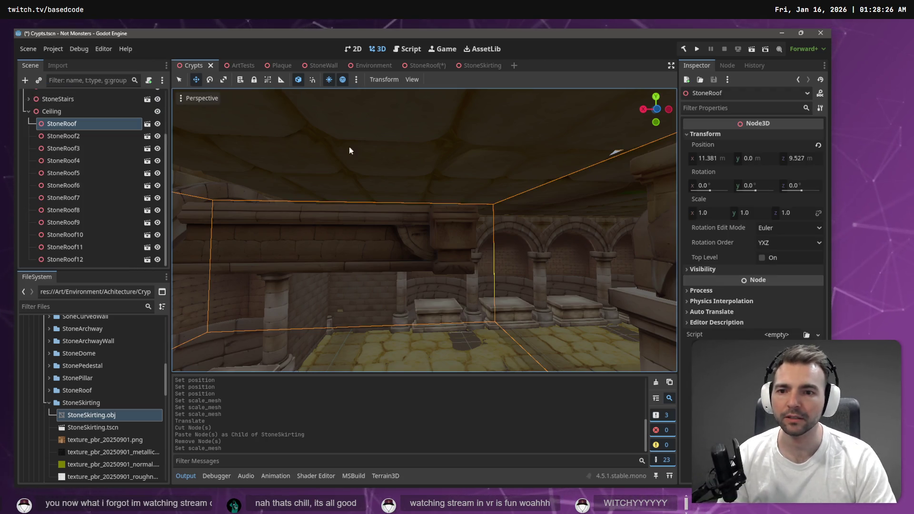
left_click(433, 70)
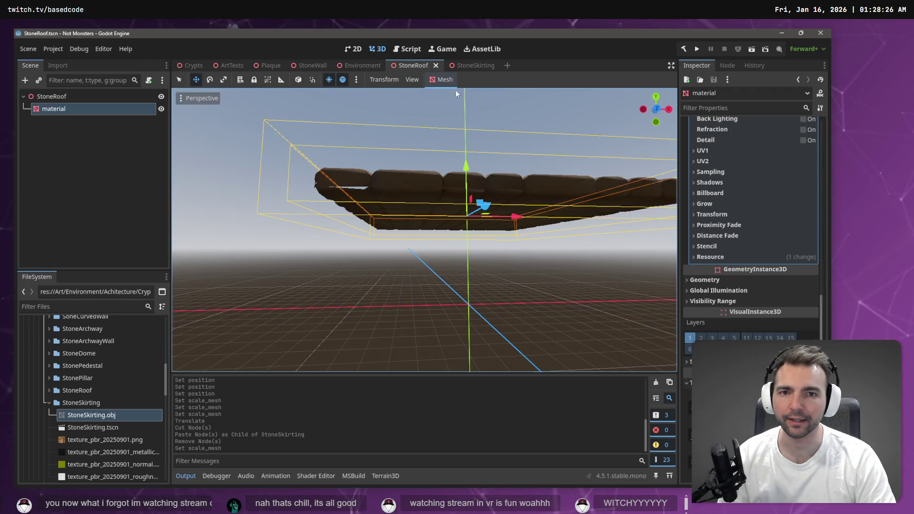
left_click(484, 61)
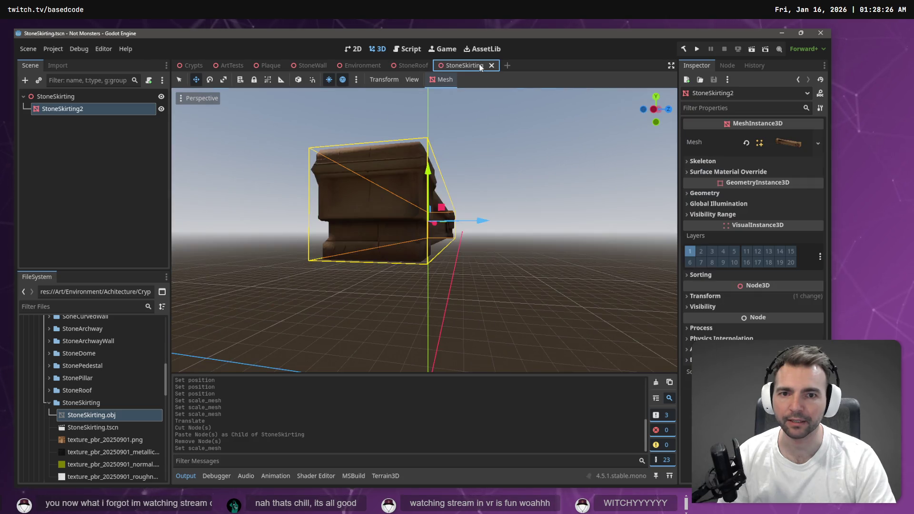
left_click(190, 62)
key("f")
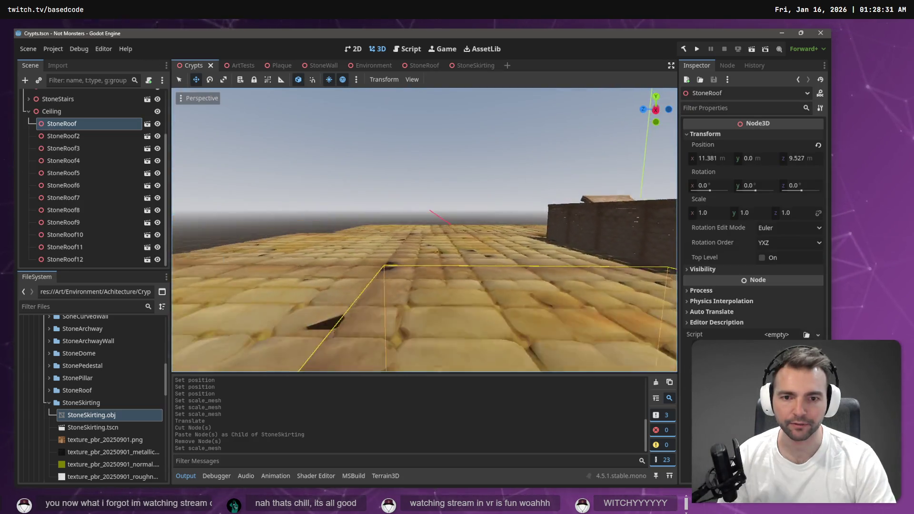
scroll(424, 230, "up", 5)
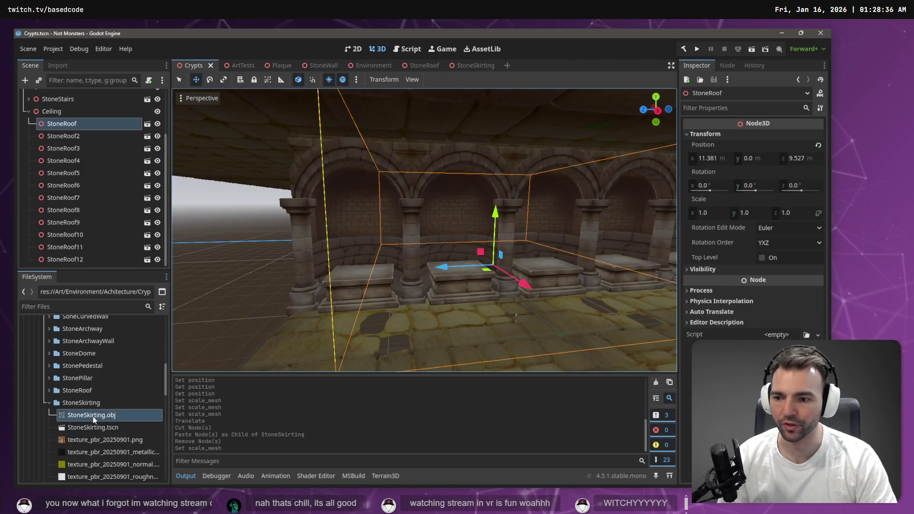
- Add a StoneSkirting instance to the Crypts scene and move it into the statue alcove
left_click_drag(93, 427, 64, 111)
key("f")
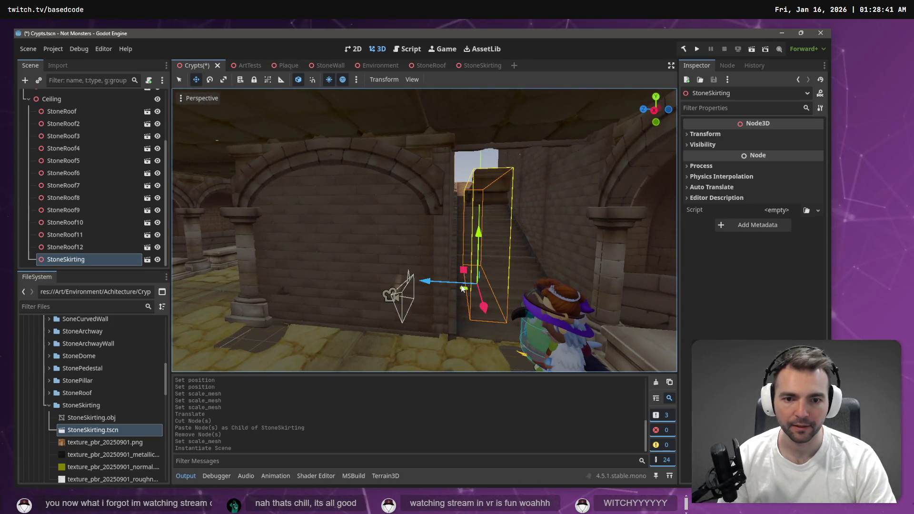
left_click_drag(483, 306, 533, 285)
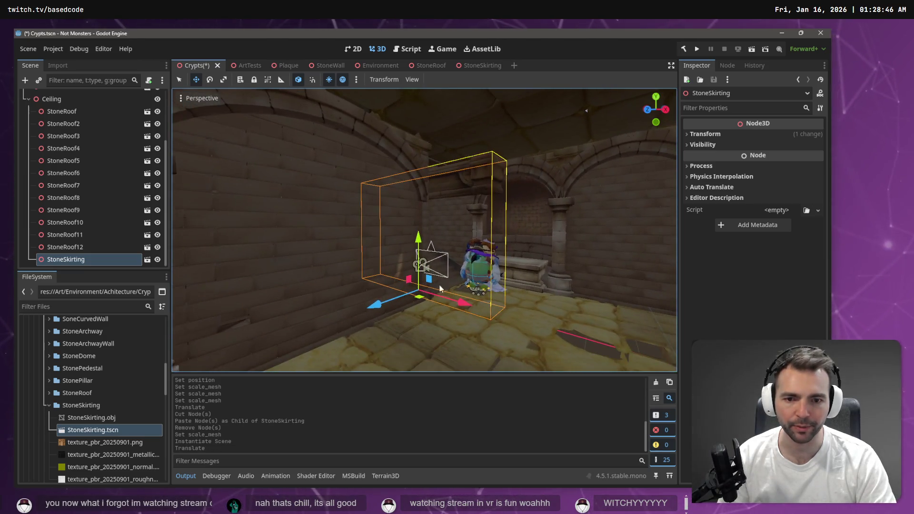
left_click_drag(460, 302, 600, 338)
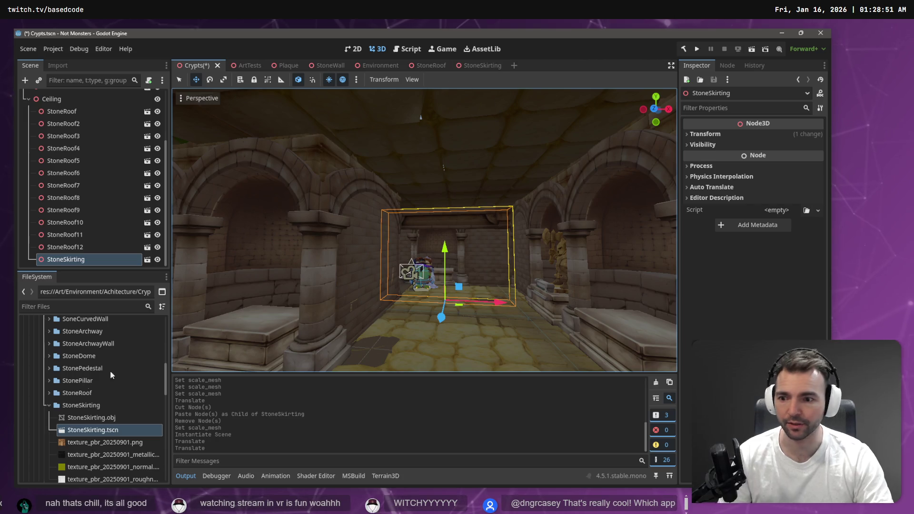
- Reimport StoneSkirting.obj with mesh scale 2.0 on x, y and z
left_click(91, 417)
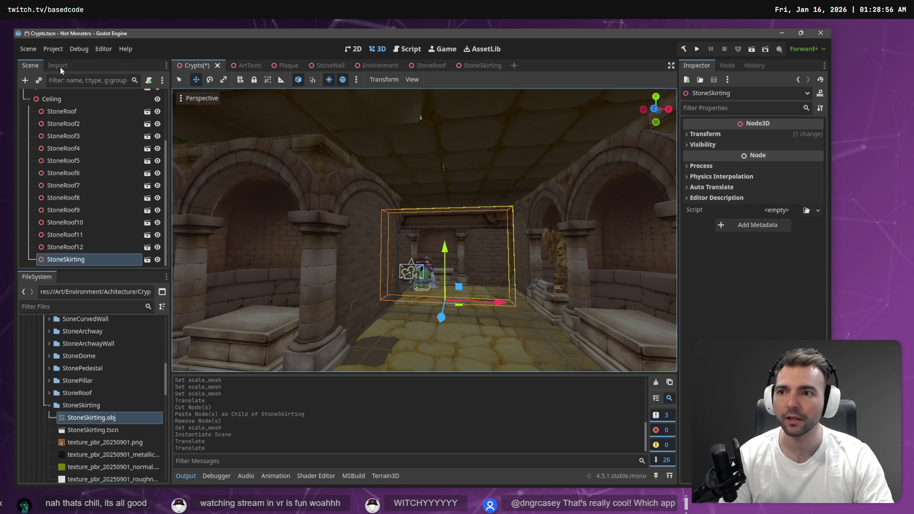
left_click(59, 67)
type("2")
key("Tab")
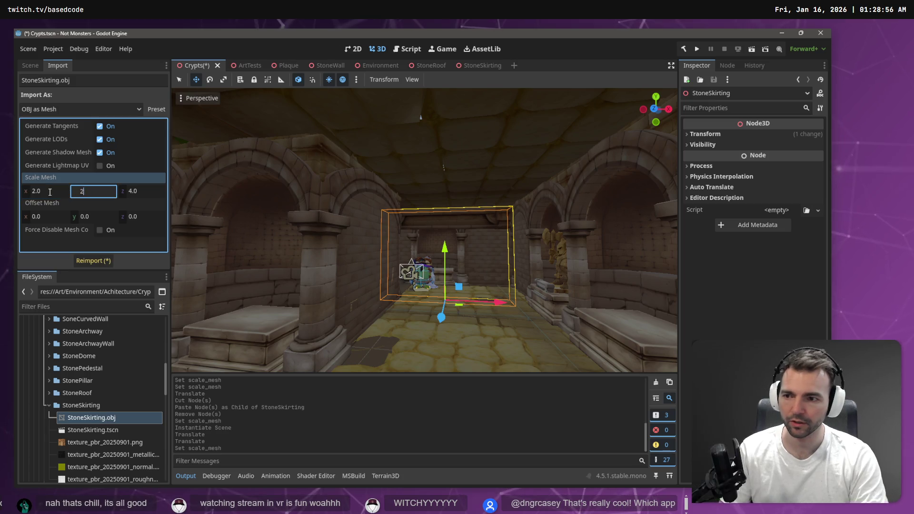
type("2")
key("Tab")
type("2.0")
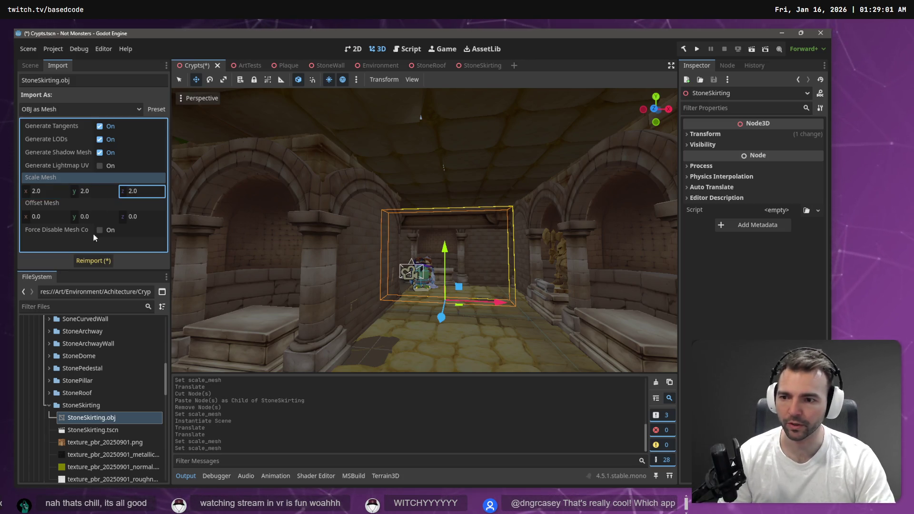
left_click(94, 260)
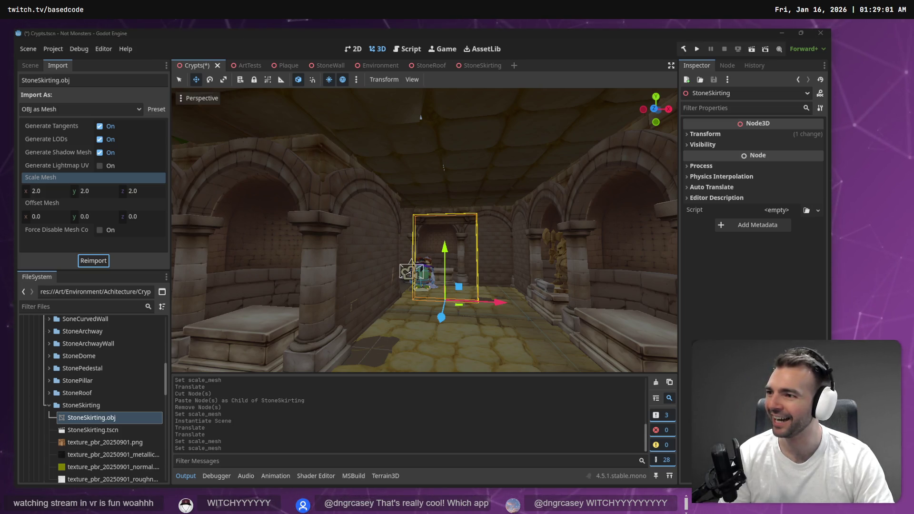
- Push the smaller skirting back into the alcove along Z to about -2.2
key("w")
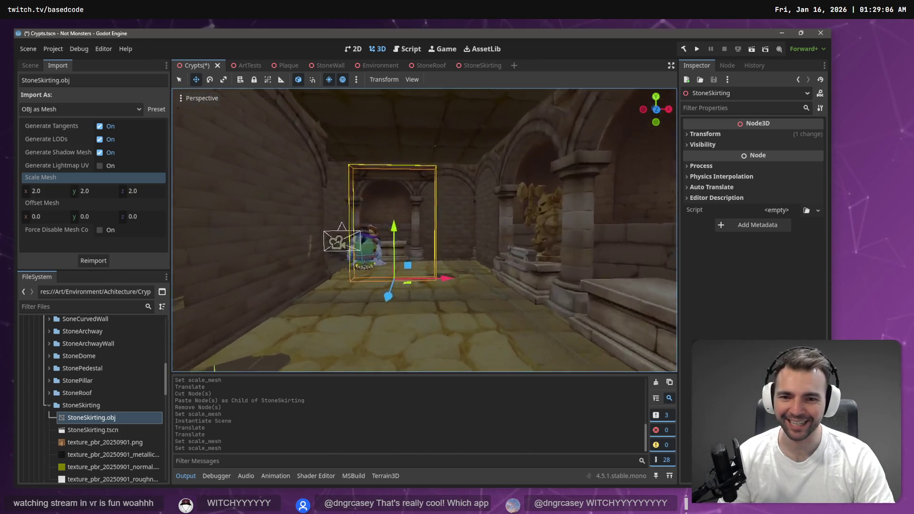
key("a")
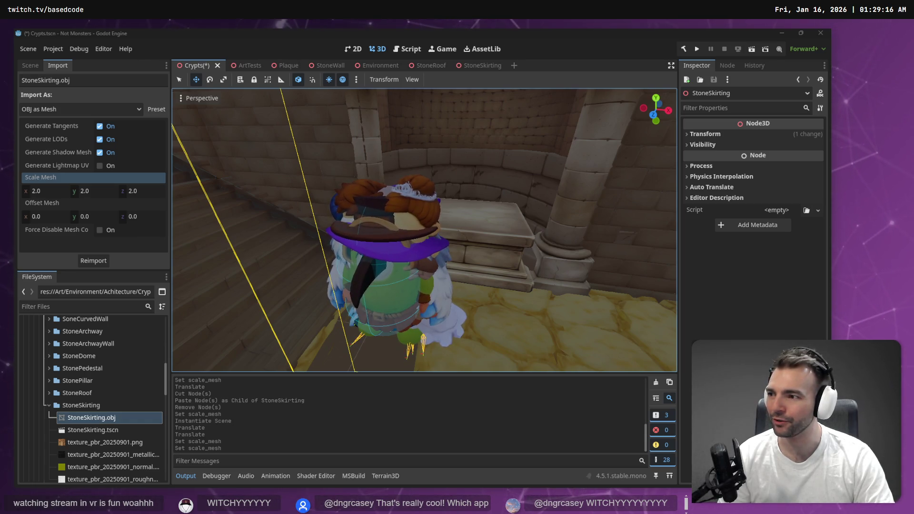
scroll(332, 149, "down", 5)
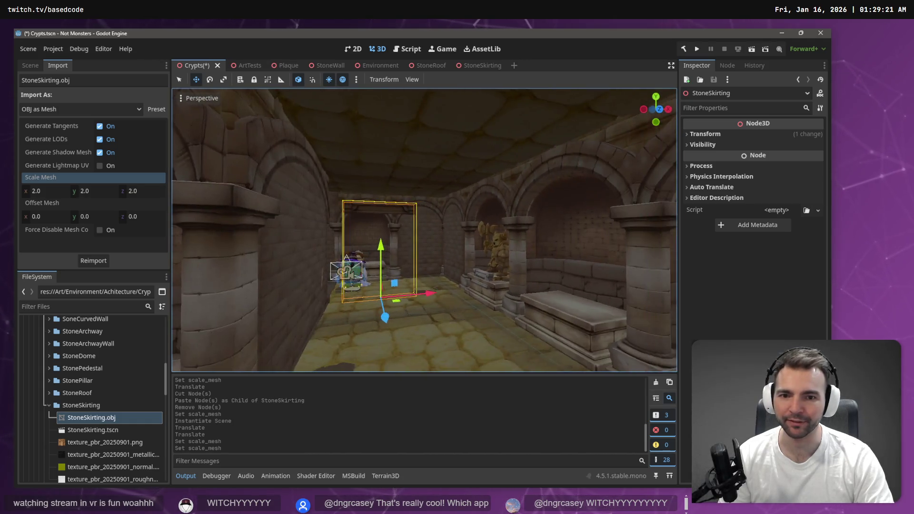
key("f")
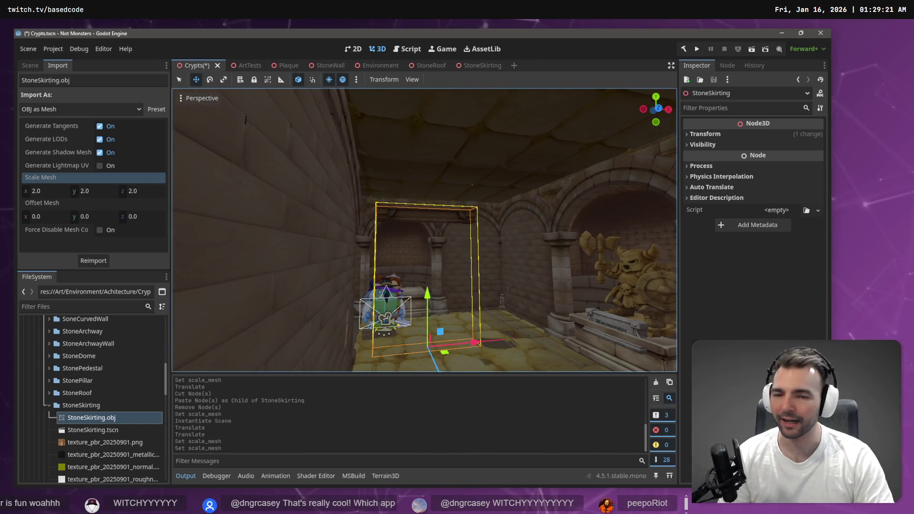
scroll(423, 228, "up", 4)
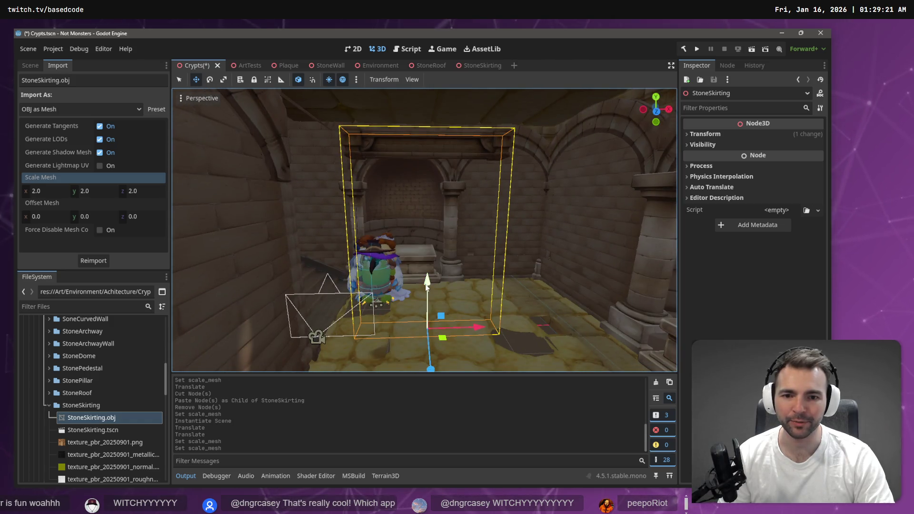
mouse_move(430, 368)
left_mouse_down()
mouse_move(426, 301)
mouse_move(464, 288)
mouse_move(450, 288)
left_mouse_up()
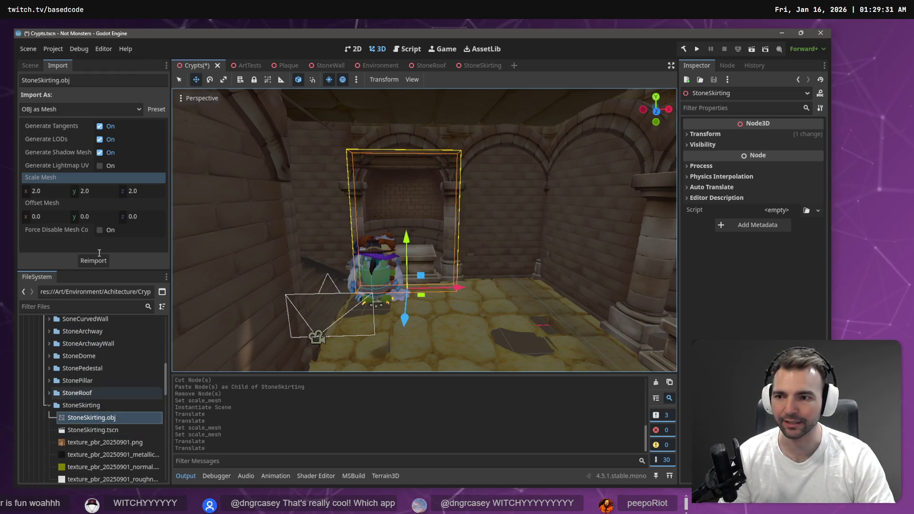
- Raise the skirting mesh in the StoneSkirting scene, save, then lower it slightly while comparing in Crypts
left_click(480, 66)
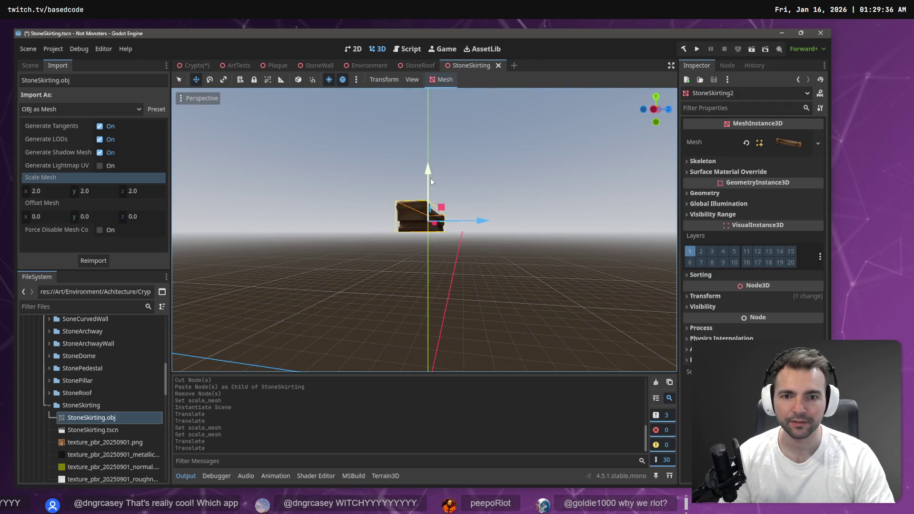
left_click_drag(430, 178, 437, 118)
key("ctrl+s")
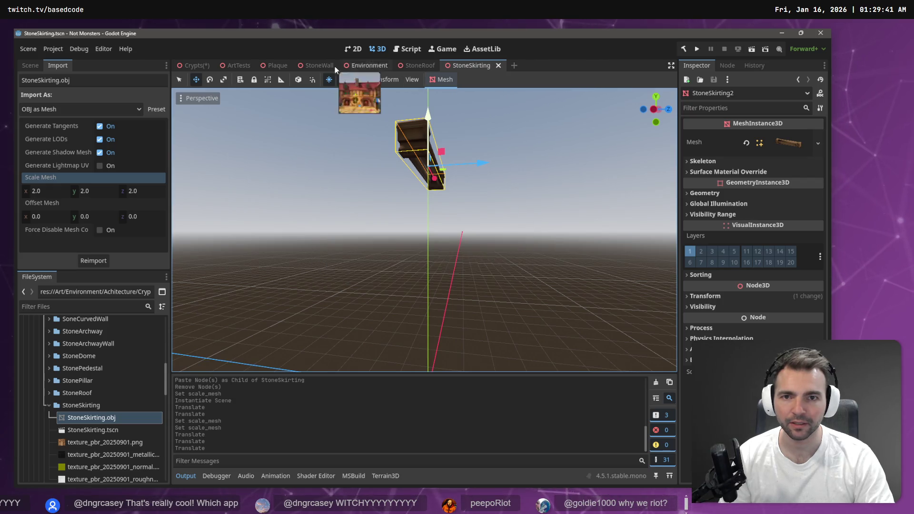
left_click(195, 65)
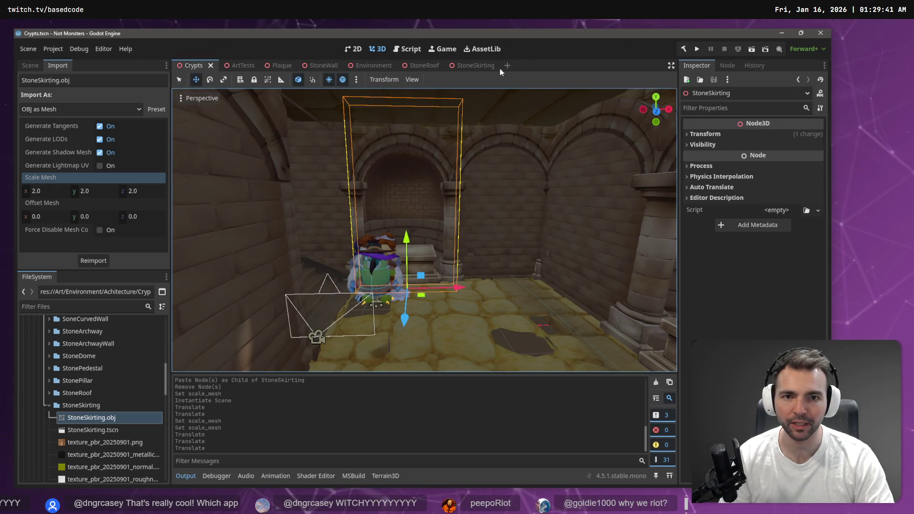
left_click(468, 65)
left_click_drag(418, 110, 419, 131)
left_click(181, 66)
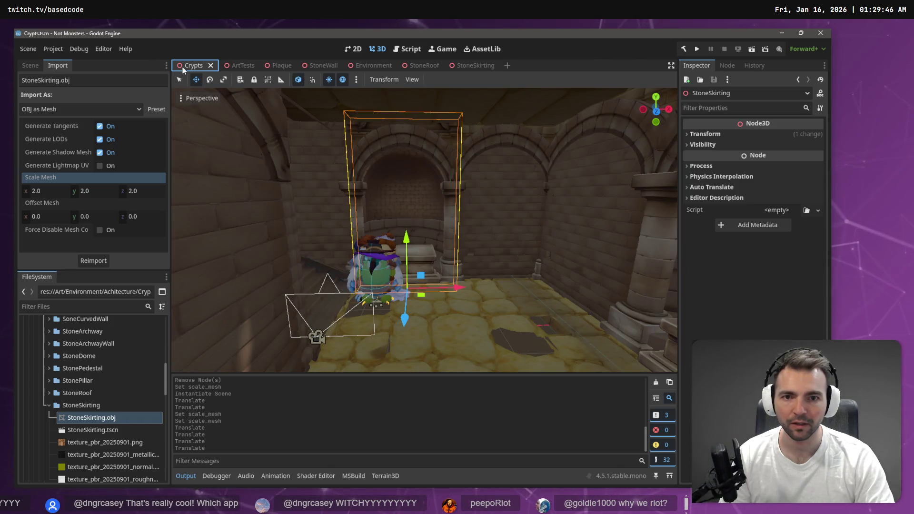
left_click(457, 67)
- Lower the skirting a bit more, save the StoneSkirting scene, and frame StoneRoof2 in Crypts
left_click_drag(428, 125, 428, 136)
left_click(187, 66)
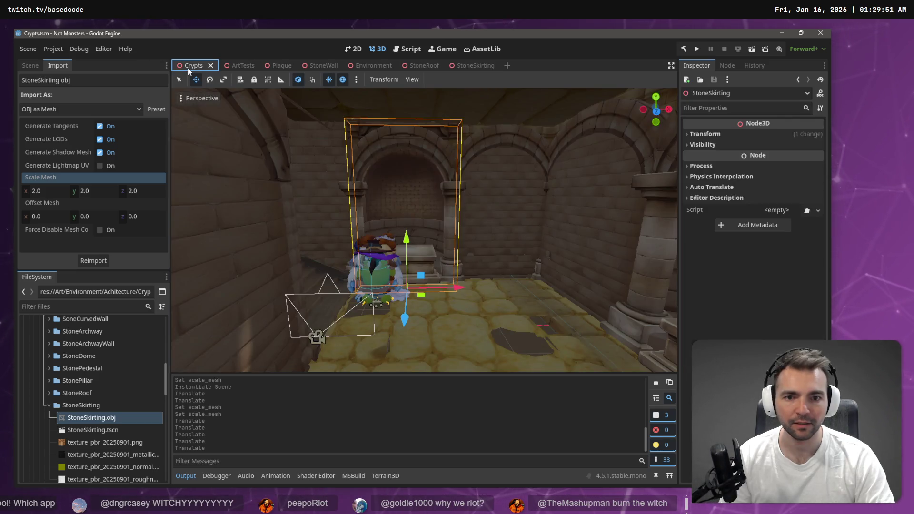
key("f")
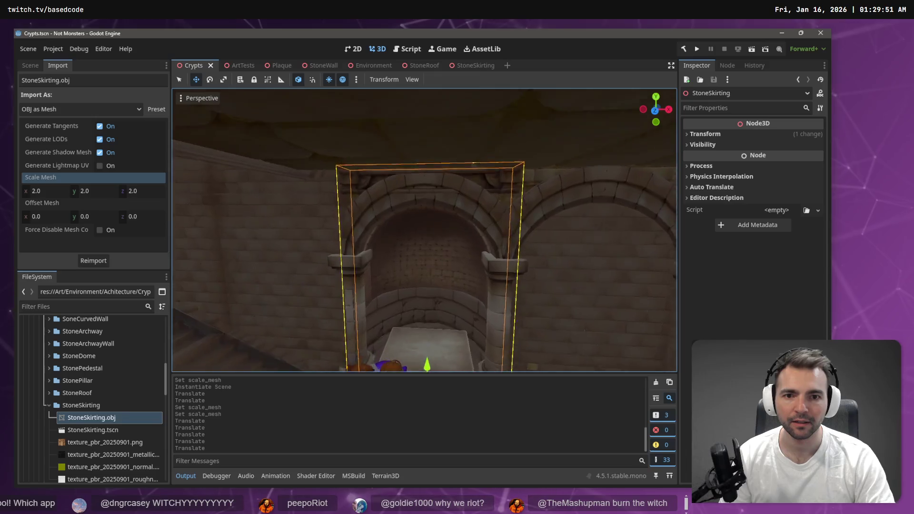
left_click(477, 65)
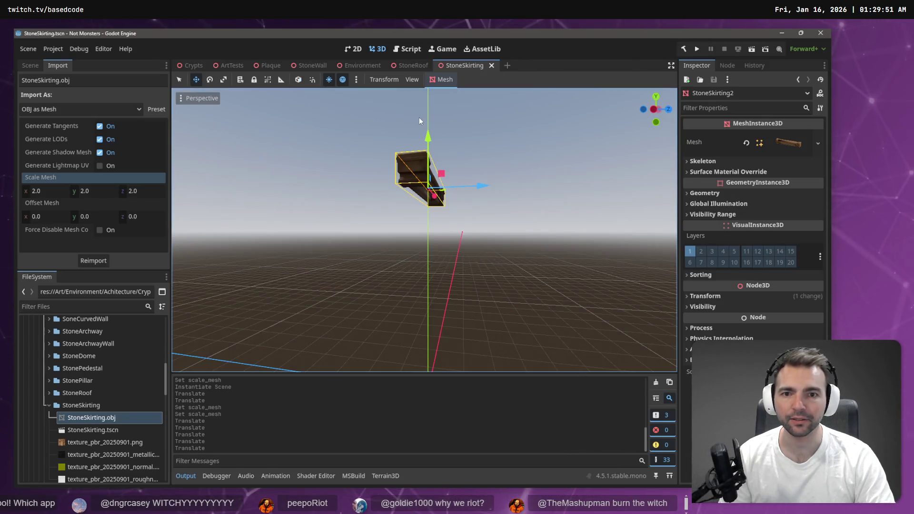
key("ctrl+s")
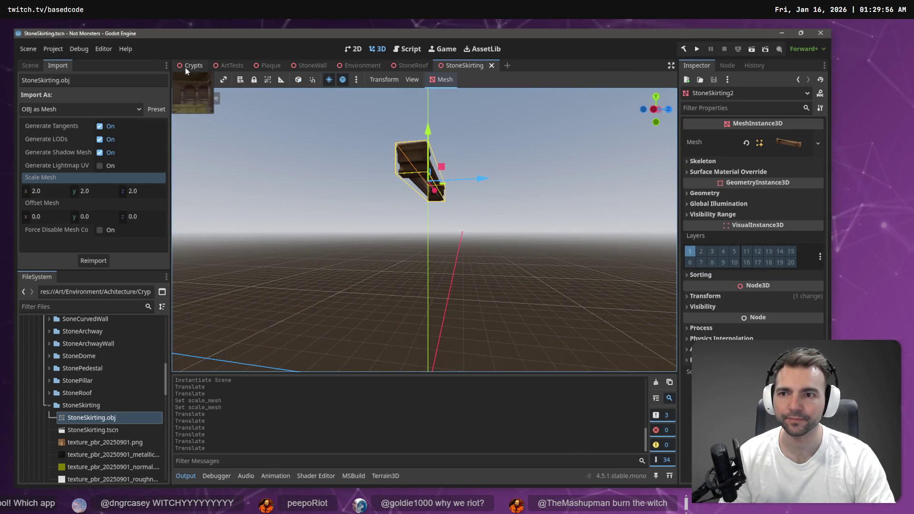
left_click(184, 67)
left_click(518, 149)
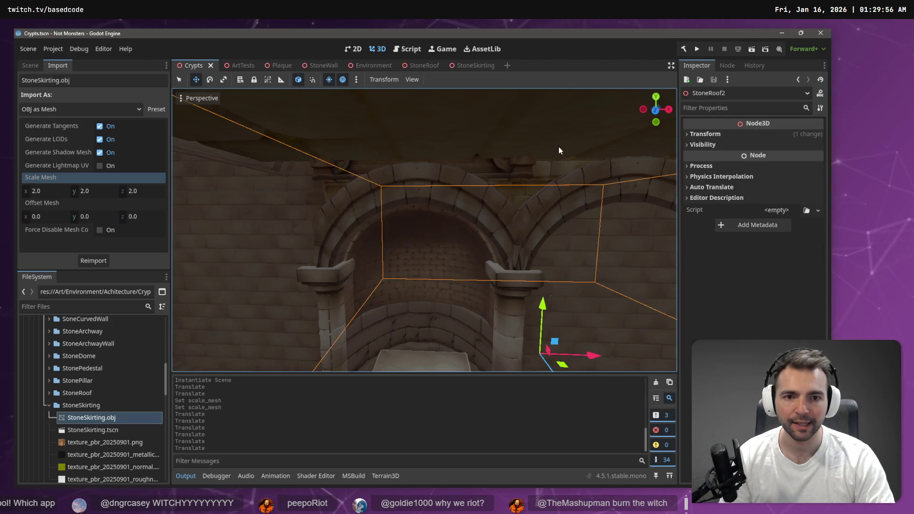
key("f")
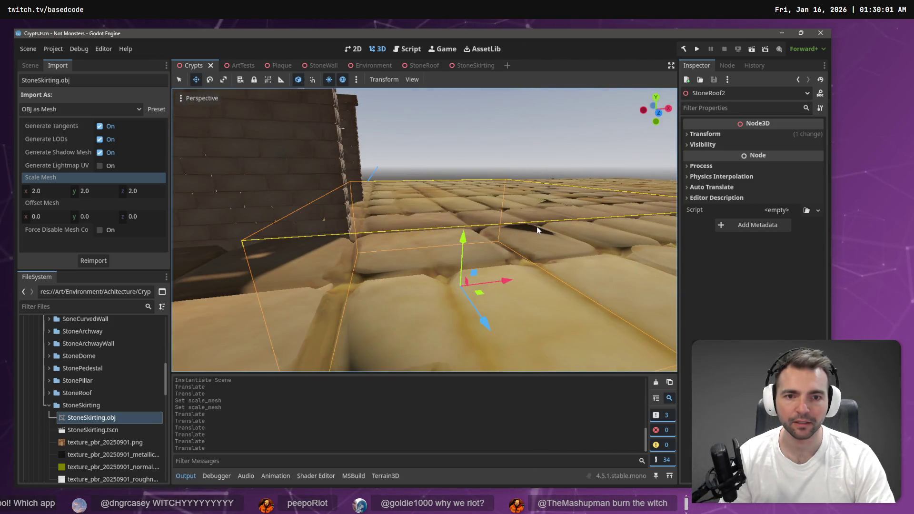
- Select all twelve StoneRoof pieces and raise them together to Y 0.322
left_click(30, 65)
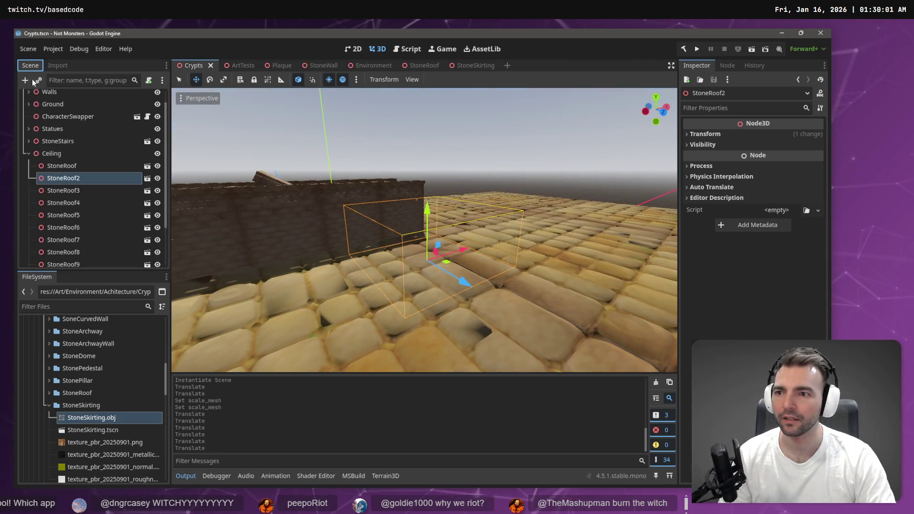
left_click(67, 165)
scroll(67, 204, "down", 3)
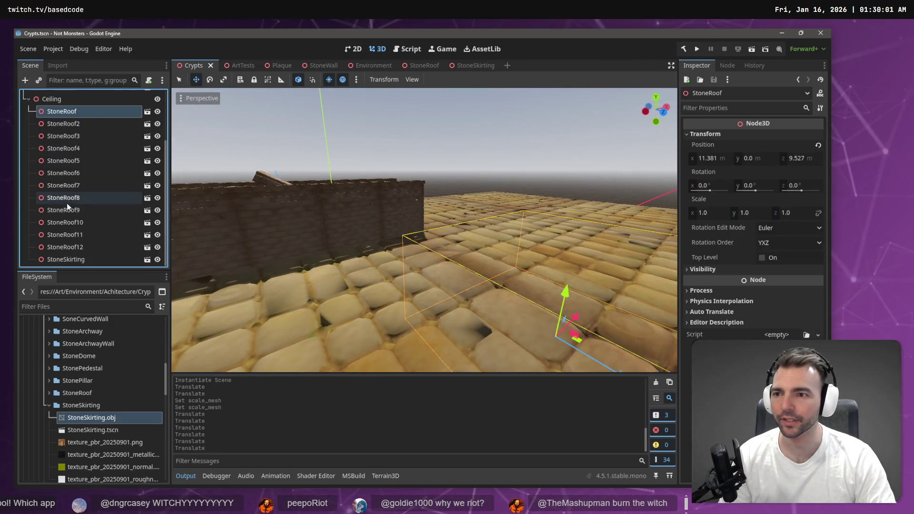
left_click(80, 248, "shift")
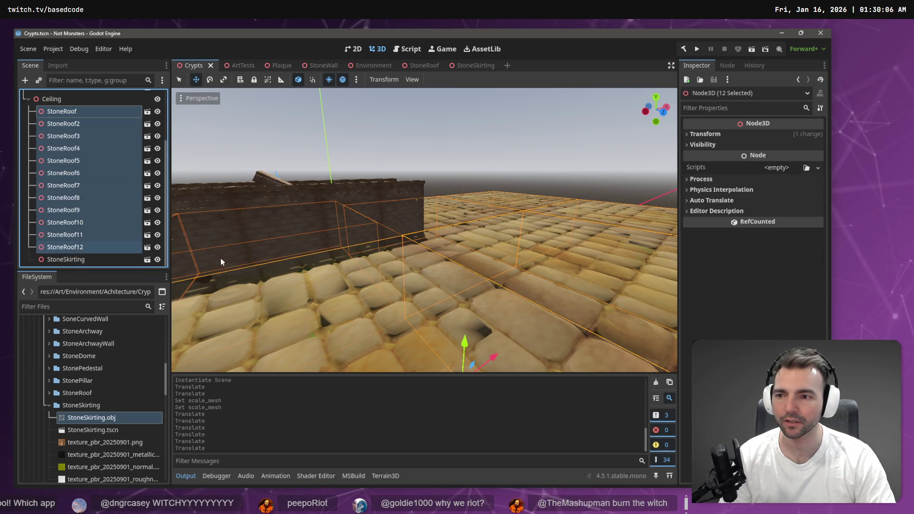
mouse_move(465, 346)
left_mouse_down()
mouse_move(481, 317)
mouse_move(321, 208)
left_mouse_up()
scroll(321, 208, "up", 5)
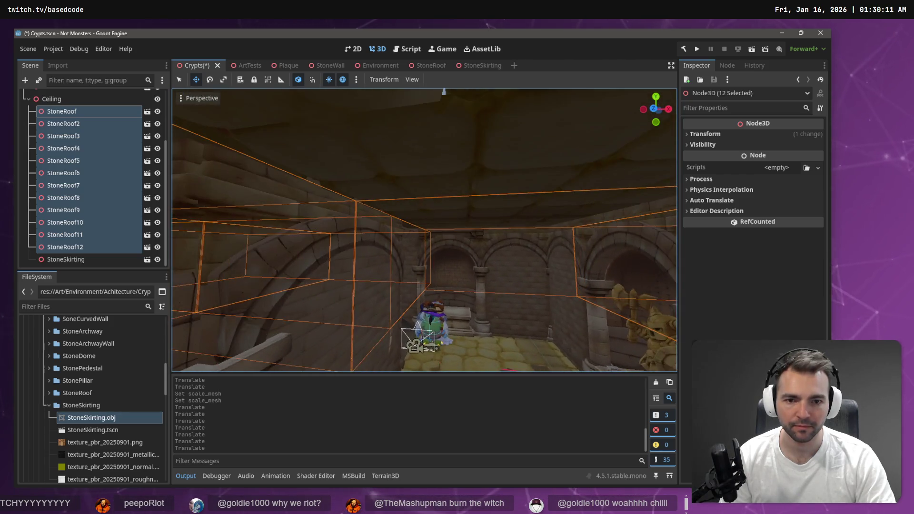
scroll(429, 313, "down", 5)
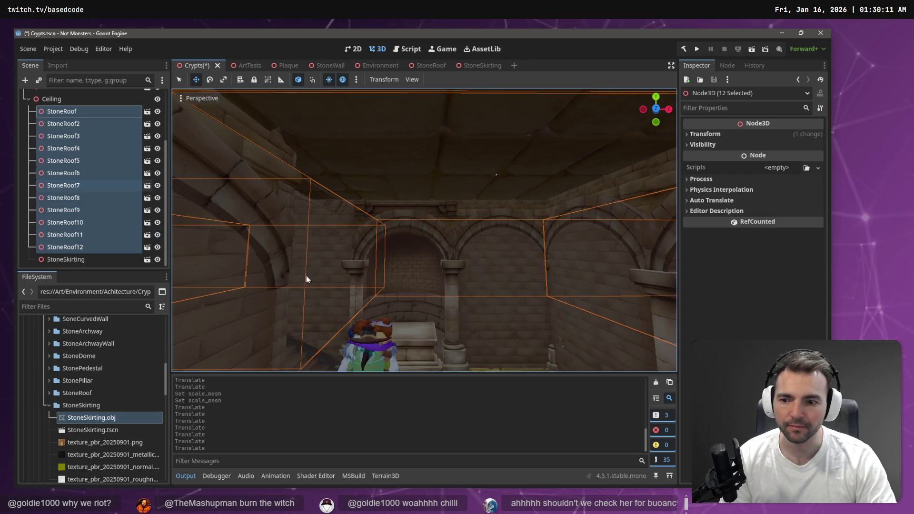
left_click(703, 134)
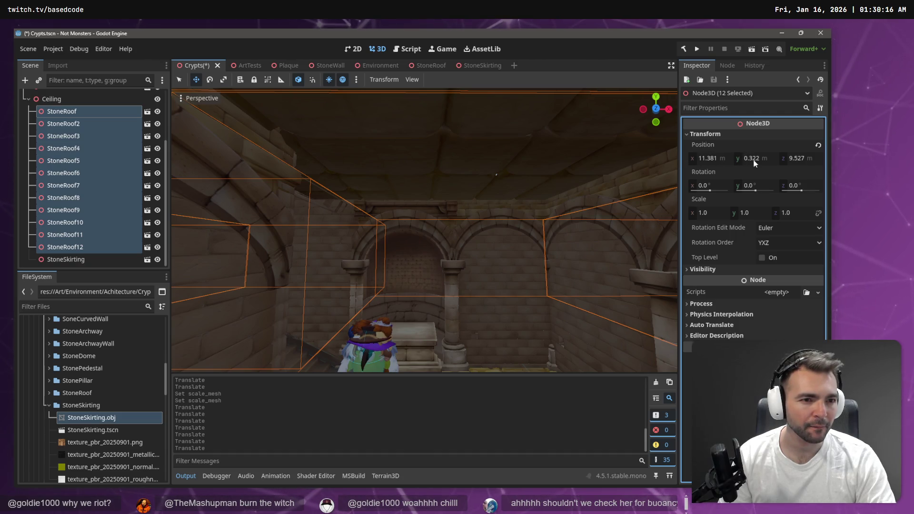
- Inspect the ceiling from inside the crypt, then undo the raise so the roofs return to Y 0.0
left_click_drag(606, 184, 381, 200)
key("f")
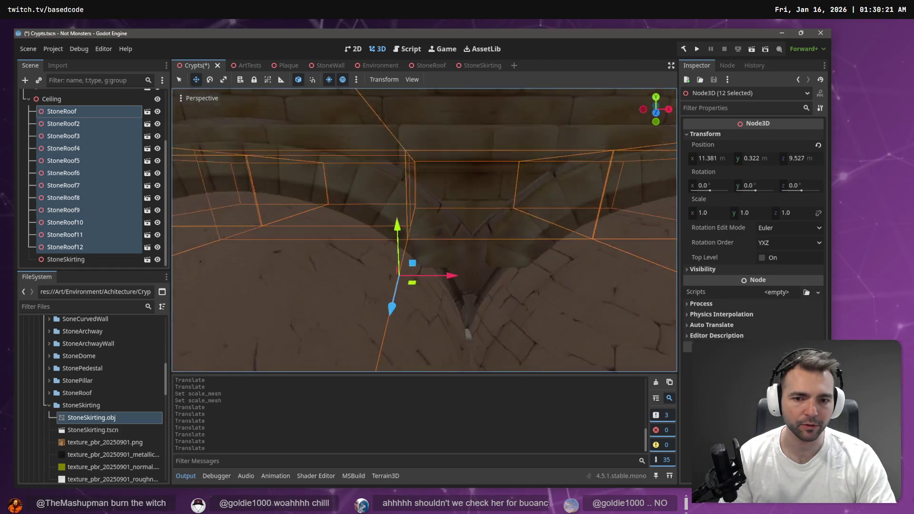
key("s")
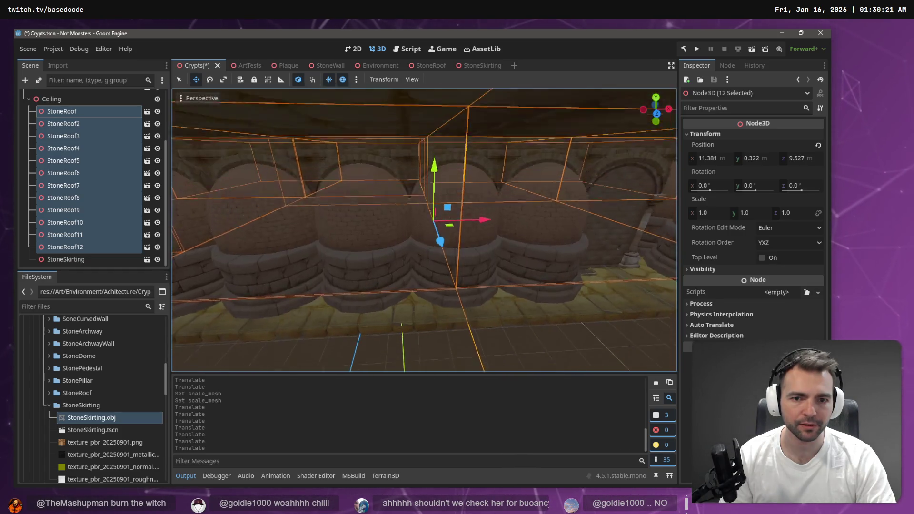
key("s")
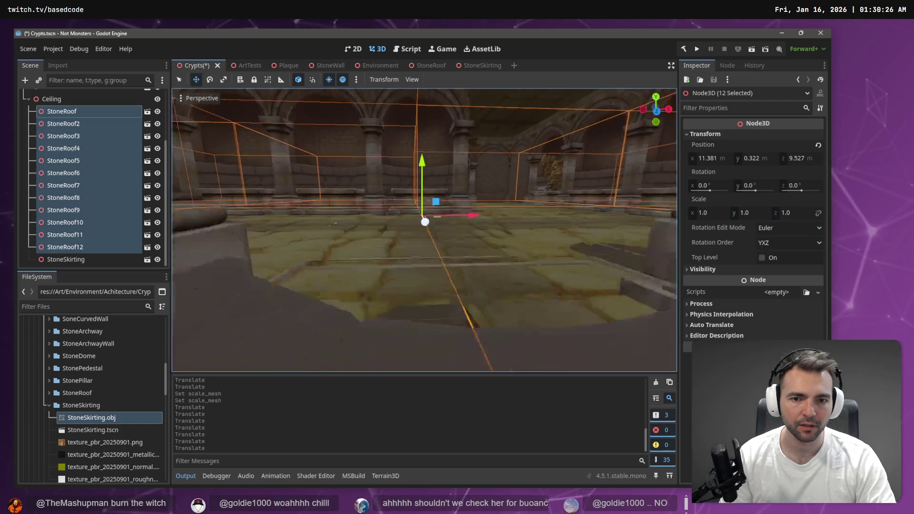
key("s")
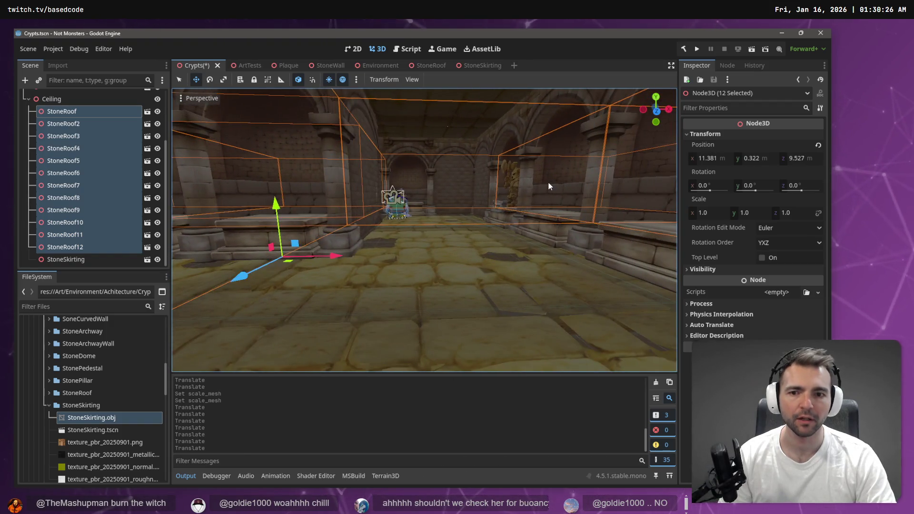
key("ctrl+z")
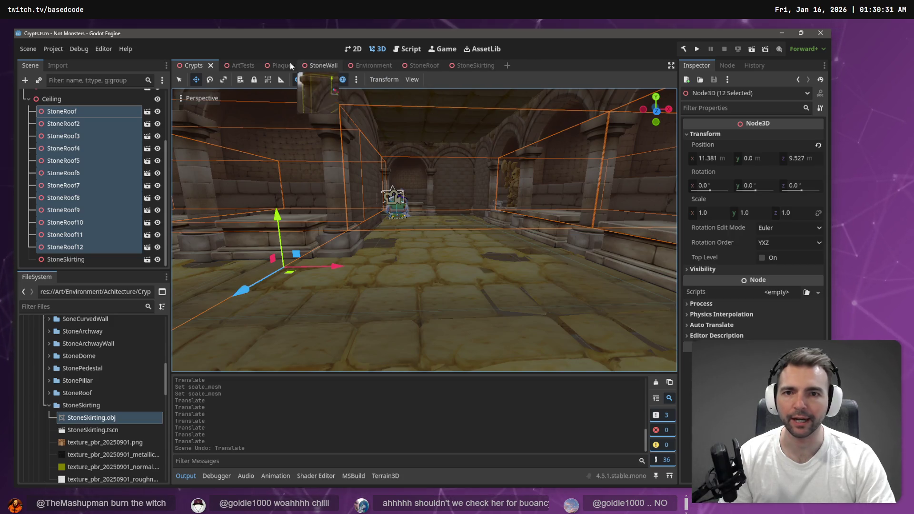
- Raise the roof mesh inside the StoneRoof scene and save it
left_click(421, 66)
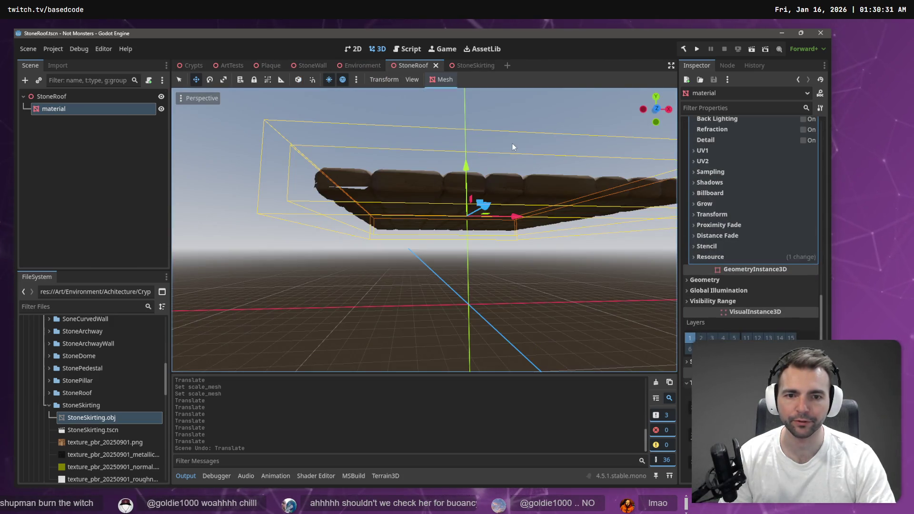
left_click_drag(468, 176, 468, 165)
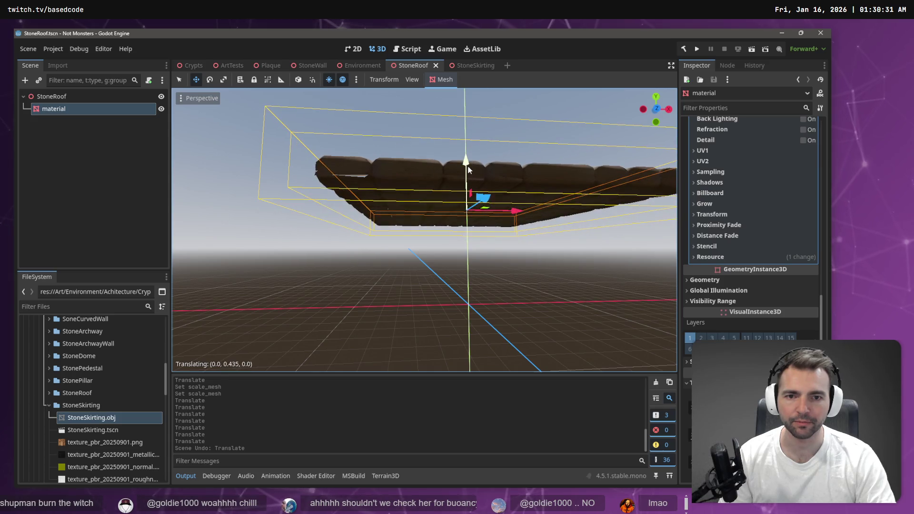
left_click(190, 65)
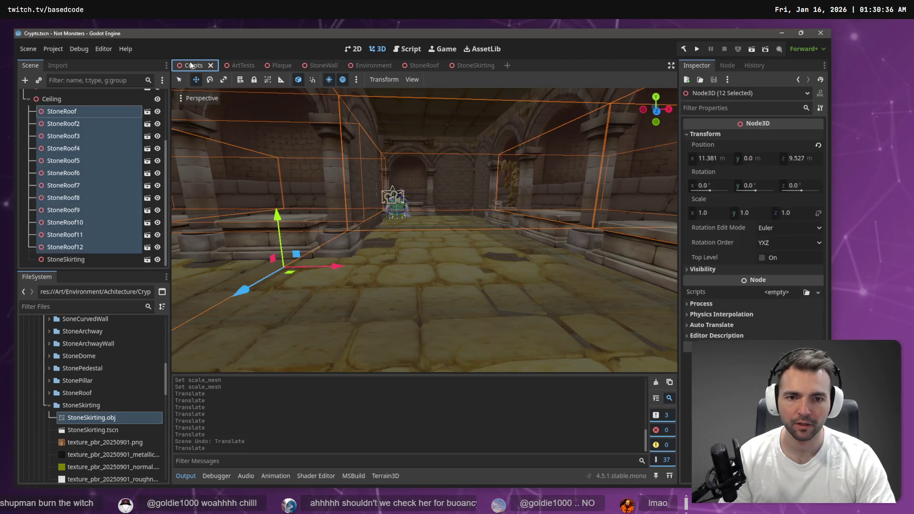
key("w")
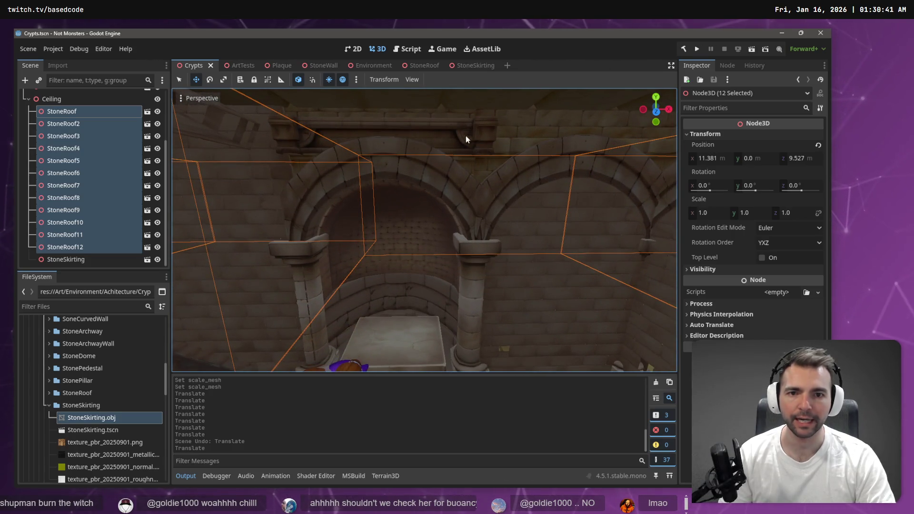
left_click(462, 69)
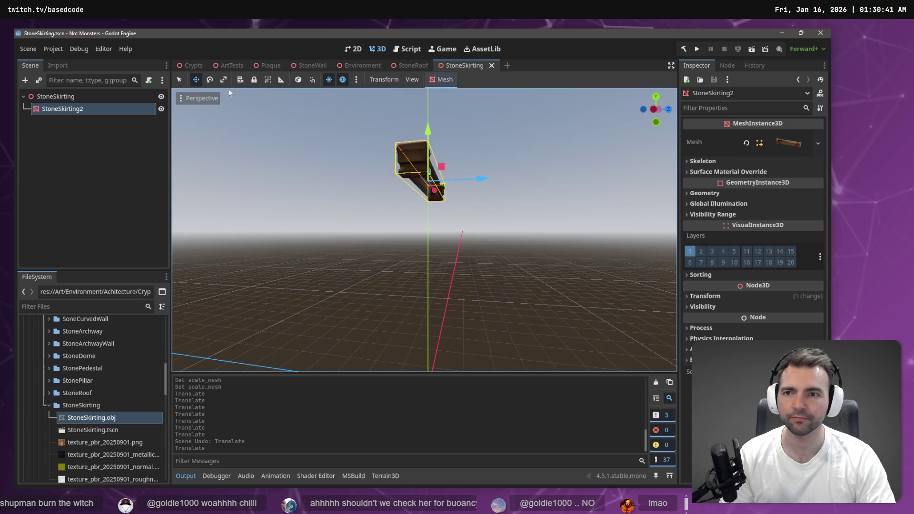
left_click(413, 66)
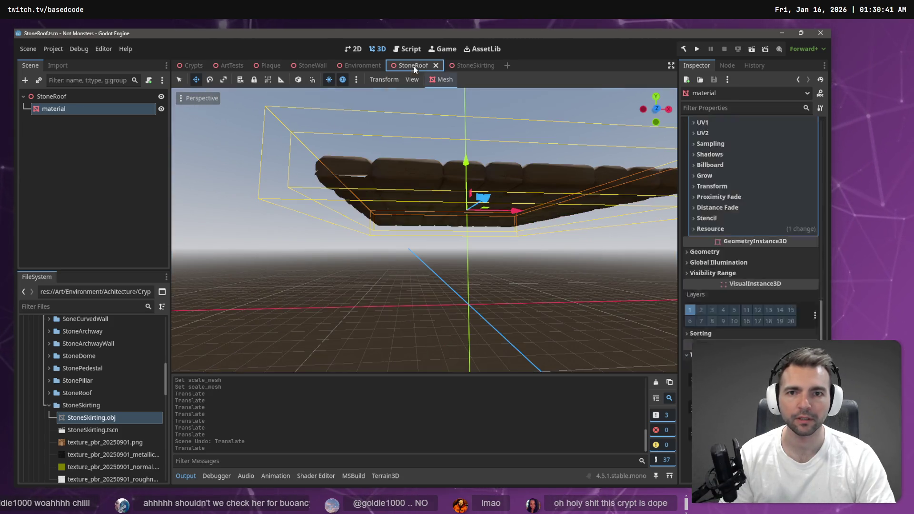
left_click_drag(466, 166, 467, 161)
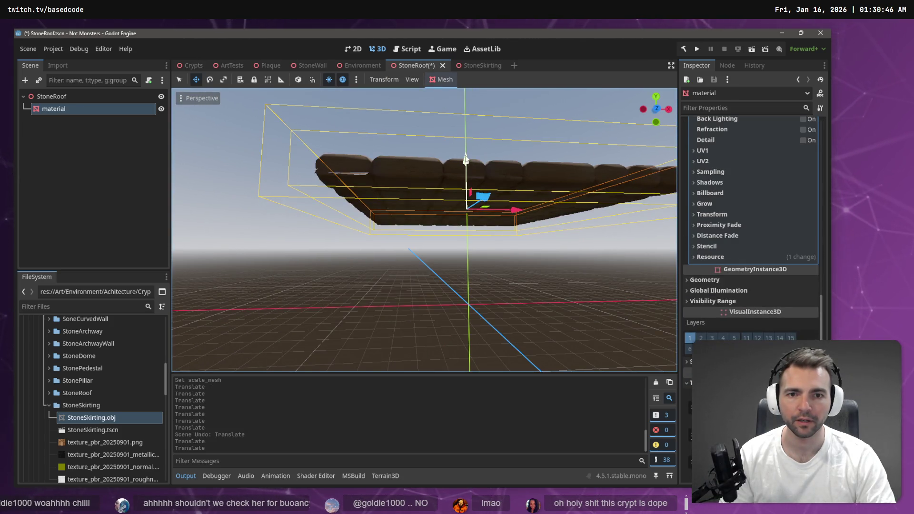
key("ctrl+s")
- Raise the skirting mesh inside the StoneSkirting scene and save it
left_click(205, 69)
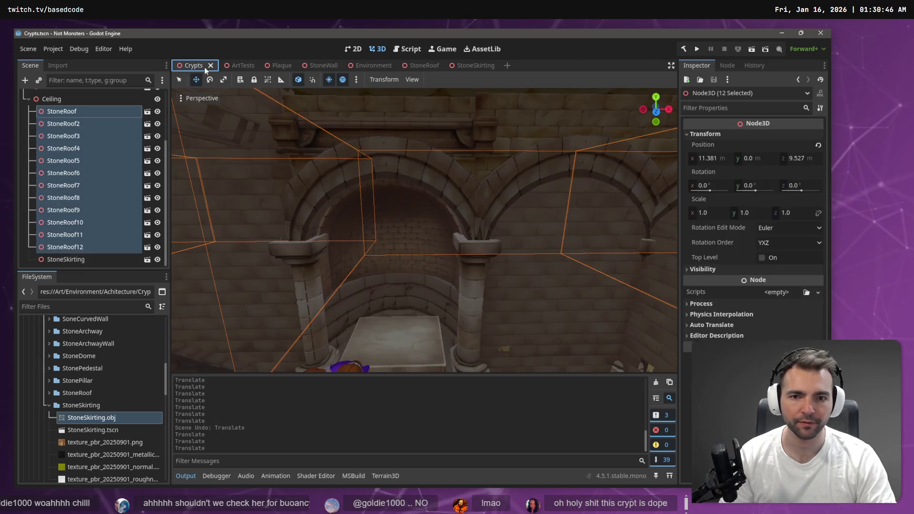
scroll(480, 147, "down", 5)
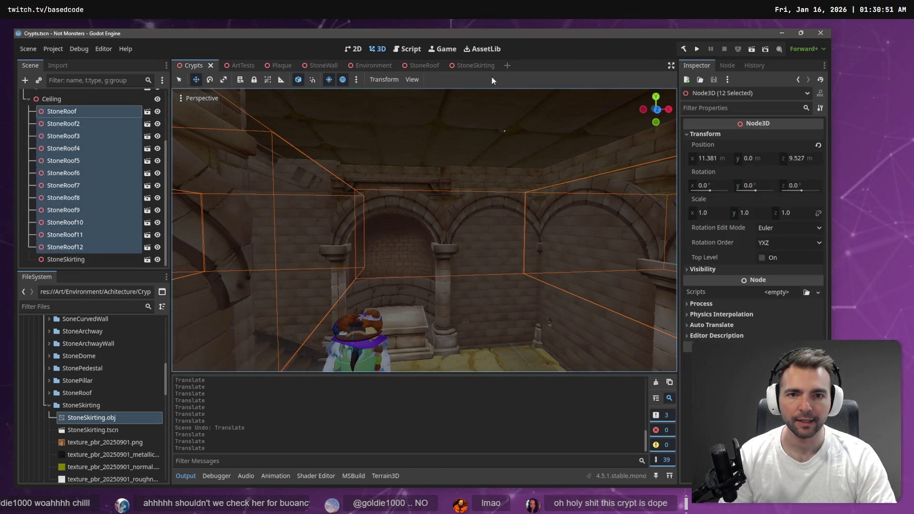
left_click(472, 67)
left_click_drag(426, 145, 429, 120)
left_click(193, 66)
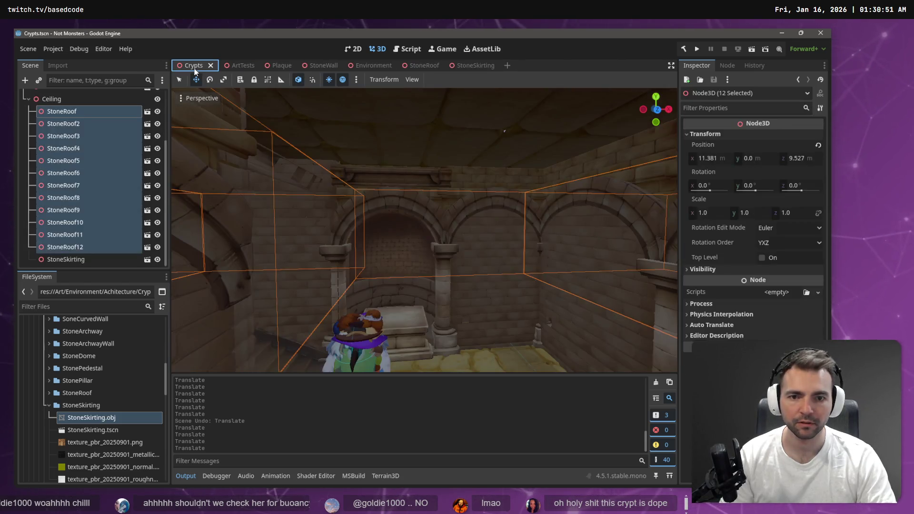
left_click(474, 67)
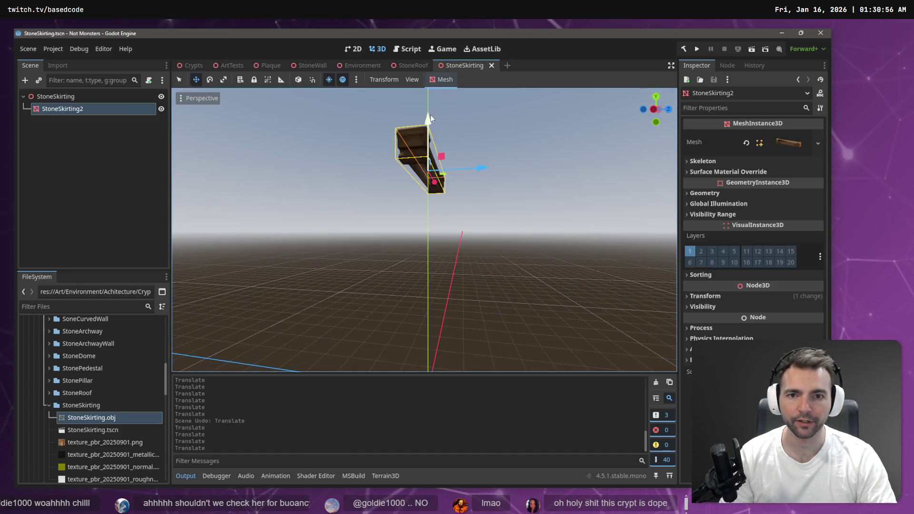
key("ctrl+s")
- Return to the Crypts scene to view the arches under the twelve StoneRoof ceiling pieces
left_click(178, 66)
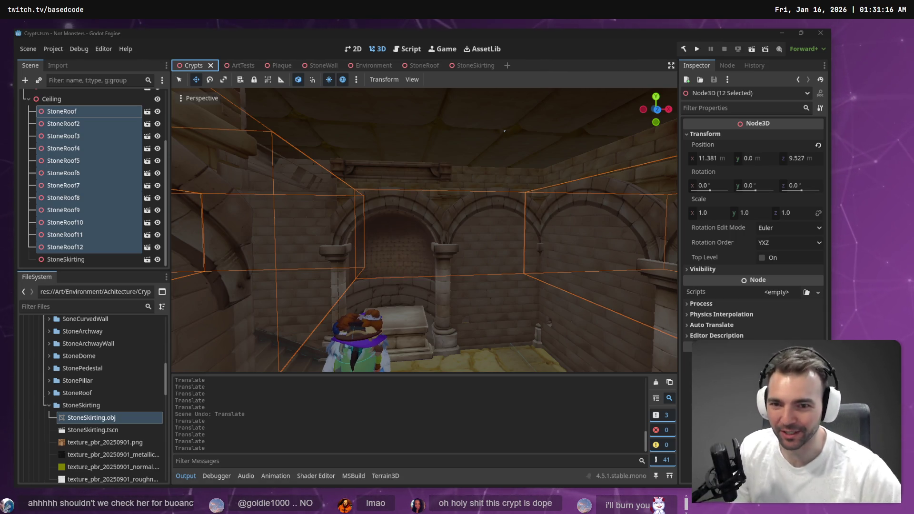
mouse_move(235, 67)
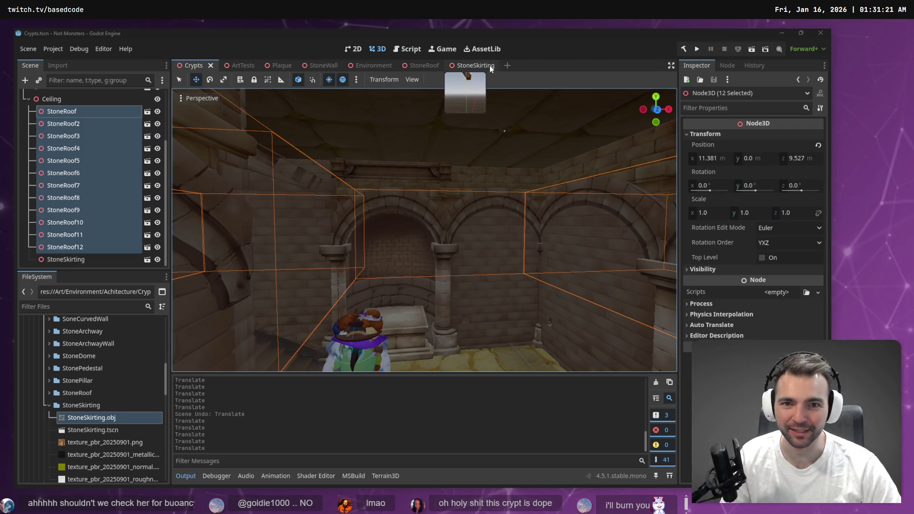
- Delete the leftover StoneRoof node from the ArtTests scene, then go back to Crypts
left_click(241, 67)
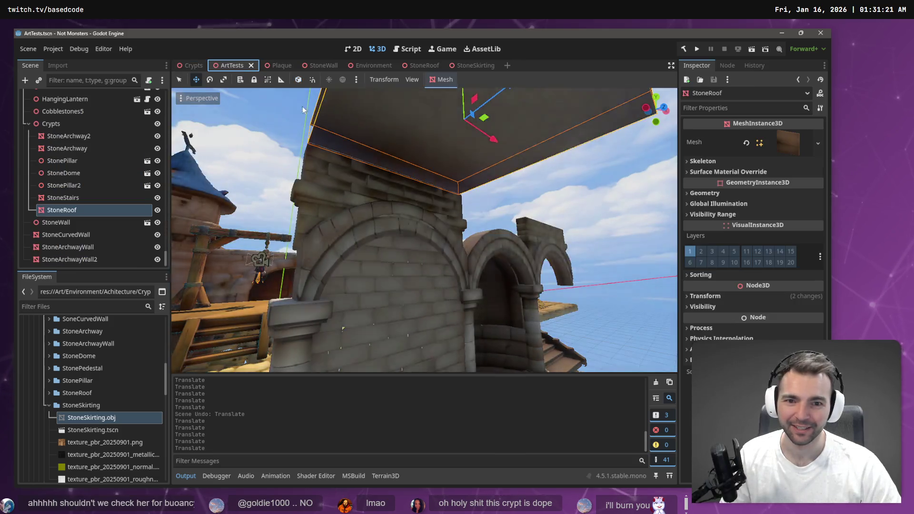
left_click(184, 67)
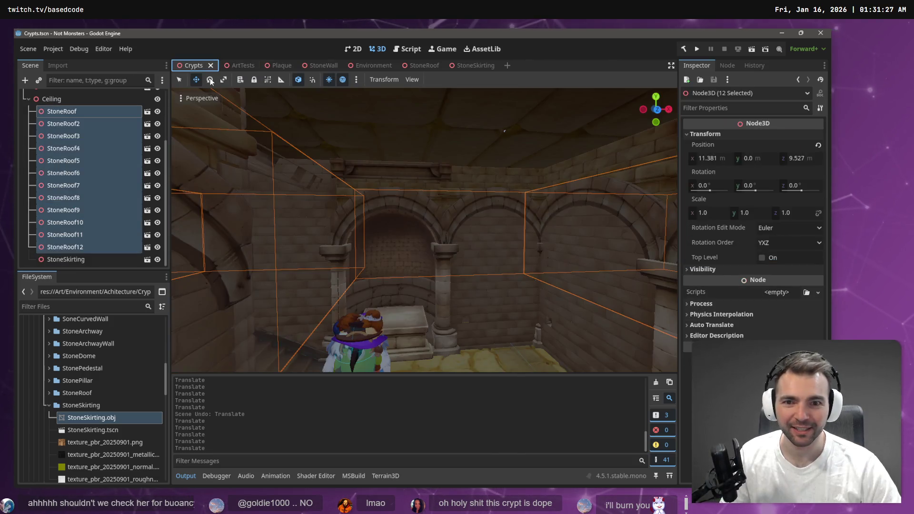
left_click(240, 67)
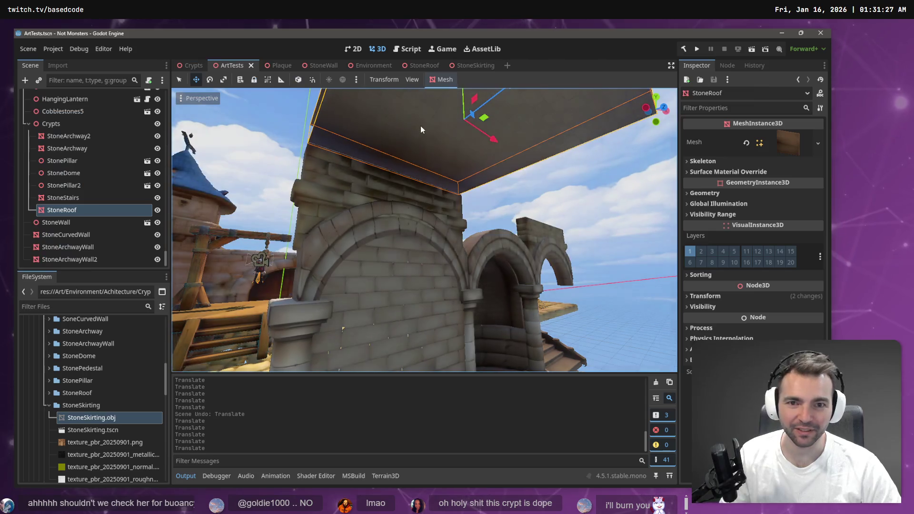
left_click(519, 153)
left_click(482, 139)
key("Delete")
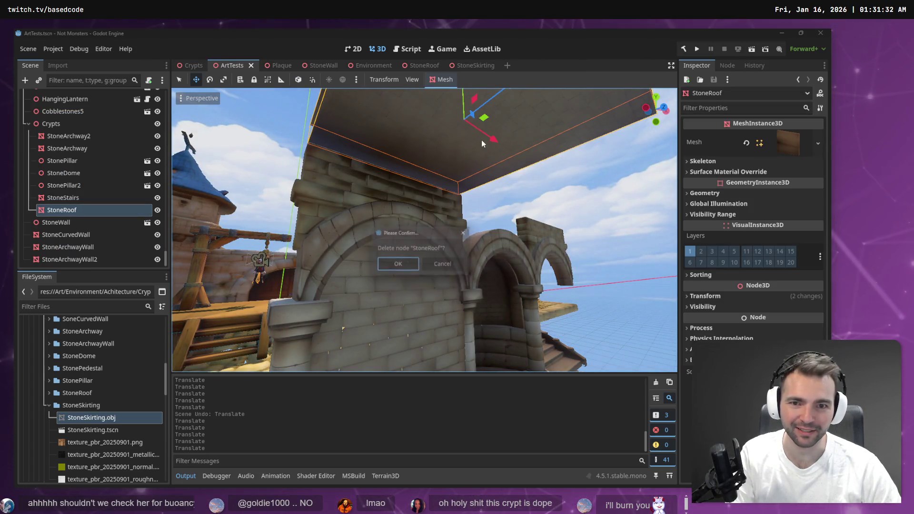
key("Return")
left_click(189, 65)
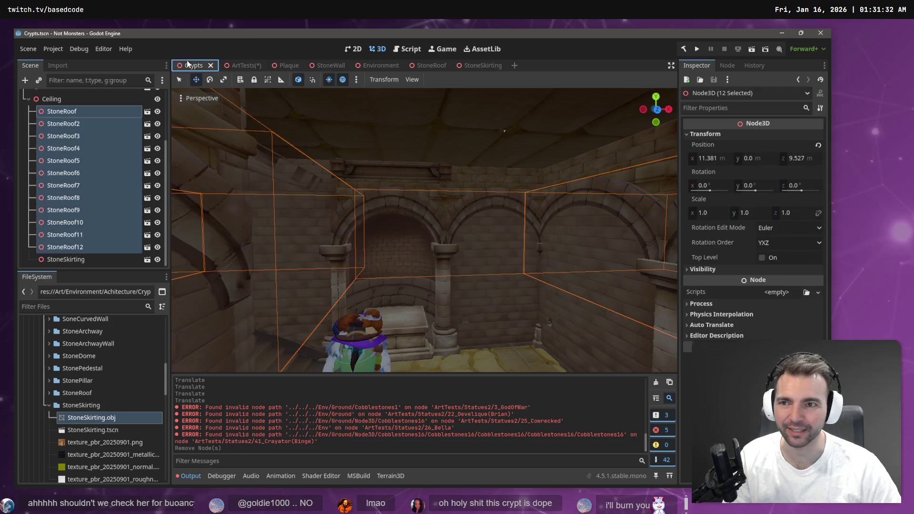
left_click(410, 166)
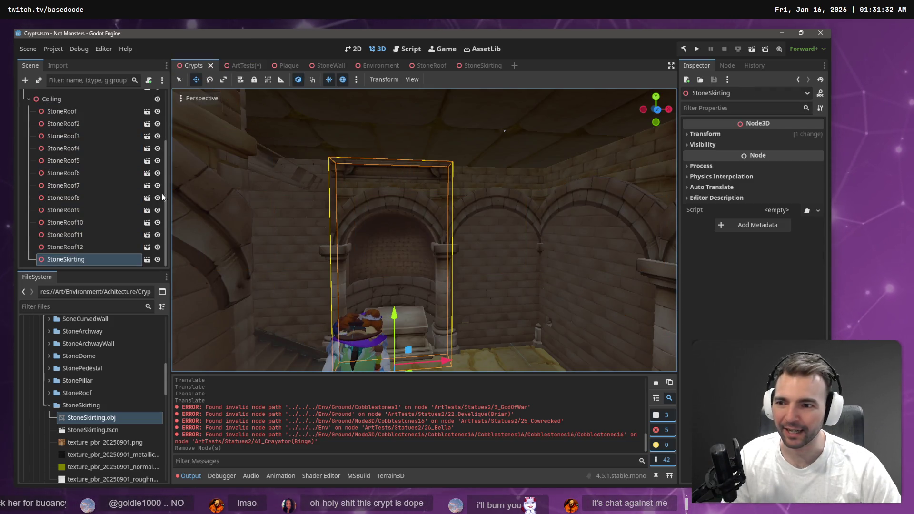
- Nudge the skirting mesh higher in the StoneSkirting scene and save it
left_click(482, 66)
left_click_drag(428, 116, 428, 112)
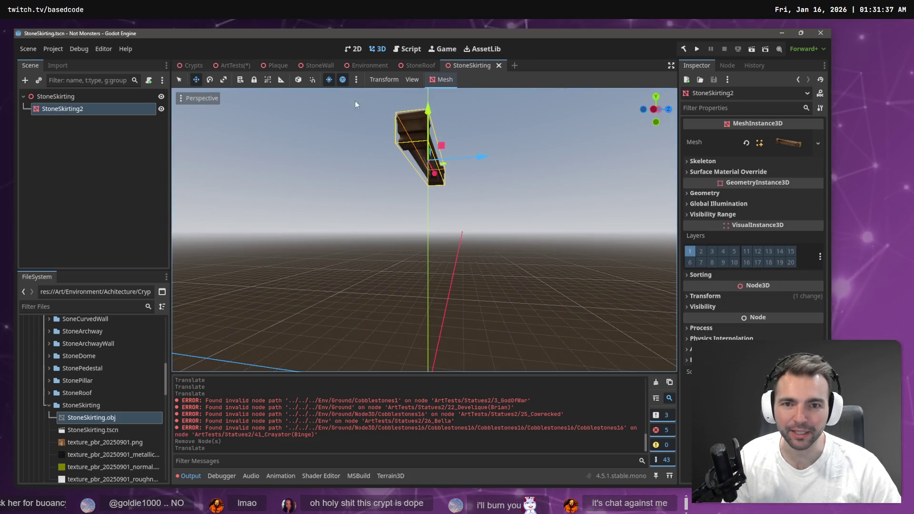
left_click(191, 70)
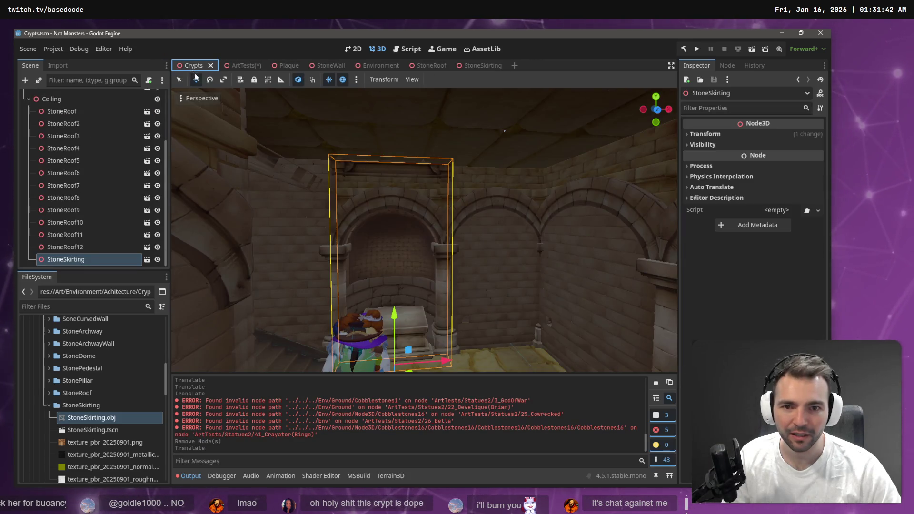
mouse_move(423, 229)
left_mouse_down()
mouse_move(381, 209)
mouse_move(433, 209)
mouse_move(460, 151)
left_mouse_up()
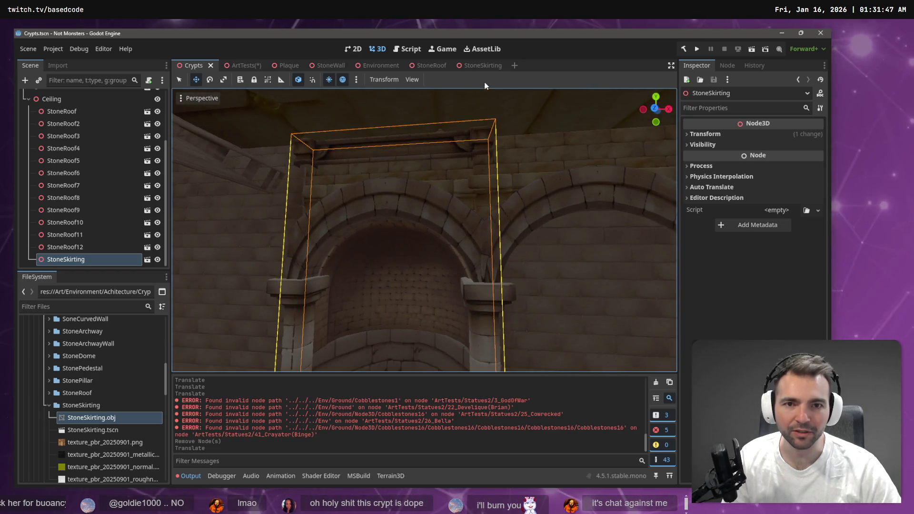
left_click(482, 65)
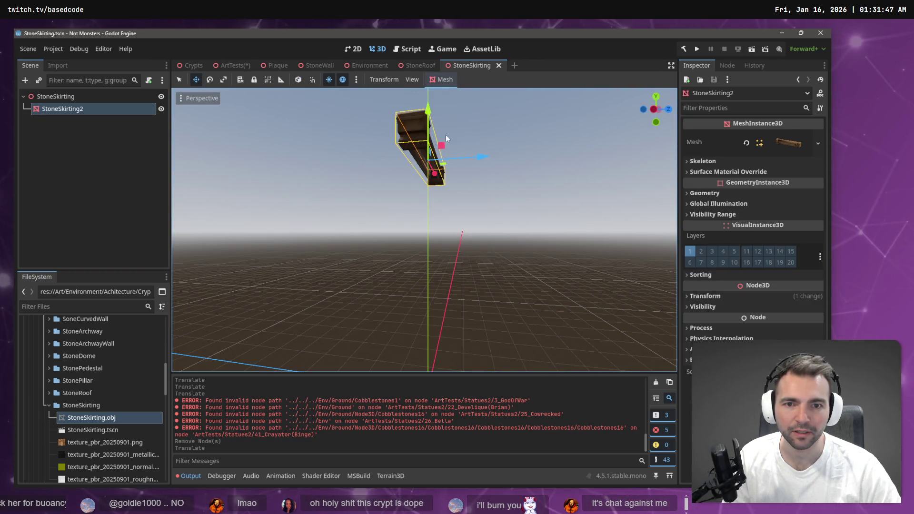
mouse_move(445, 135)
left_mouse_down()
mouse_move(432, 121)
mouse_move(413, 121)
left_mouse_up()
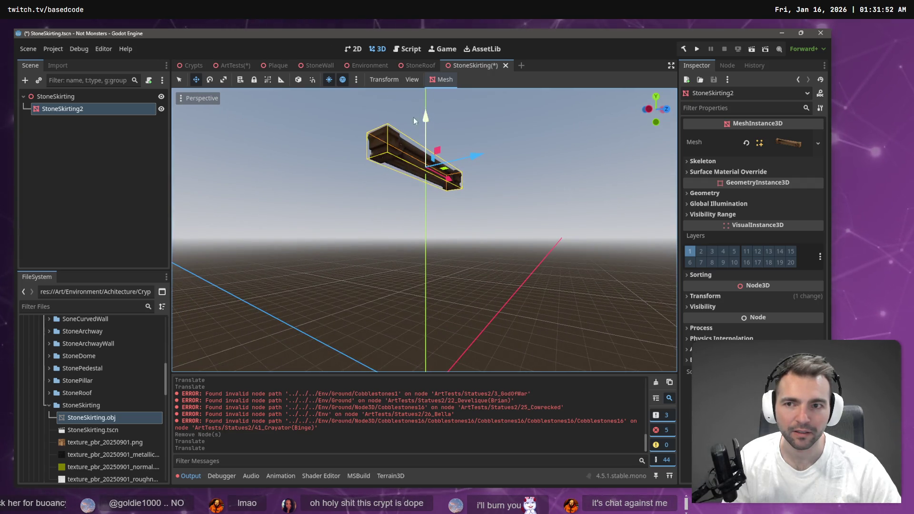
key("ctrl+s")
- Back in the Crypts scene, frame the viewport on the StoneSkirting node
left_click(228, 67)
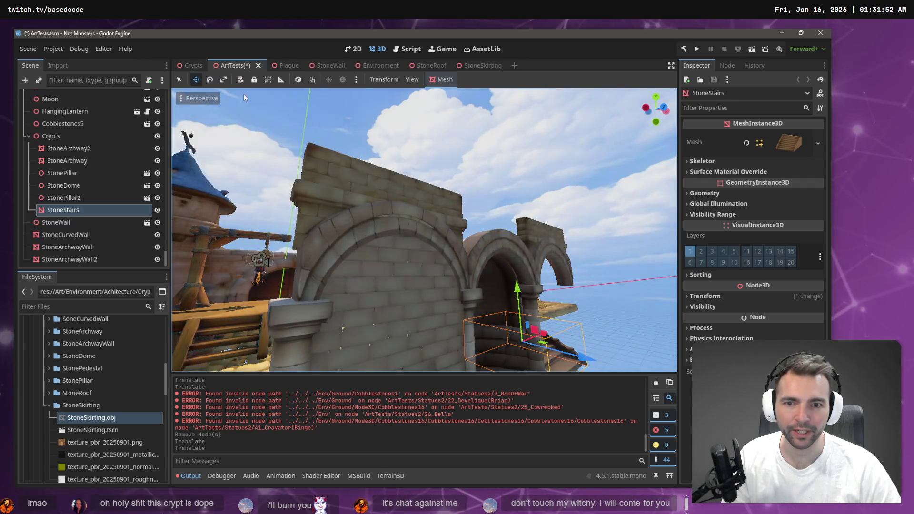
left_click(187, 65)
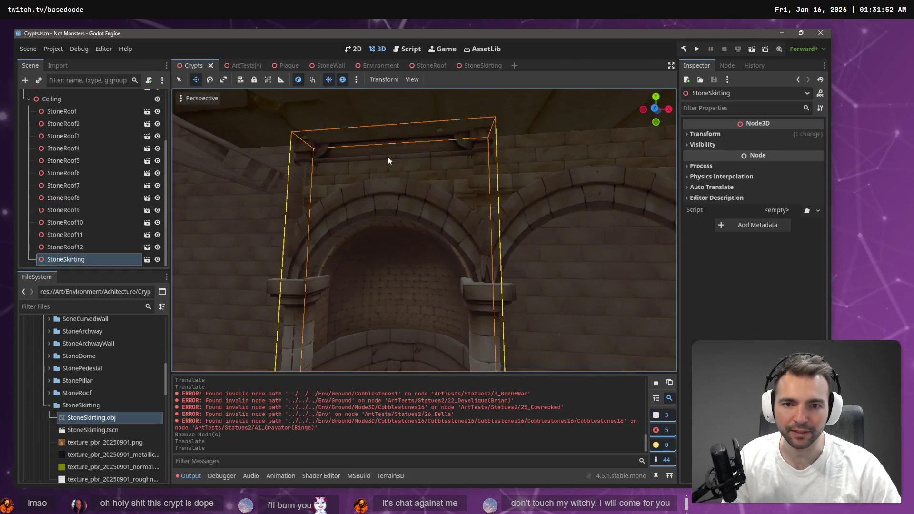
key("f")
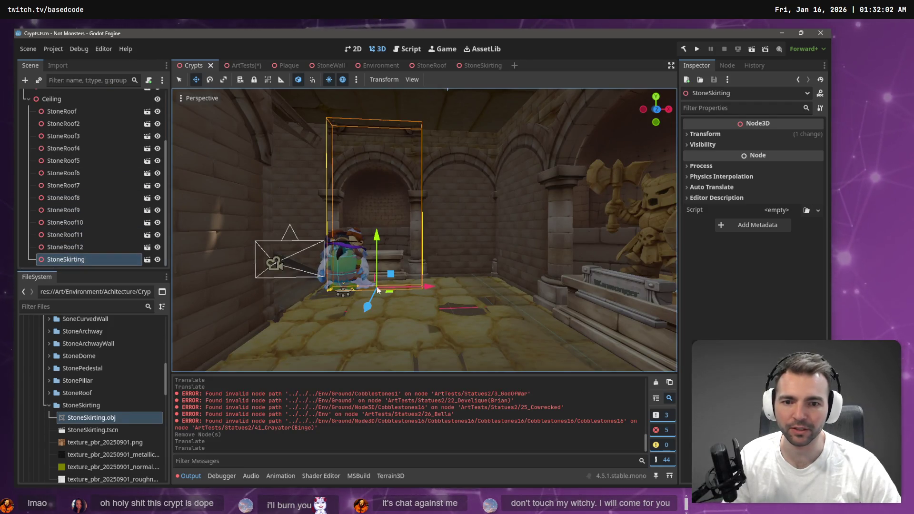
left_click(70, 99)
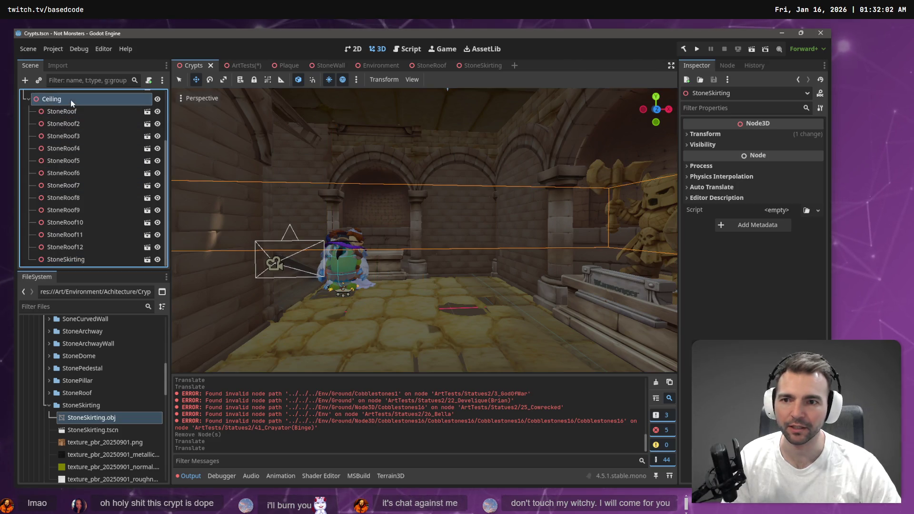
key("ctrl+v")
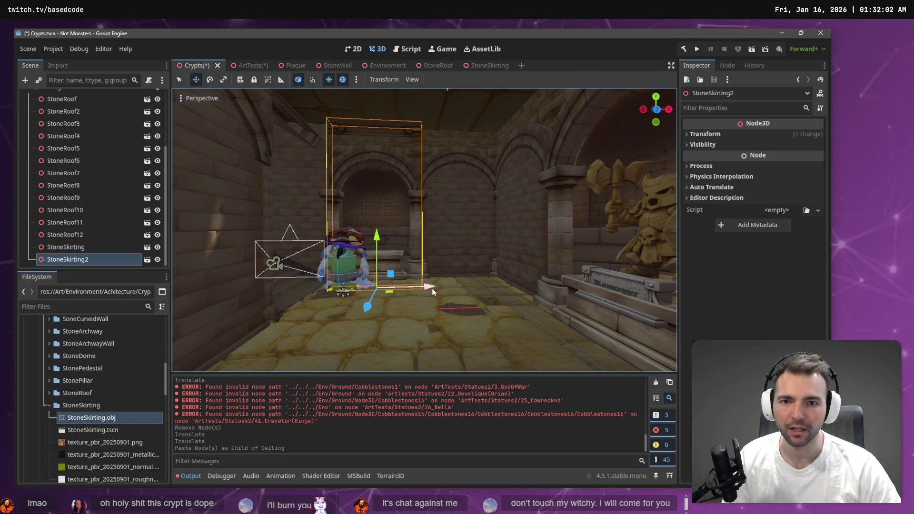
key("ctrl+z")
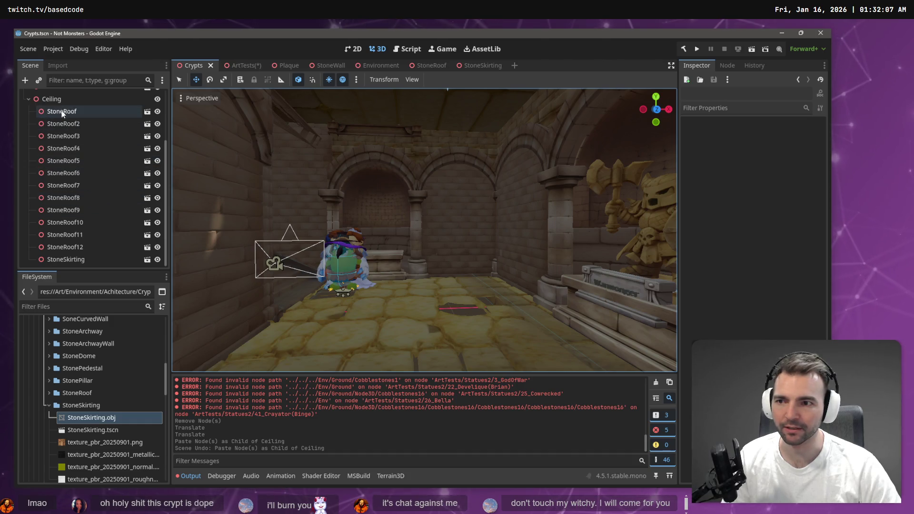
scroll(404, 159, "down", 5)
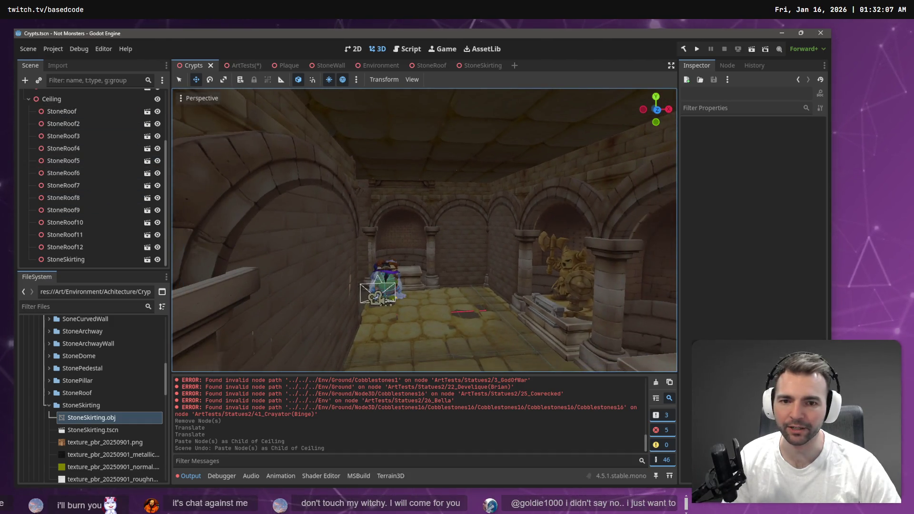
- Expand Walls and instance StoneSkirting.tscn as a child of CryptStatueInset45
left_click(28, 99)
left_click(28, 109)
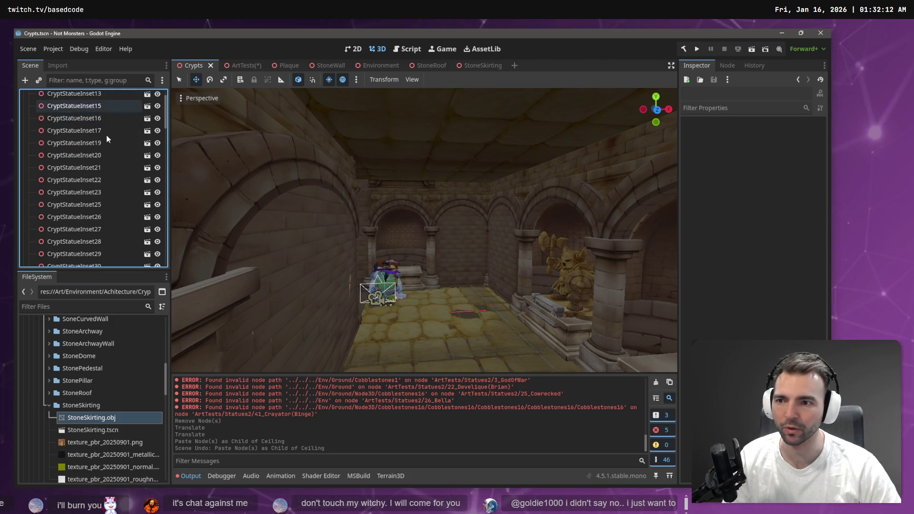
left_click(81, 125)
left_click(405, 204)
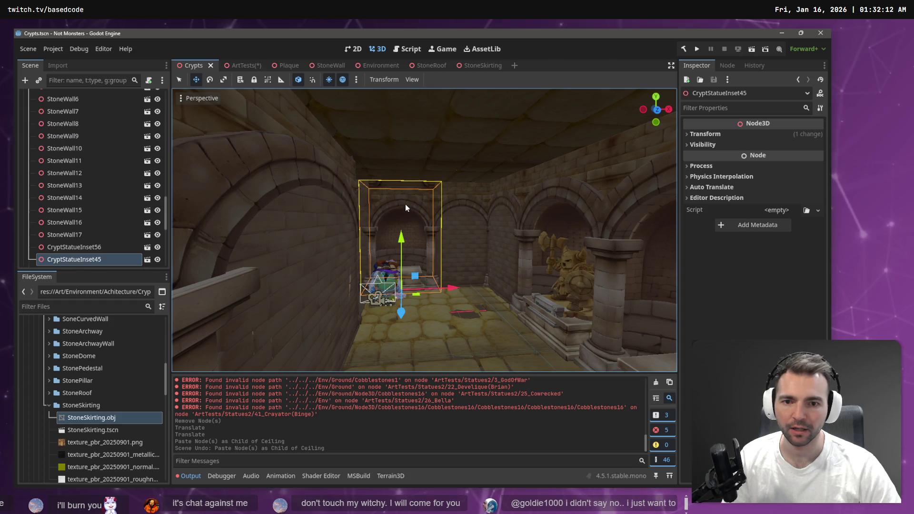
right_click(80, 257)
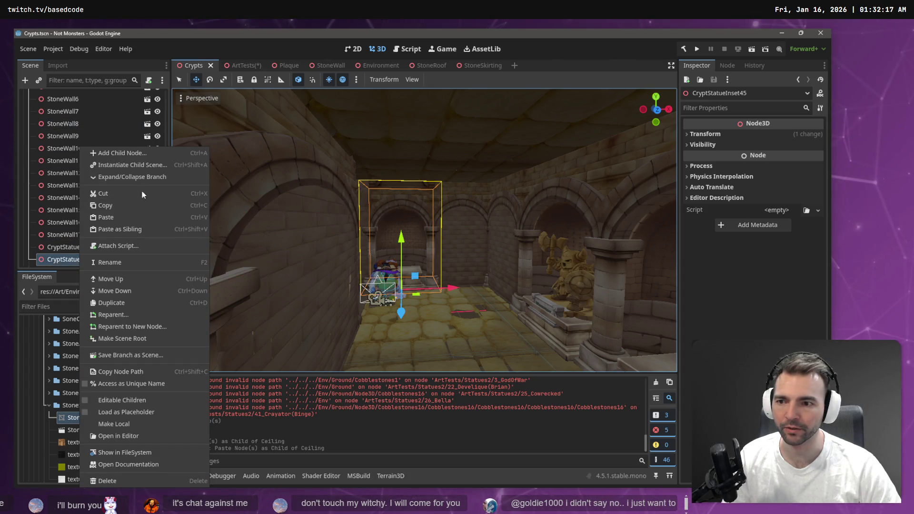
left_click(133, 165)
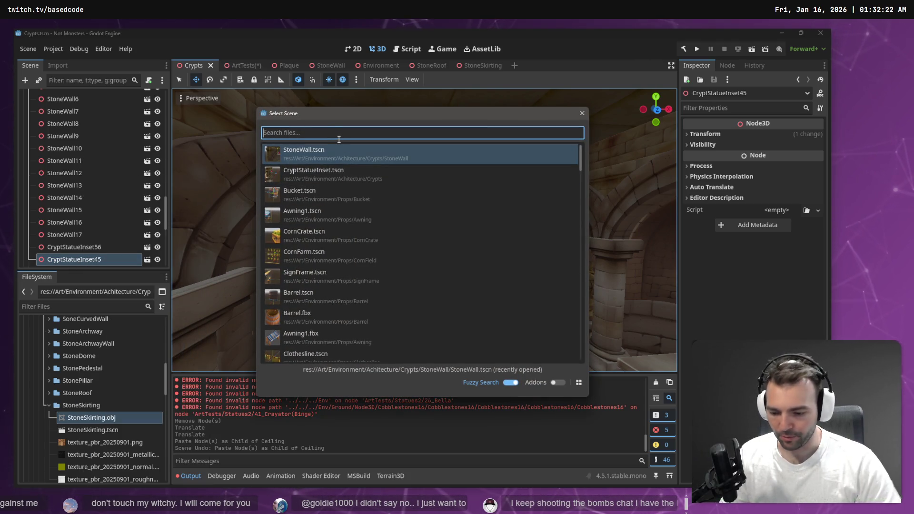
type("stoneskirt")
key("Return")
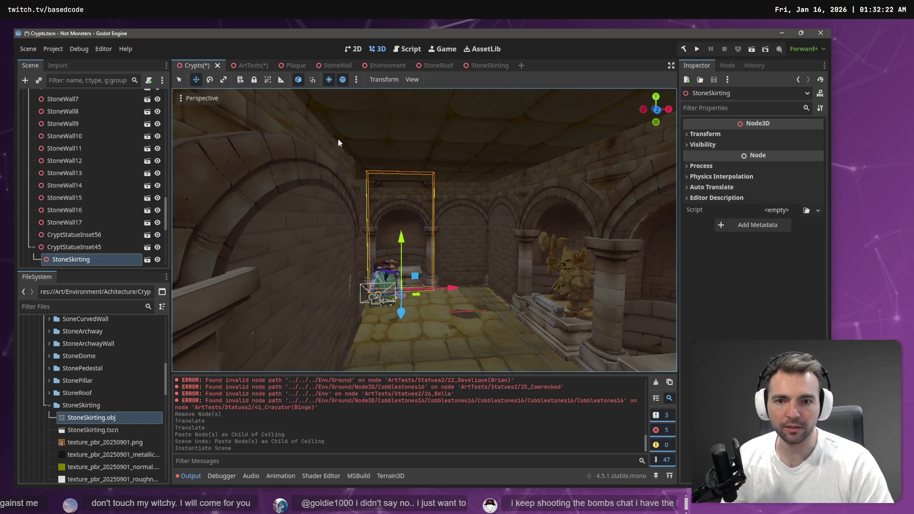
scroll(338, 139, "up", 5)
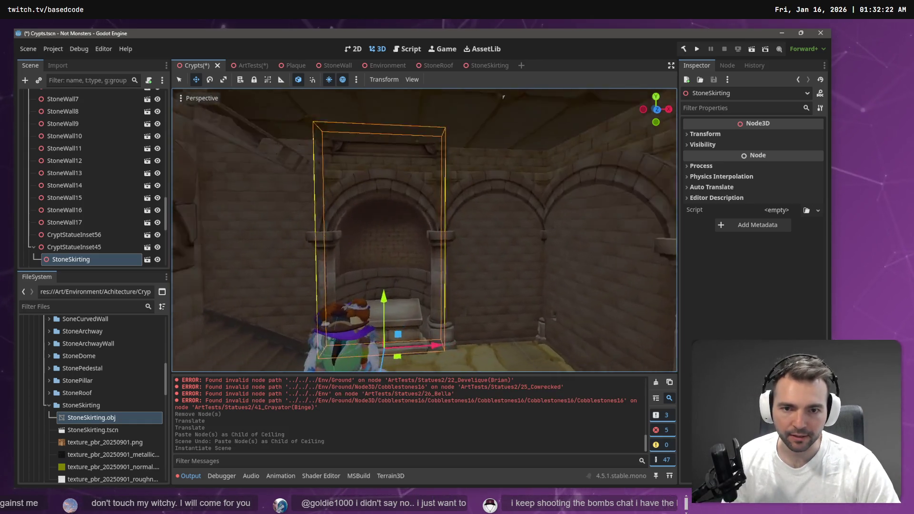
left_click_drag(237, 143, 237, 199)
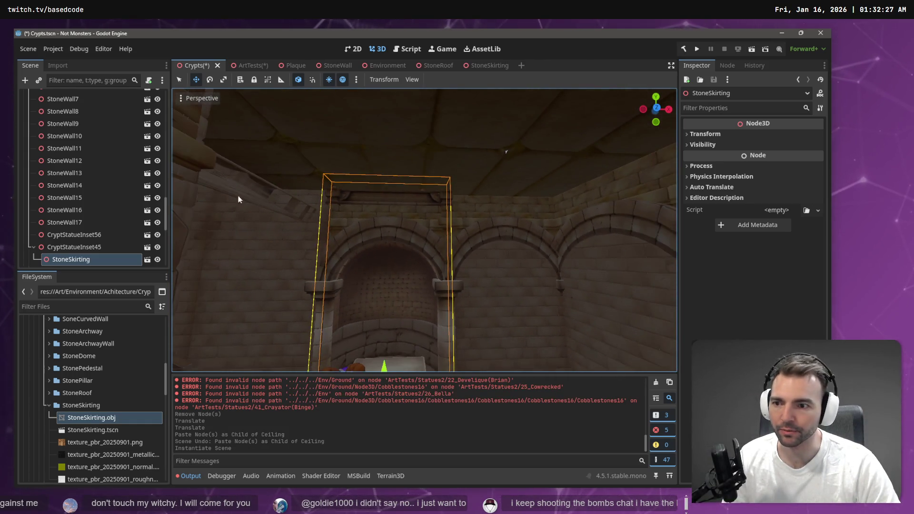
- Scroll up the Walls list and select CryptStatueInset13 and CryptStatueInset15
left_click(100, 236)
scroll(108, 218, "up", 10)
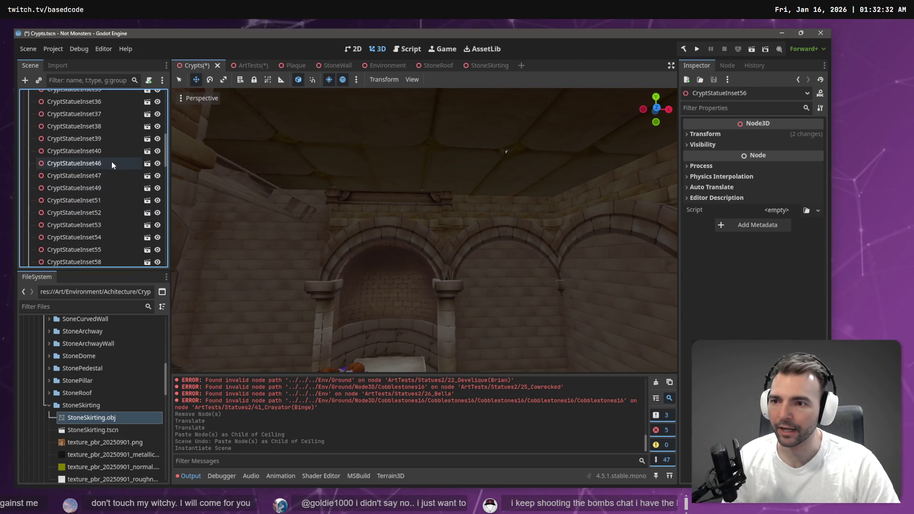
scroll(112, 164, "up", 8)
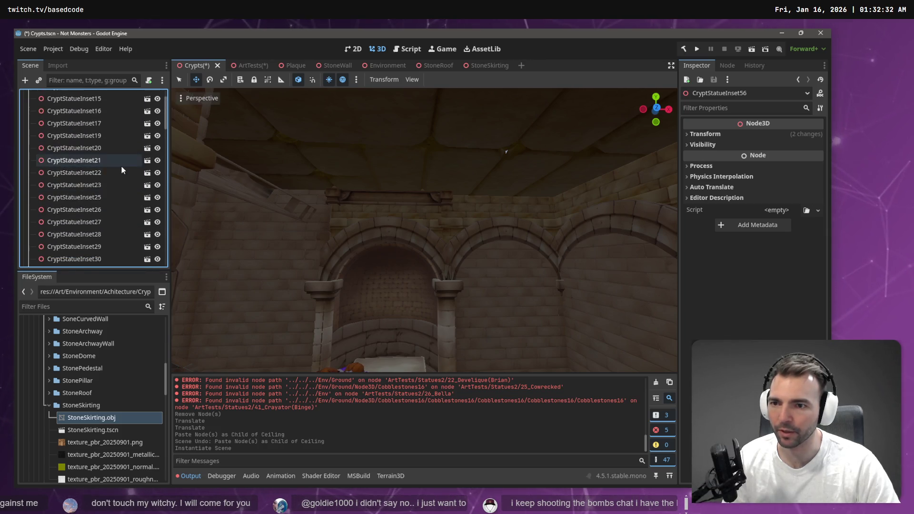
scroll(121, 167, "up", 2)
left_click(82, 121)
left_click(82, 133, "shift")
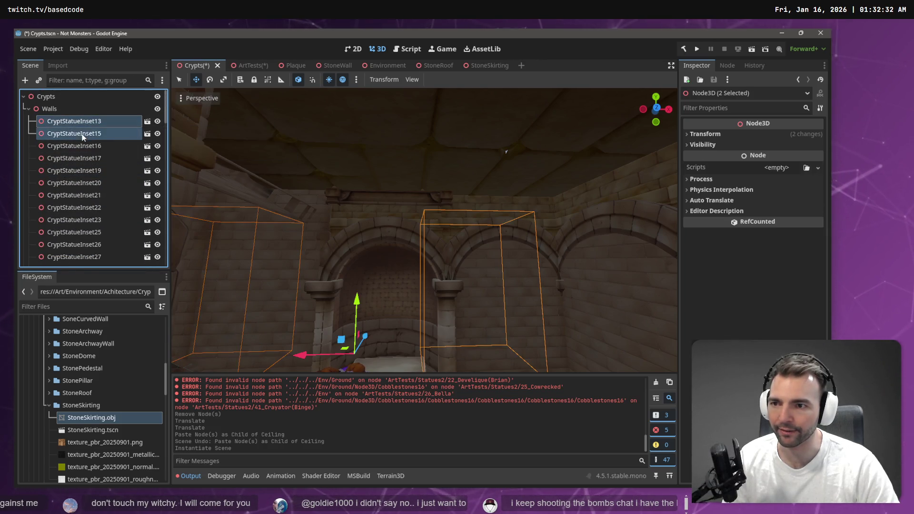
right_click(82, 135)
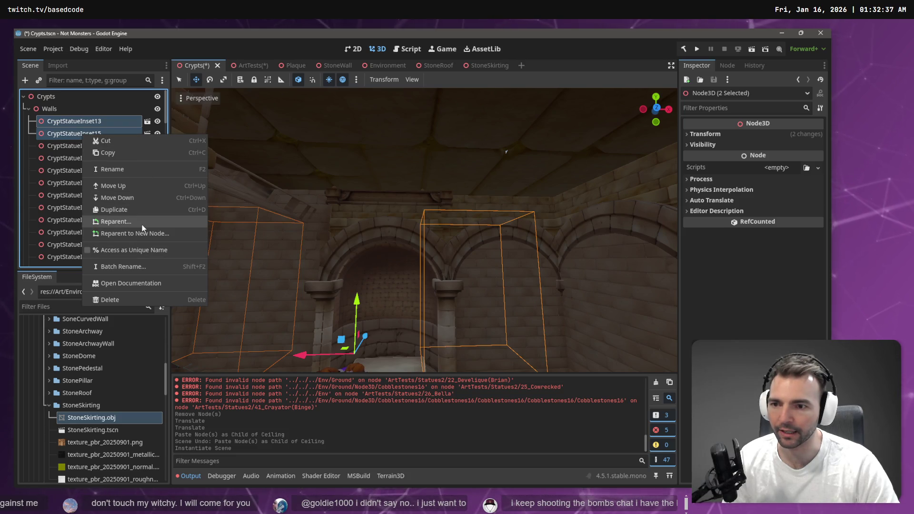
left_click(67, 120)
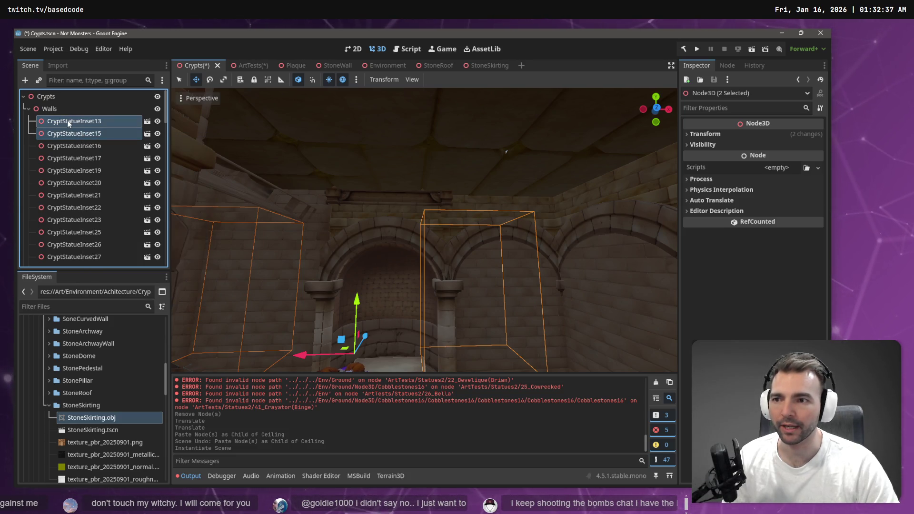
- Instance StoneSkirting.tscn as a child of CryptStatueInset13
left_click(67, 120)
right_click(67, 120)
left_click(40, 125)
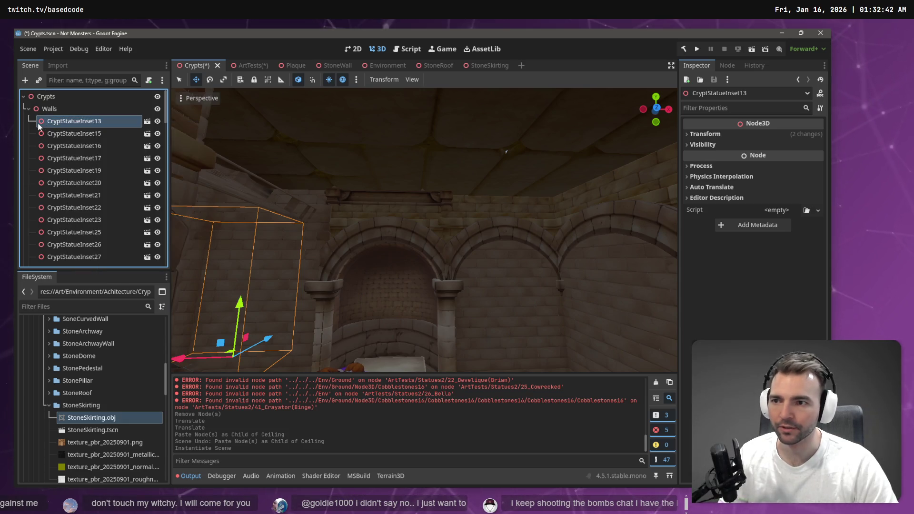
right_click(40, 125)
left_click(96, 131)
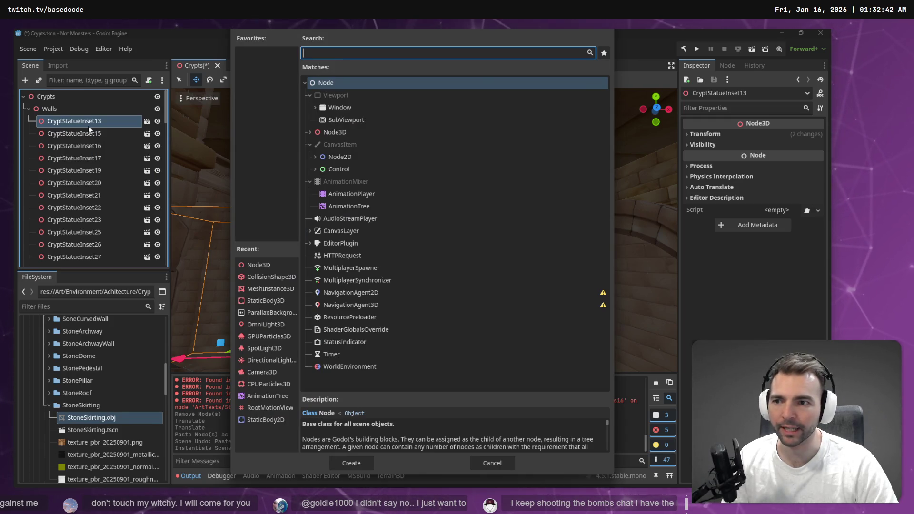
key("Escape")
right_click(91, 122)
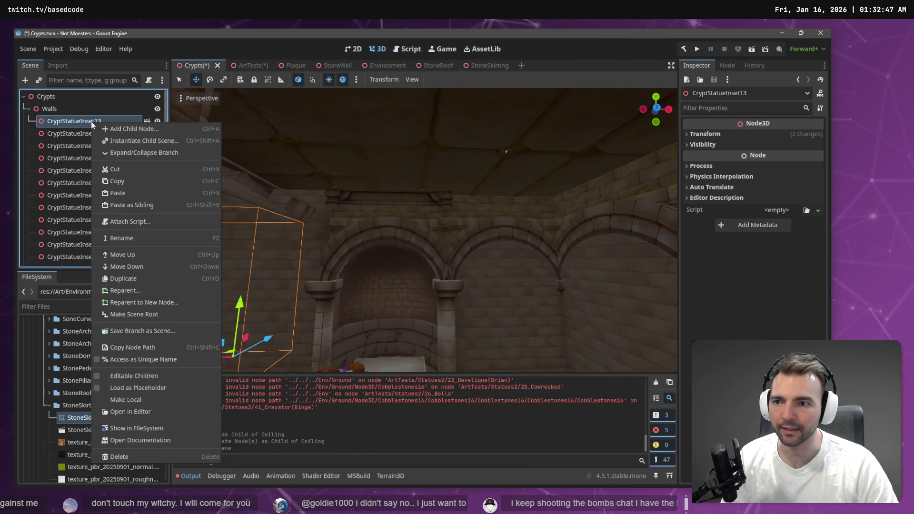
left_click(171, 142)
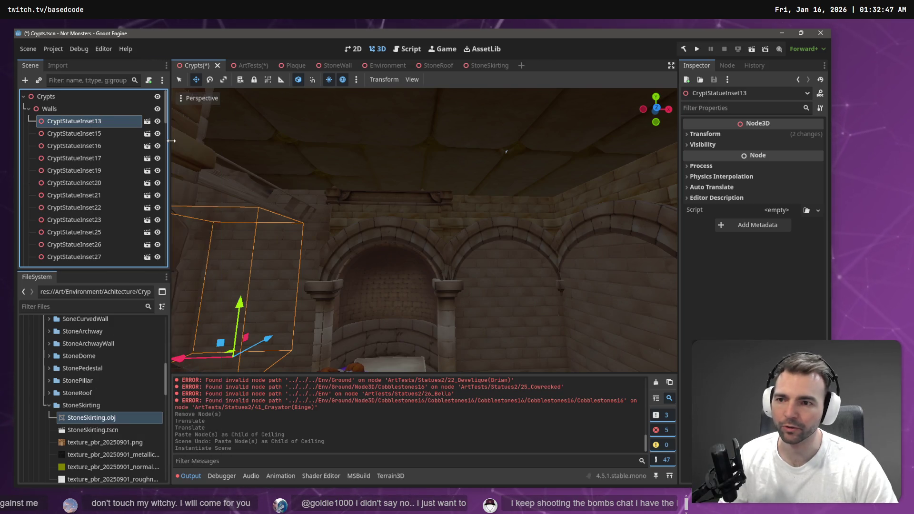
key("Return")
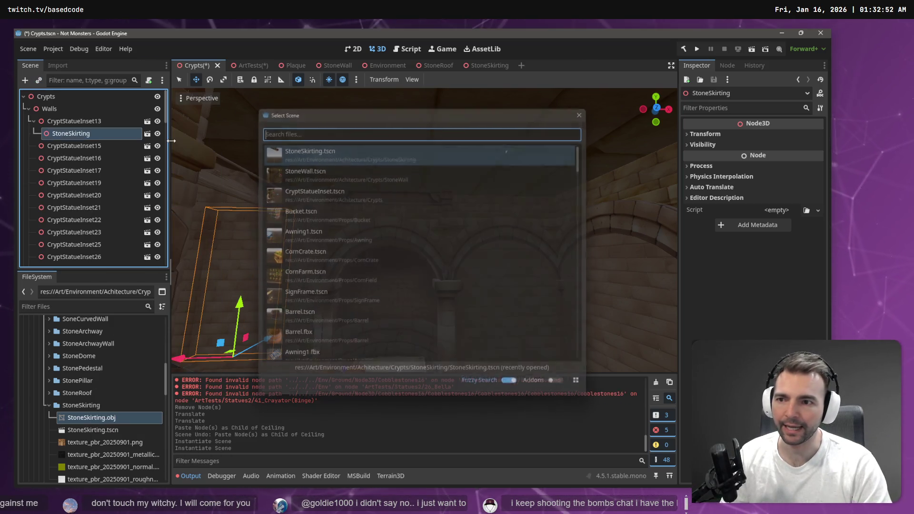
- Add a StoneSkirting child to CryptStatueInset15, 16, 17, 19 and 20 in turn
key("Down")
key("ctrl+shift+a")
key("Return")
key("ctrl+shift+a")
key("Escape")
key("Down")
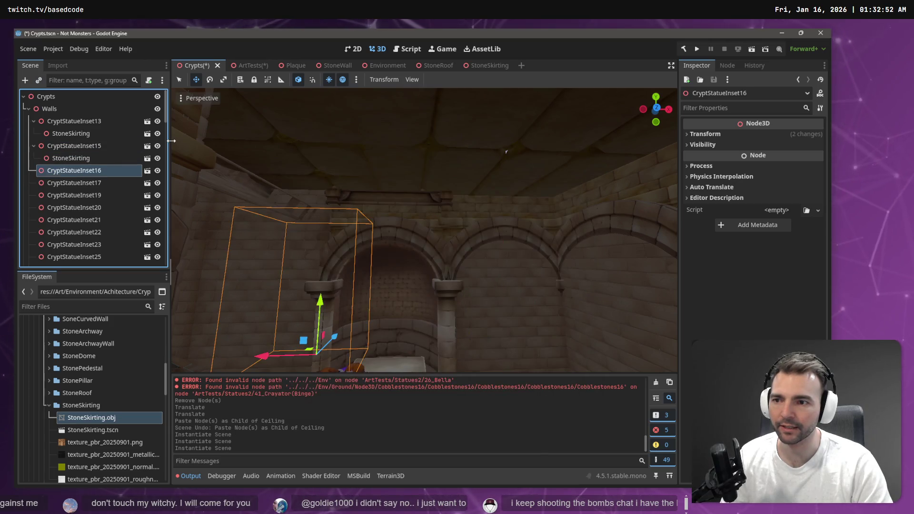
key("ctrl+shift+a")
key("Return")
key("Down")
key("ctrl+shift+a")
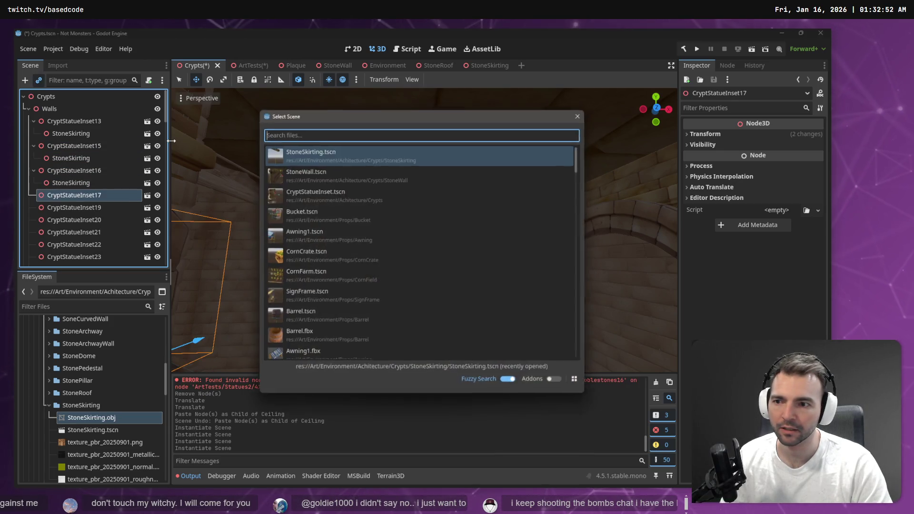
key("Return")
key("Down")
key("ctrl+shift+a")
key("Return")
key("Down")
key("ctrl+shift+a")
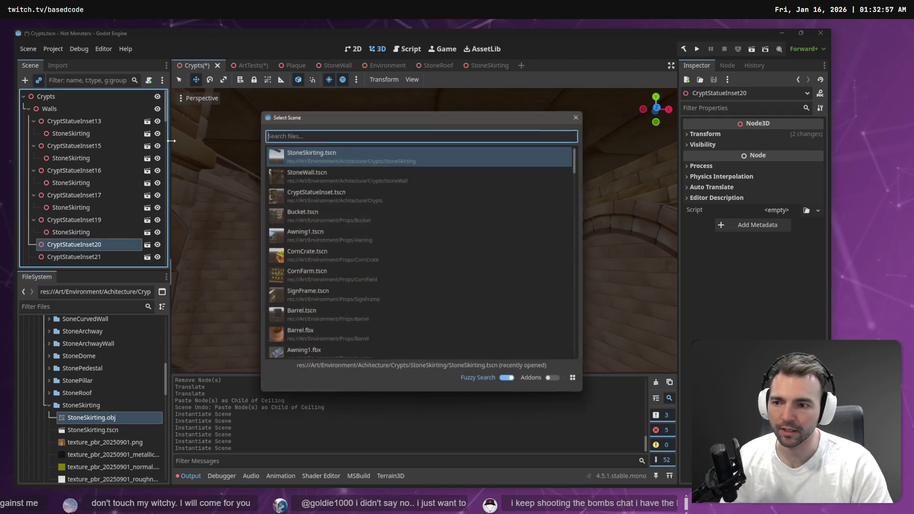
key("Return")
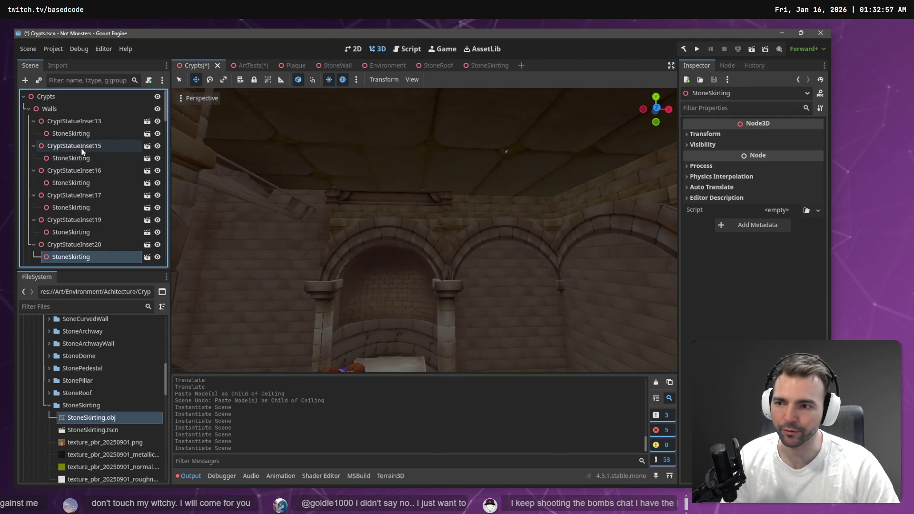
left_click(87, 132)
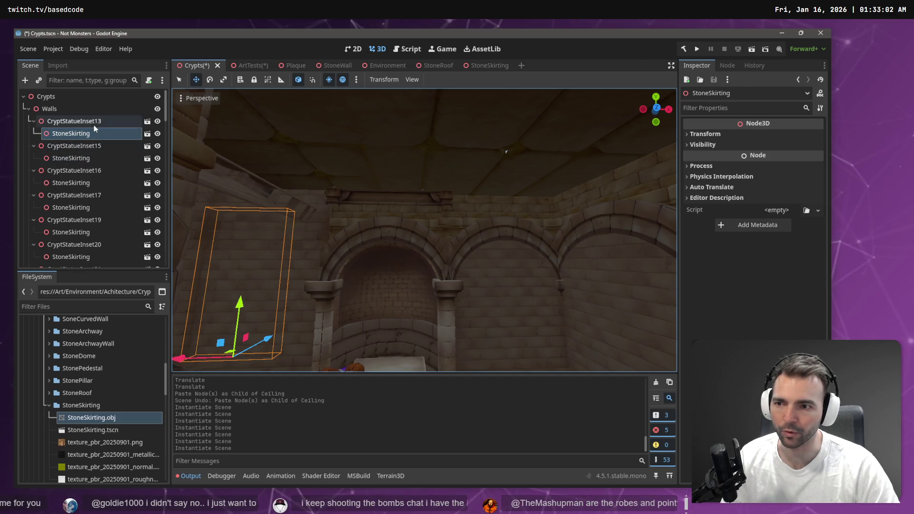
double_click(93, 135)
key("s")
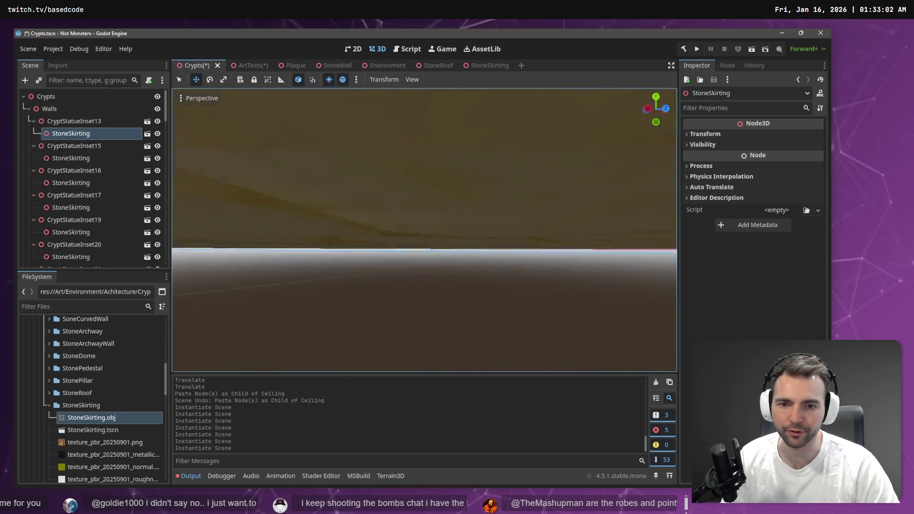
key("s")
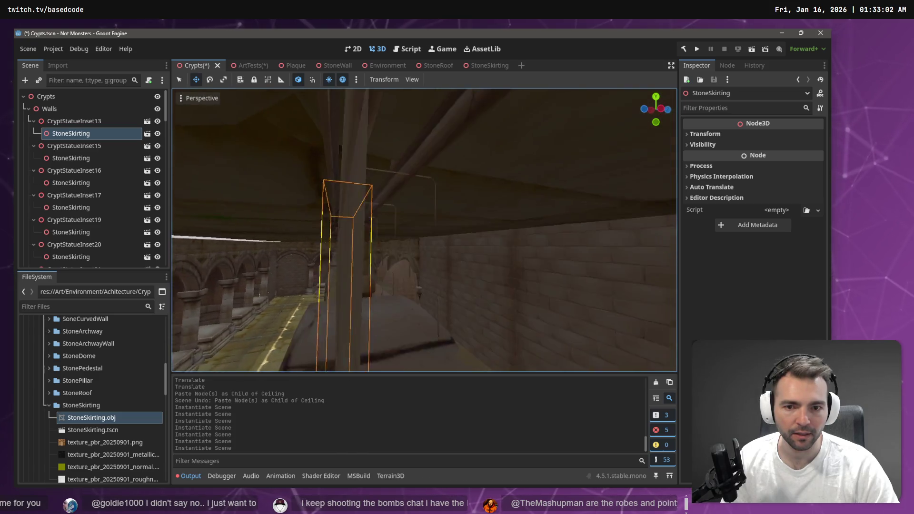
key("q")
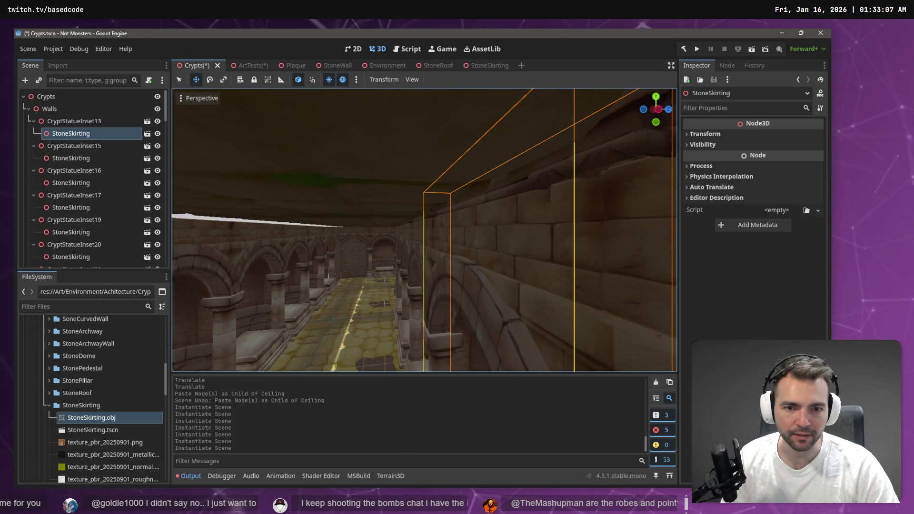
key("w")
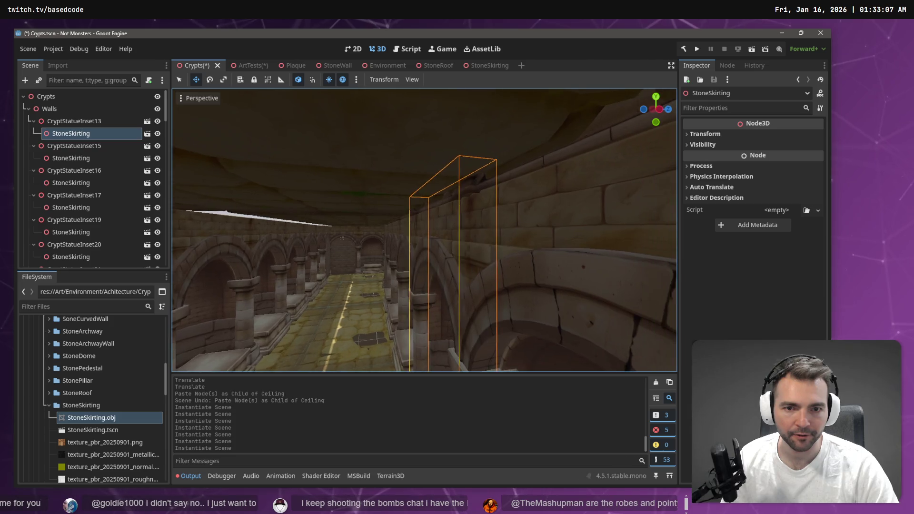
key("s")
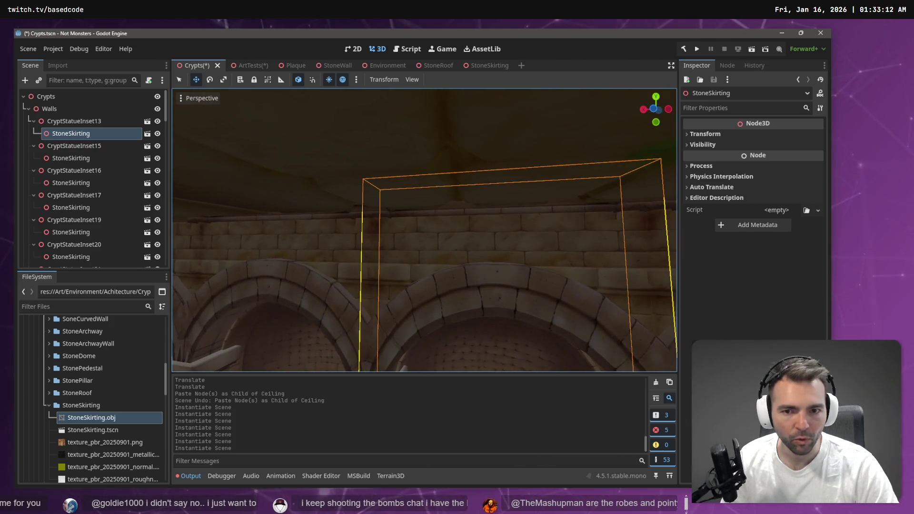
key("w")
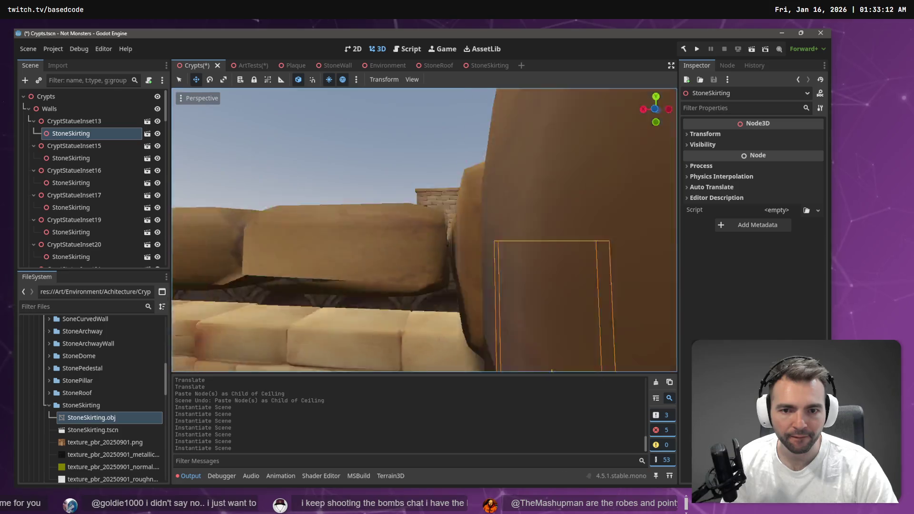
key("s")
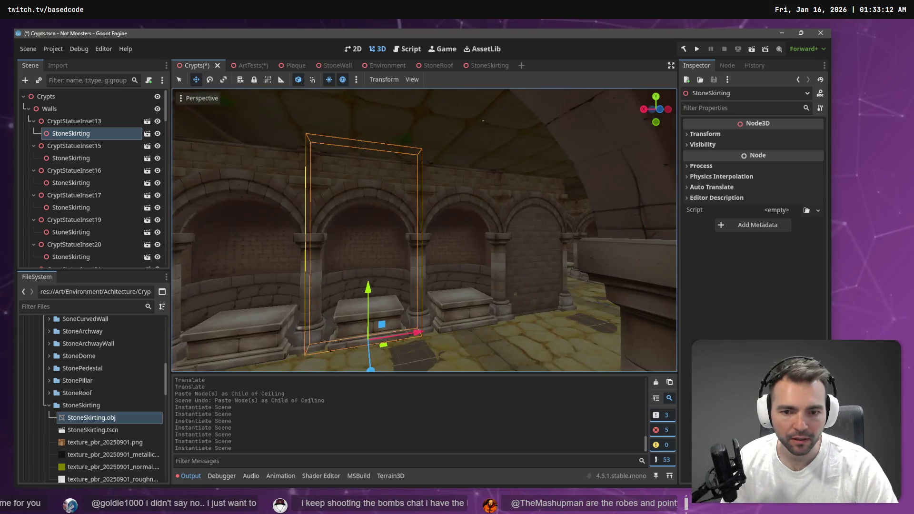
key("w")
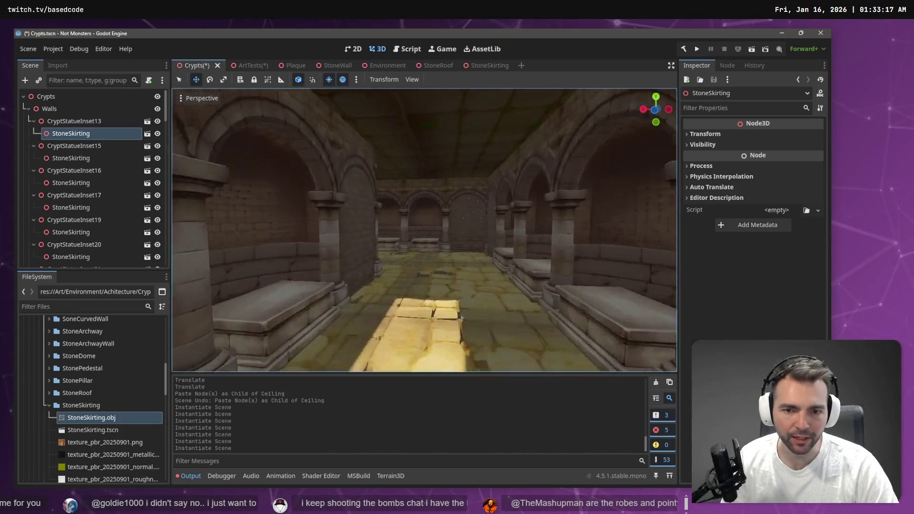
key("s")
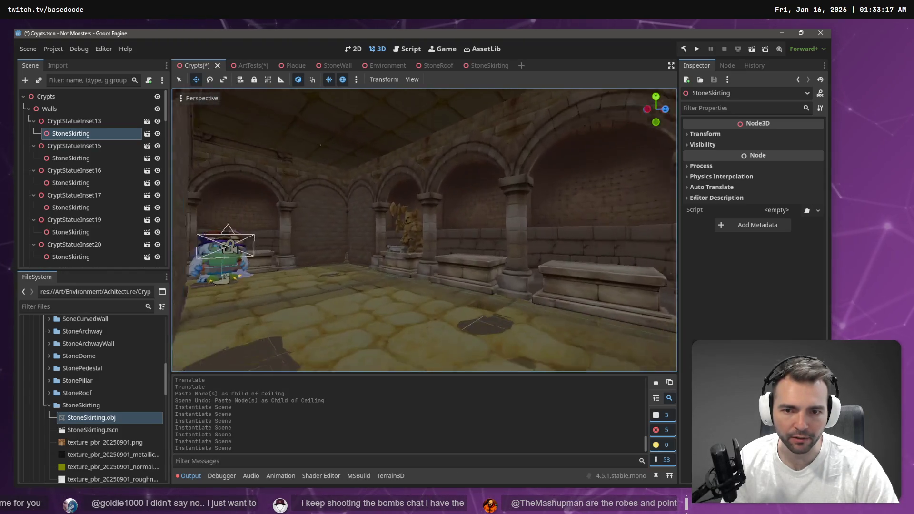
key("w")
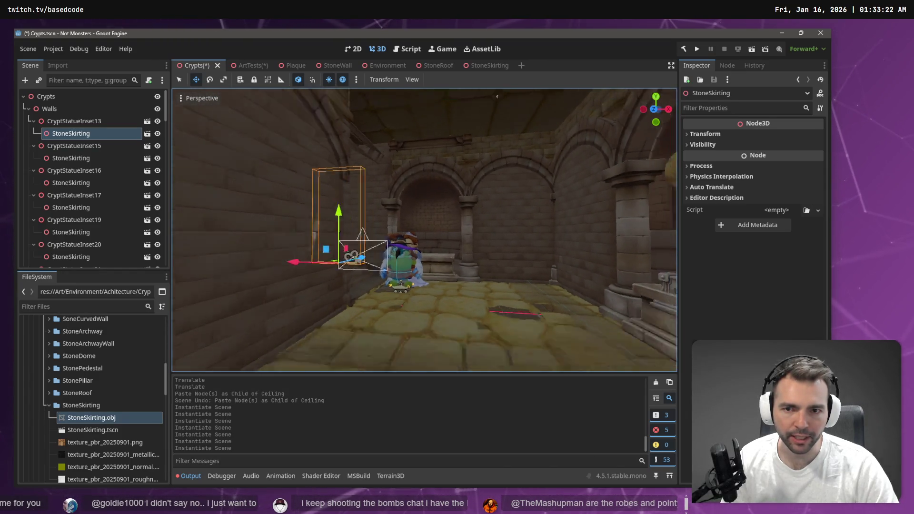
key("w")
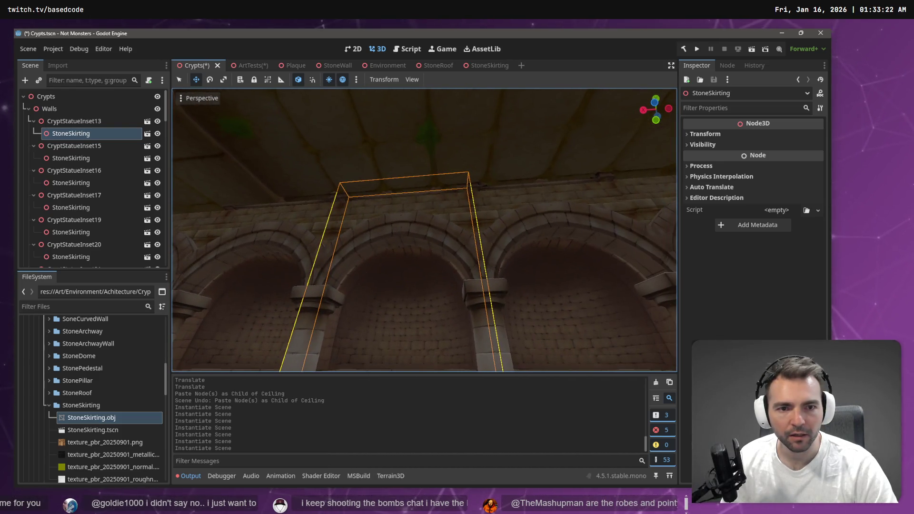
- Lower the skirting mesh about 0.155 in StoneSkirting and check the trim in Crypts
left_click(486, 66)
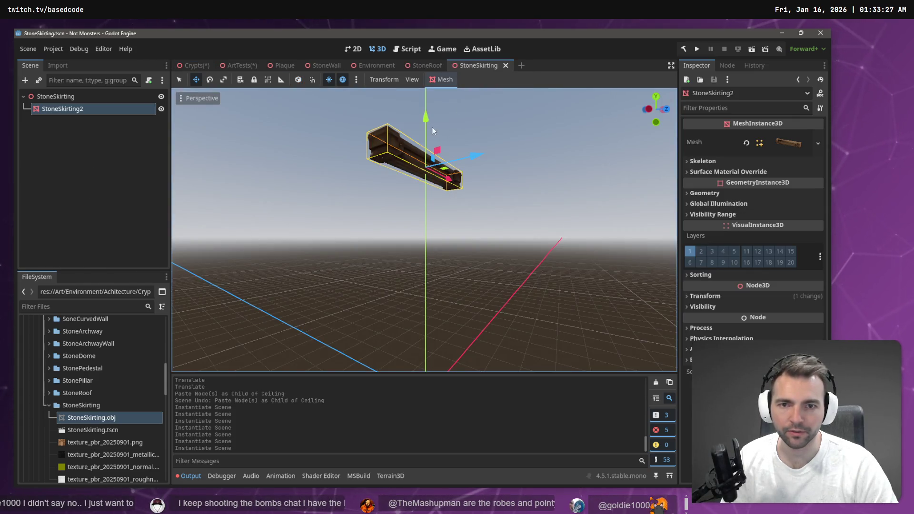
left_click_drag(427, 116, 426, 118)
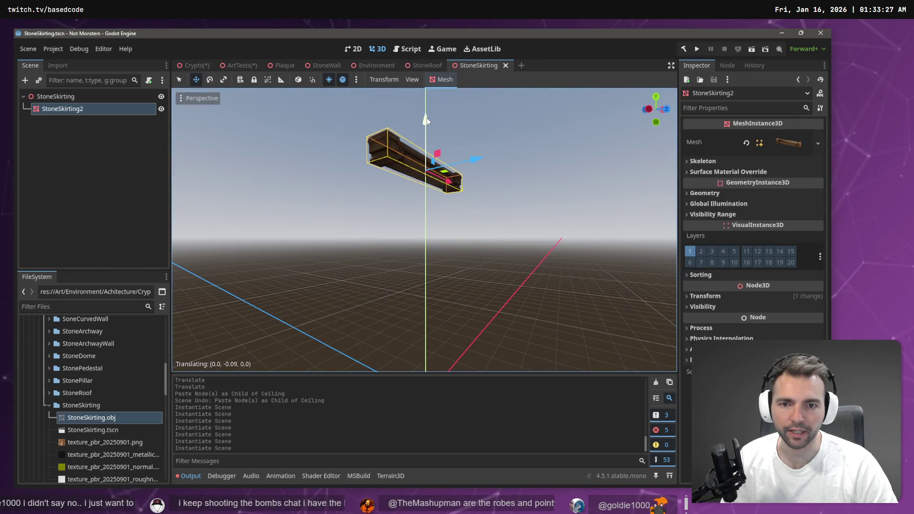
left_click(195, 67)
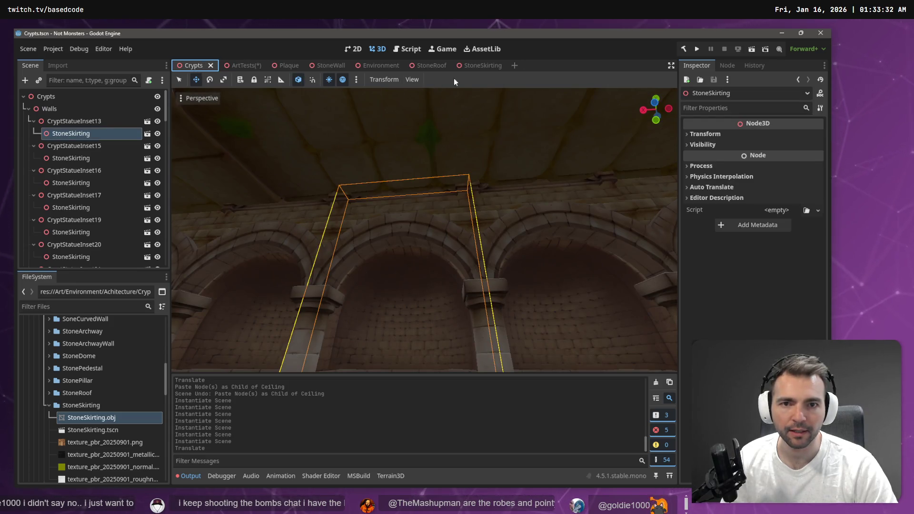
left_click(476, 65)
left_click_drag(428, 113, 427, 119)
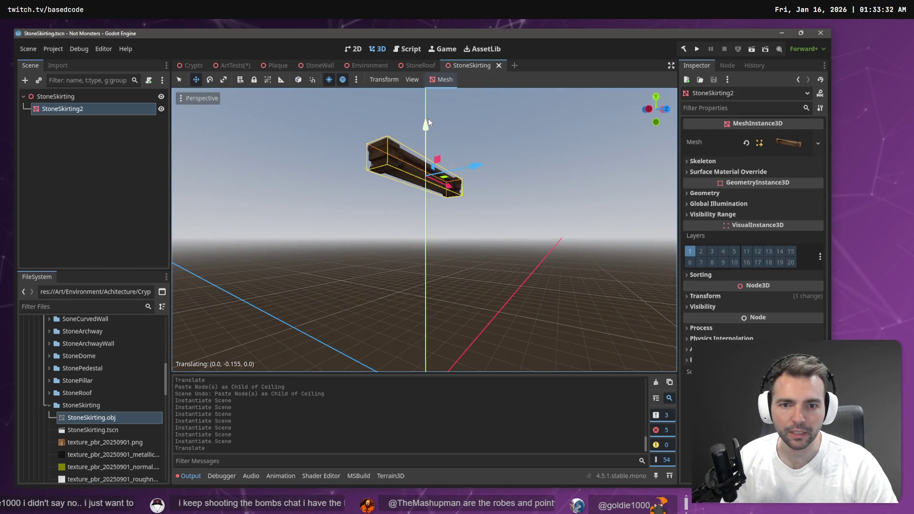
left_click(190, 67)
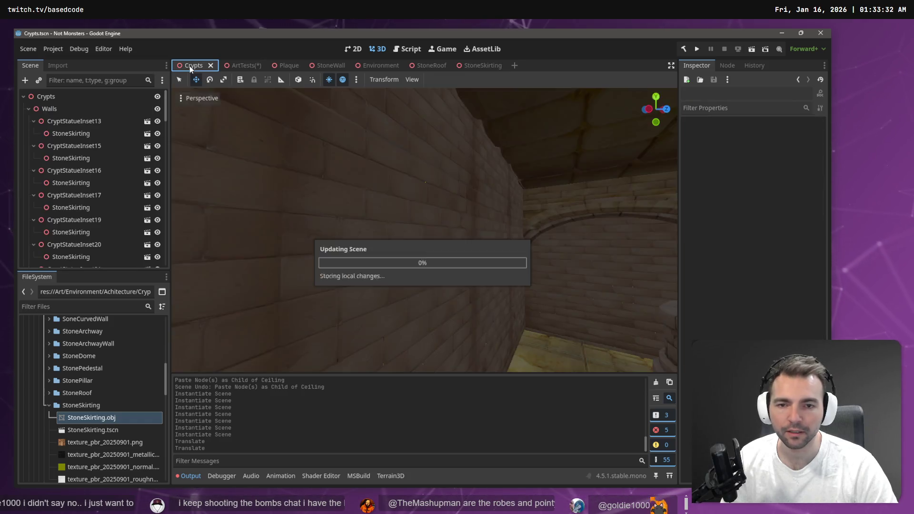
- Fine-tune the skirting height twice more, checking the wall trim in Crypts each time
left_click(472, 65)
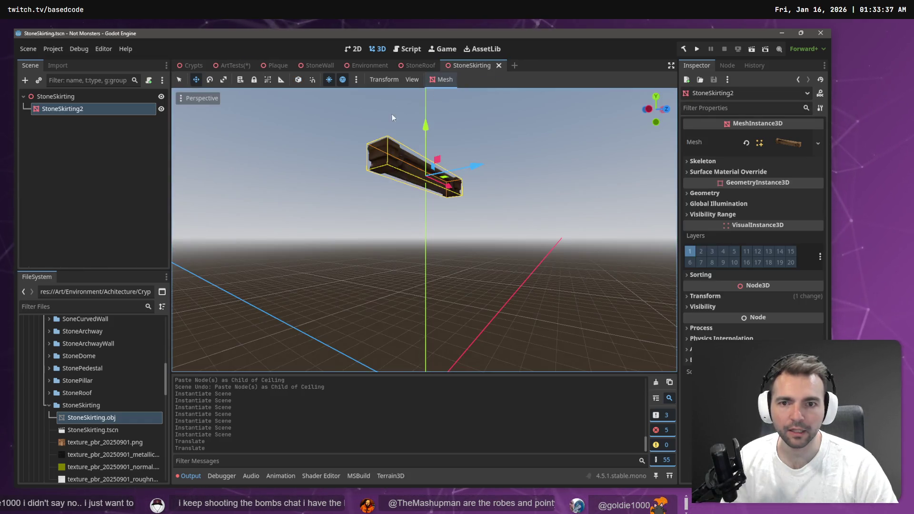
left_click_drag(426, 124, 426, 130)
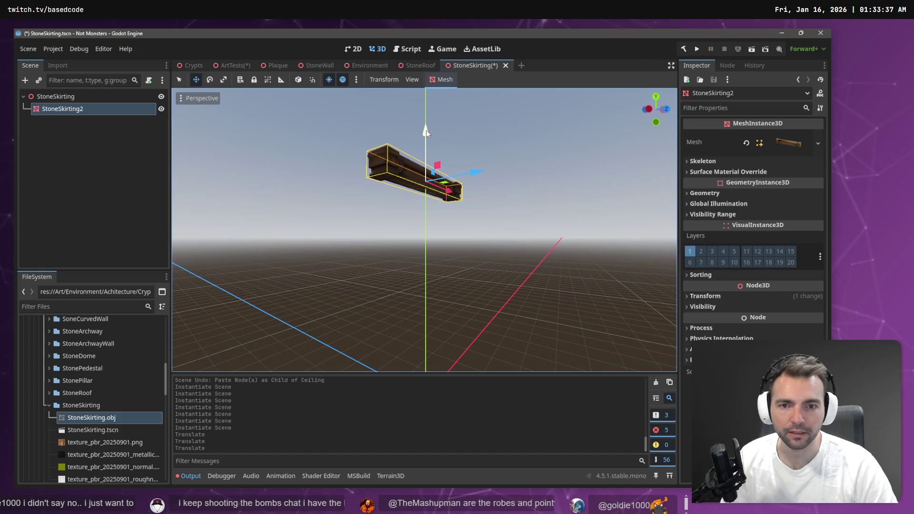
left_click(186, 65)
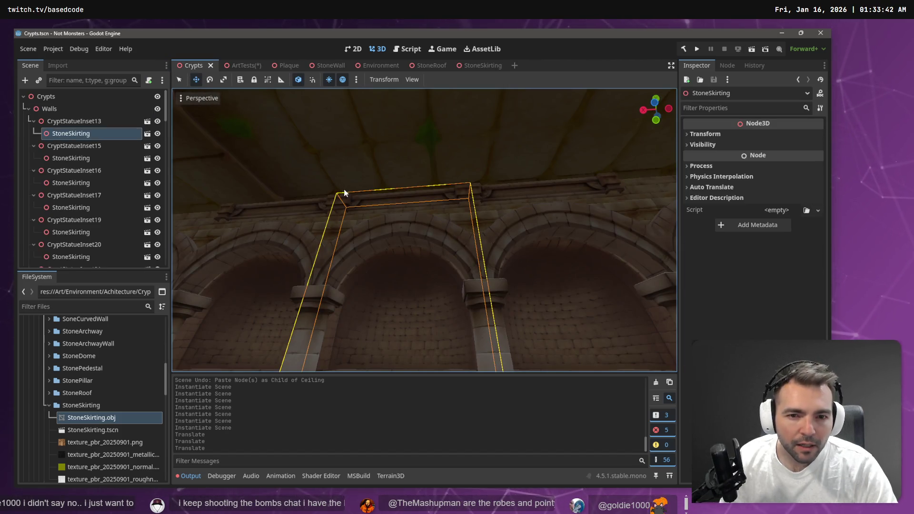
left_click(483, 68)
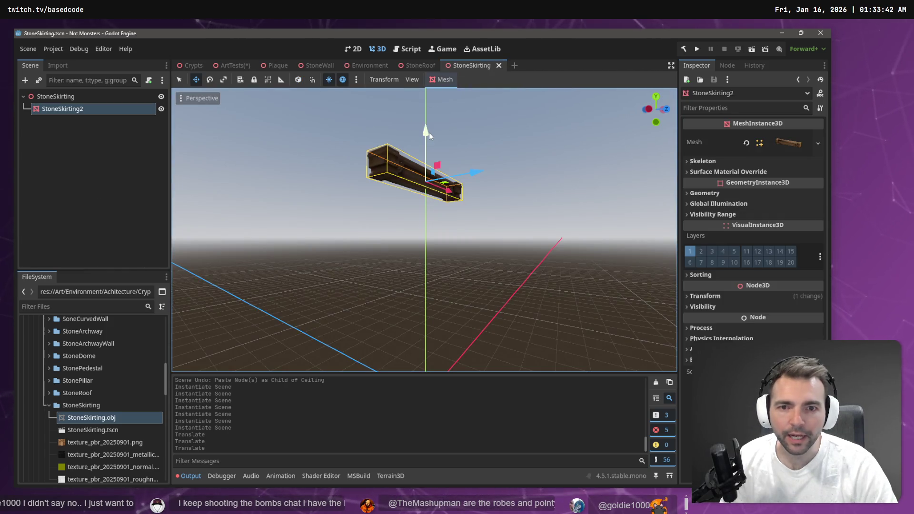
left_click_drag(427, 133, 427, 139)
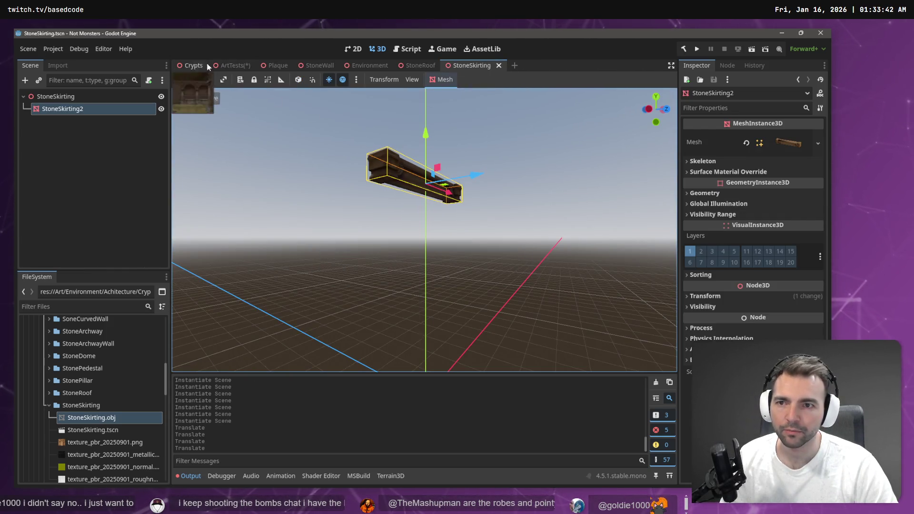
left_click(179, 65)
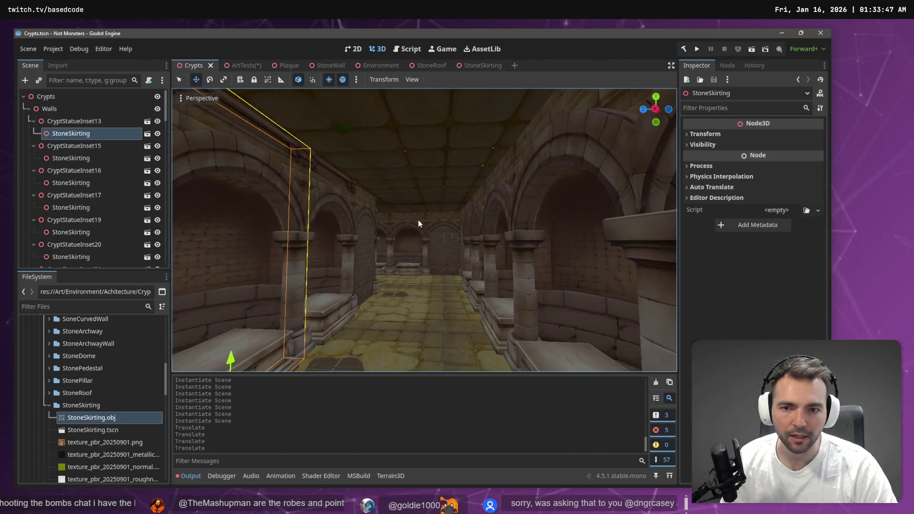
left_click(417, 220)
- Delete the stray StoneSkirting above the end-of-corridor arch, then select CryptStatueInset21
key("f")
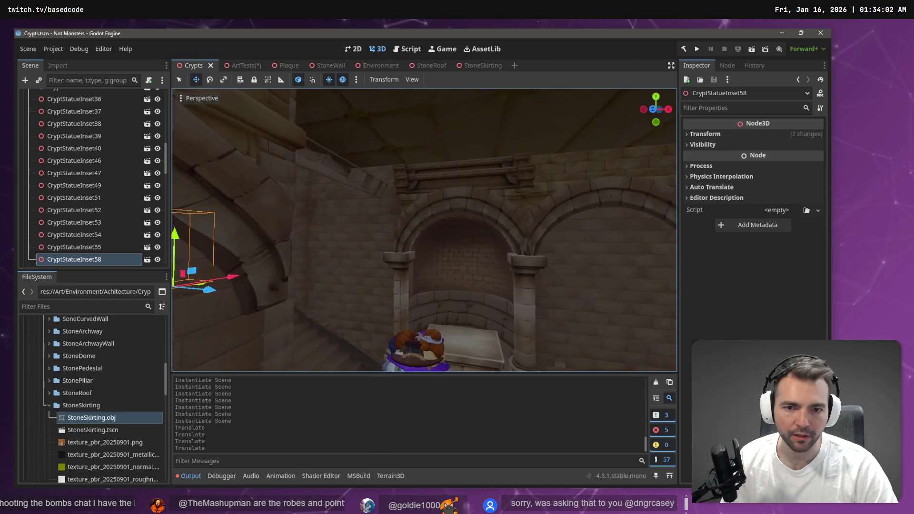
left_click(461, 165)
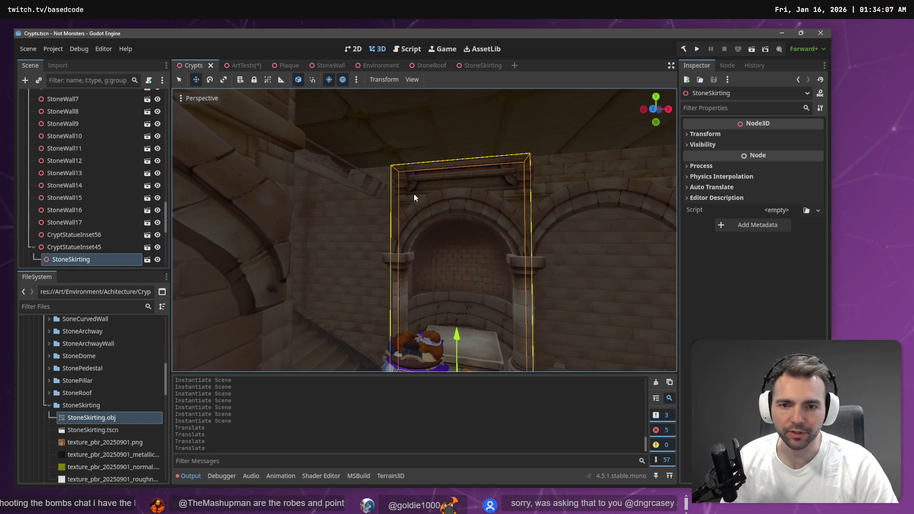
key("ctrl+z")
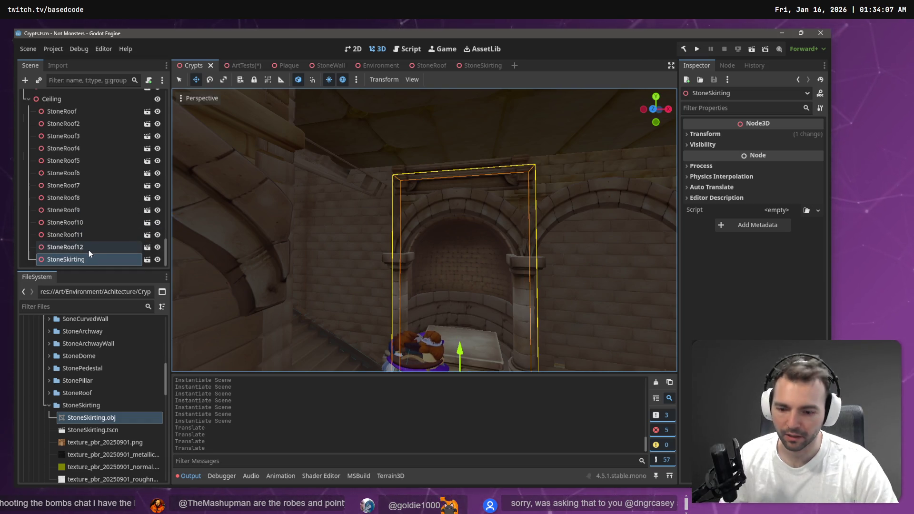
key("Delete")
key("Return")
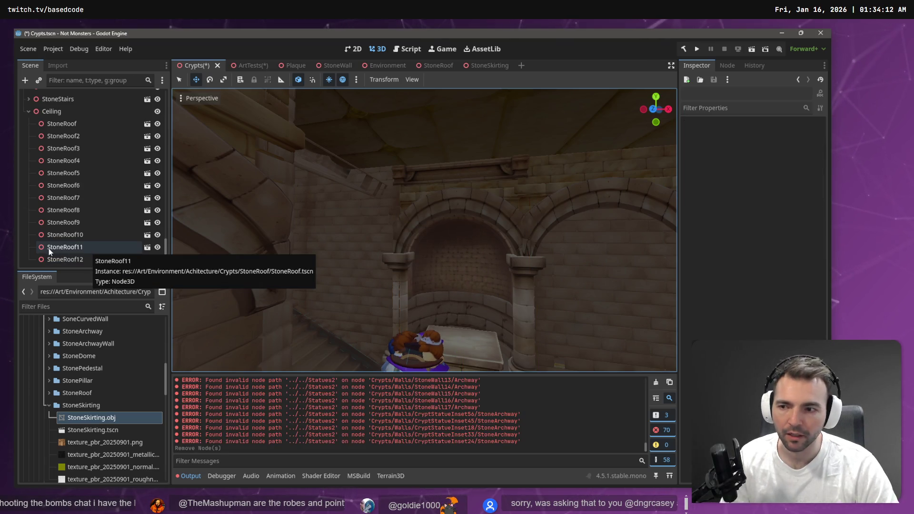
left_click(70, 259)
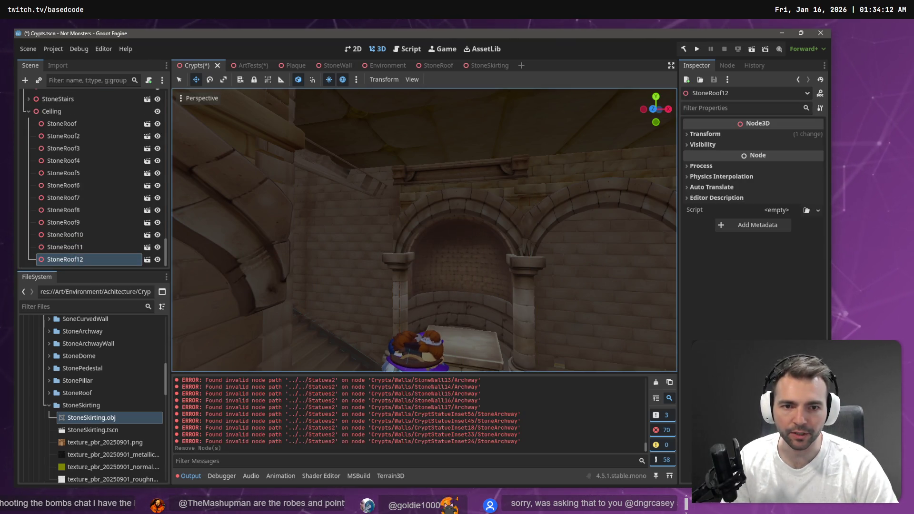
scroll(333, 168, "down", 3)
scroll(76, 181, "up", 10)
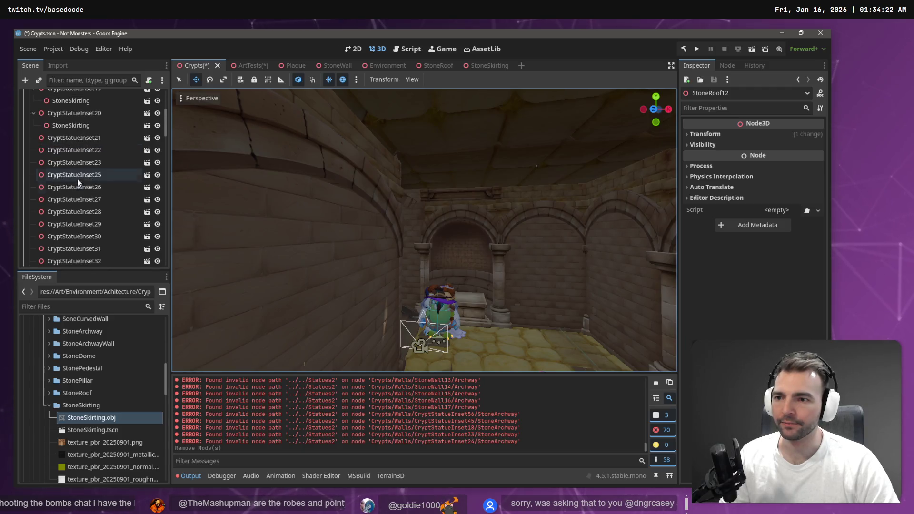
scroll(86, 144, "up", 2)
left_click(88, 162)
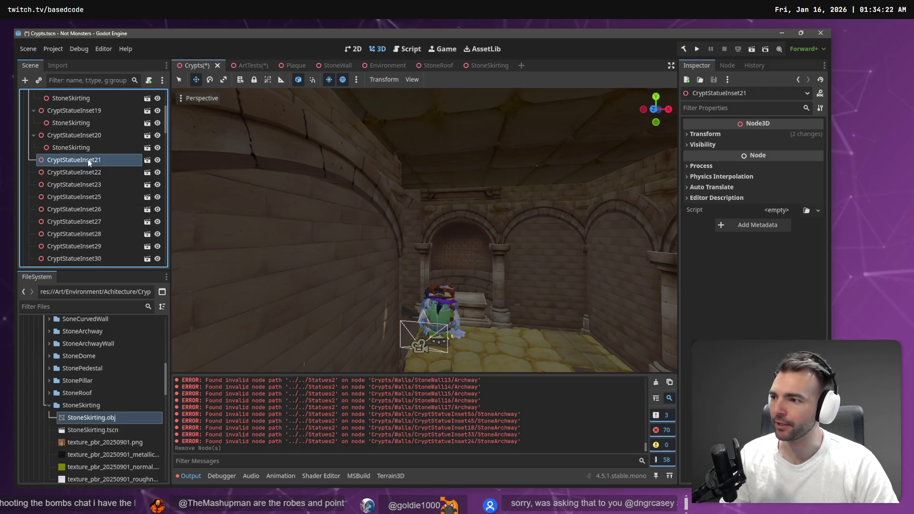
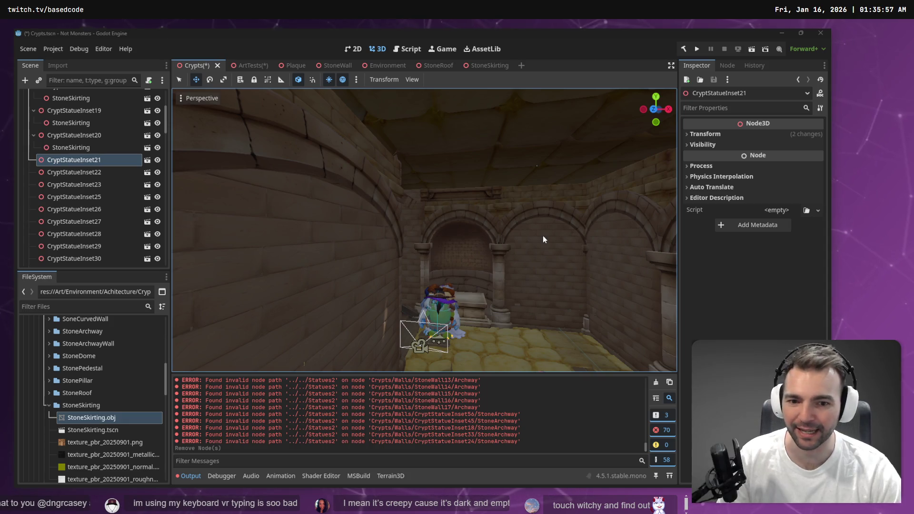
- Instance StoneSkirting.tscn as a child of CryptStatueInset21 through CryptStatueInset29
key("w")
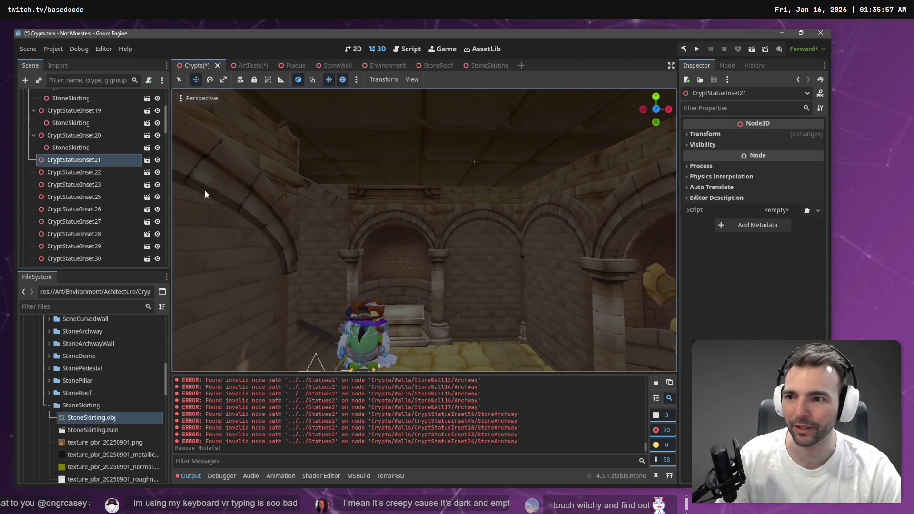
left_click(84, 161)
key("ctrl+shift+a")
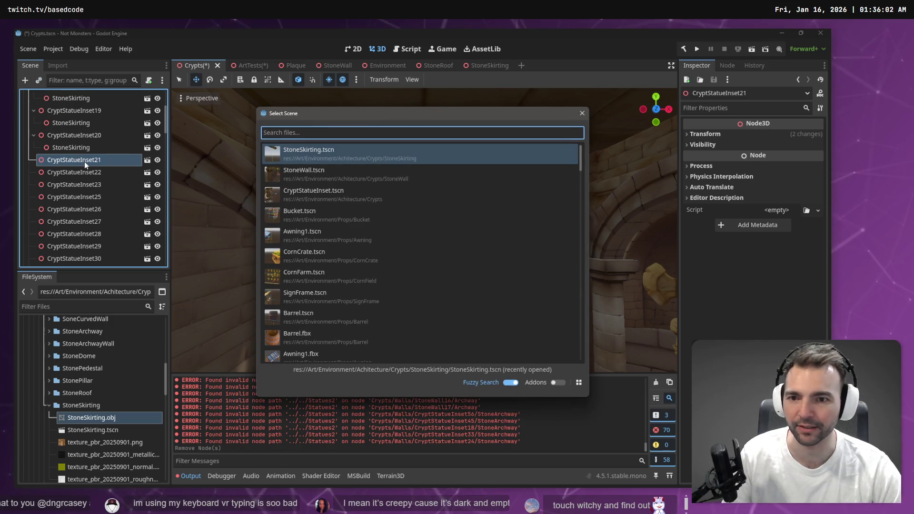
key("Return")
key("Down")
key("Down")
key("ctrl+shift+a")
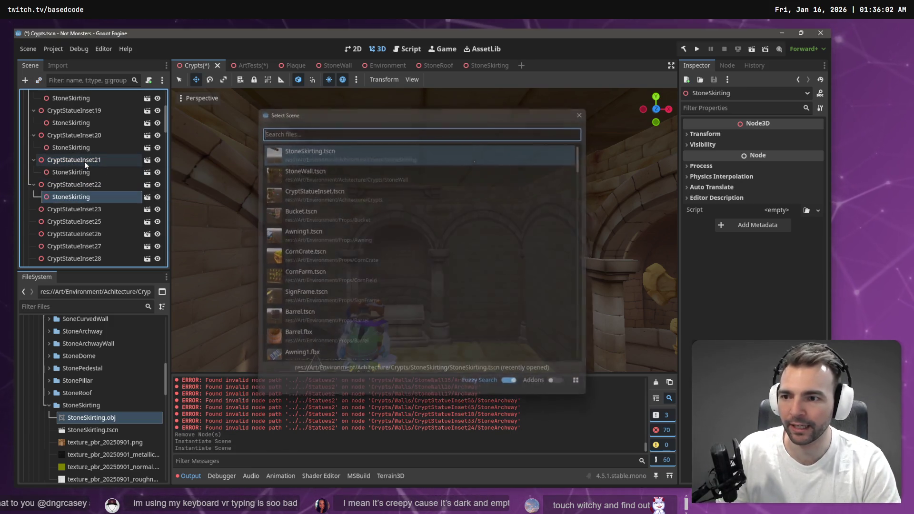
key("Return")
key("Down")
key("Down")
key("ctrl+shift+a")
key("Return")
key("Down")
key("Down")
key("ctrl+shift+a")
key("Return")
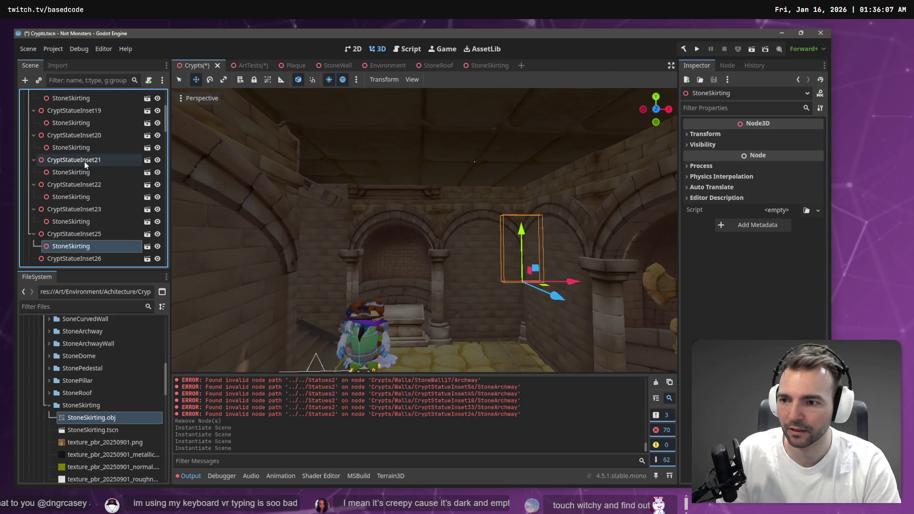
key("Down")
key("Down")
key("ctrl+shift+a")
key("Return")
key("Down")
key("Down")
key("ctrl+shift+a")
key("Return")
key("Down")
key("Down")
key("ctrl+shift+a")
key("Return")
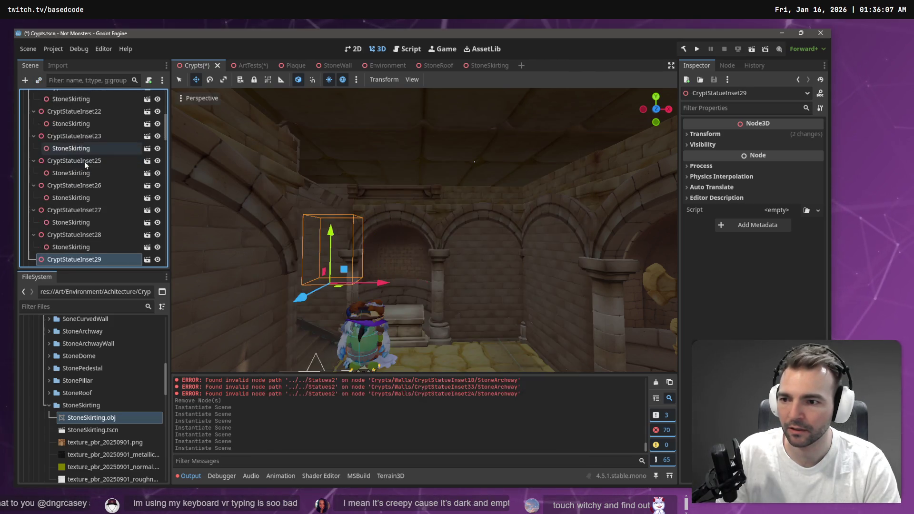
key("Down")
key("Down")
key("ctrl+shift+a")
key("Return")
- Add StoneSkirting under CryptStatueInset30 through 40, undoing an accidentally nested instance
key("Down")
key("Down")
key("ctrl+shift+a")
key("Return")
key("Down")
key("Down")
key("ctrl+shift+a")
key("Return")
key("Down")
key("Down")
key("ctrl+shift+a")
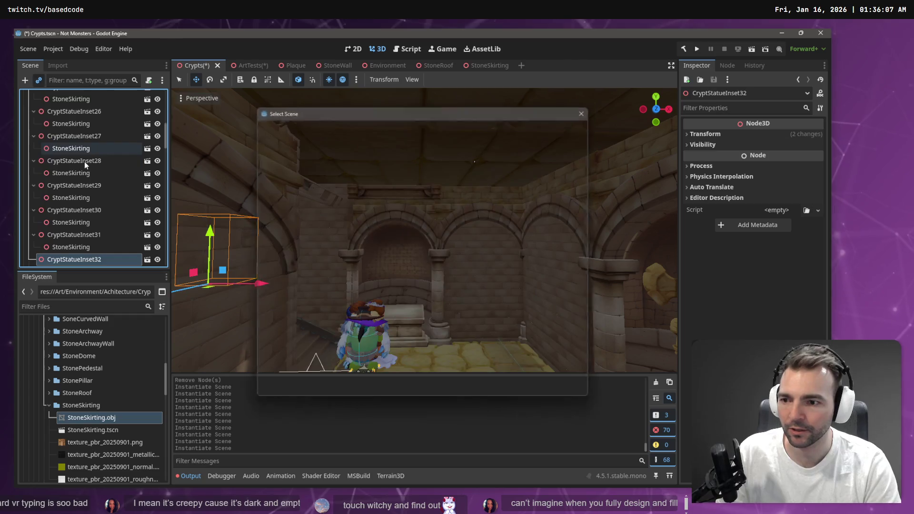
key("Return")
key("Down")
key("Down")
key("ctrl+shift+a")
key("Return")
key("Down")
key("Down")
key("ctrl+shift+a")
key("Return")
key("Down")
key("Down")
key("ctrl+shift+a")
key("Return")
key("Down")
key("Down")
key("ctrl+shift+a")
key("Return")
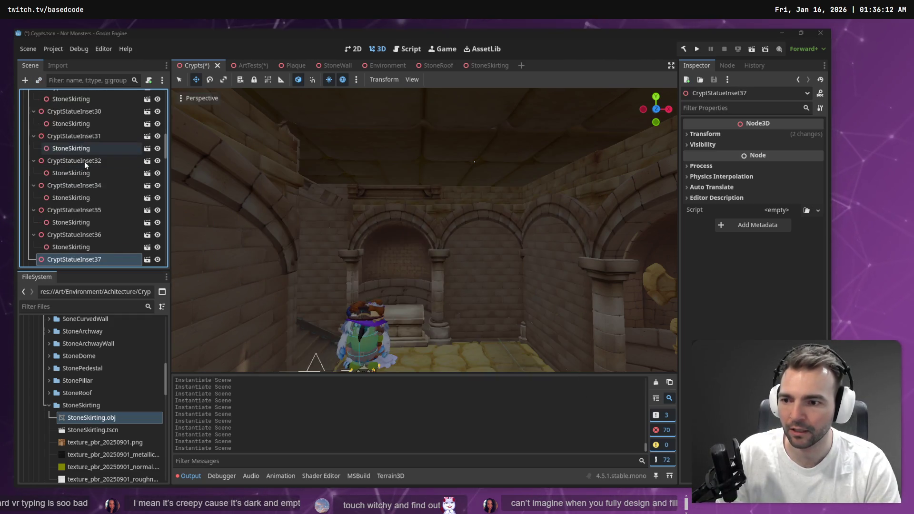
key("Down")
key("Down")
key("ctrl+shift+a")
key("Return")
key("Down")
key("Down")
key("ctrl+shift+a")
key("Return")
key("Down")
key("Down")
key("ctrl+shift+a")
key("Return")
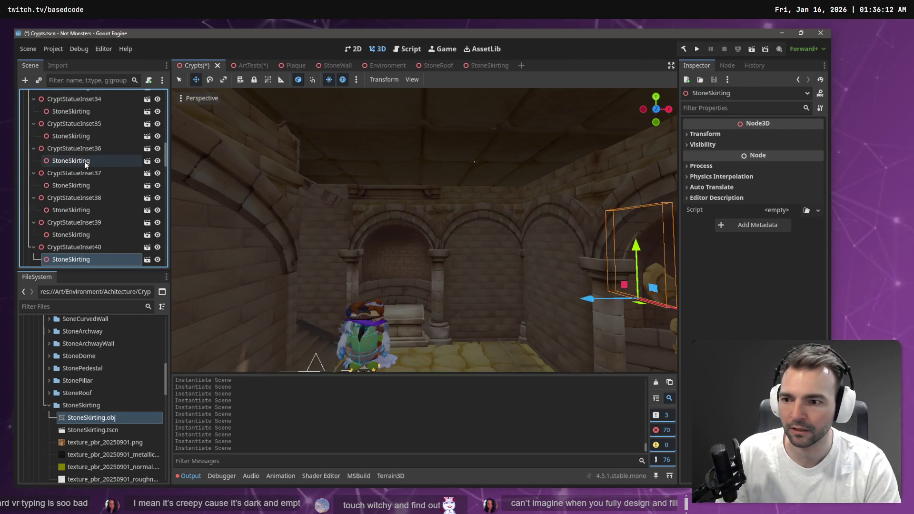
key("ctrl+shift+a")
key("Return")
key("Down")
key("ctrl+z")
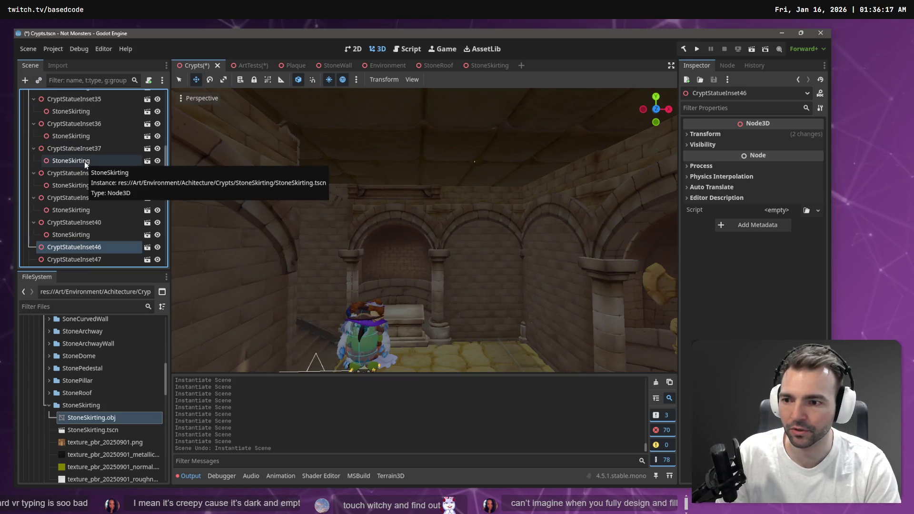
- Add StoneSkirting under CryptStatueInset46 through 58, undoing the nested instance under CryptStatueInset47
key("ctrl+shift+a")
key("Return")
key("Down")
key("Down")
key("ctrl+shift+a")
key("Return")
key("Down")
key("ctrl+shift+a")
key("Return")
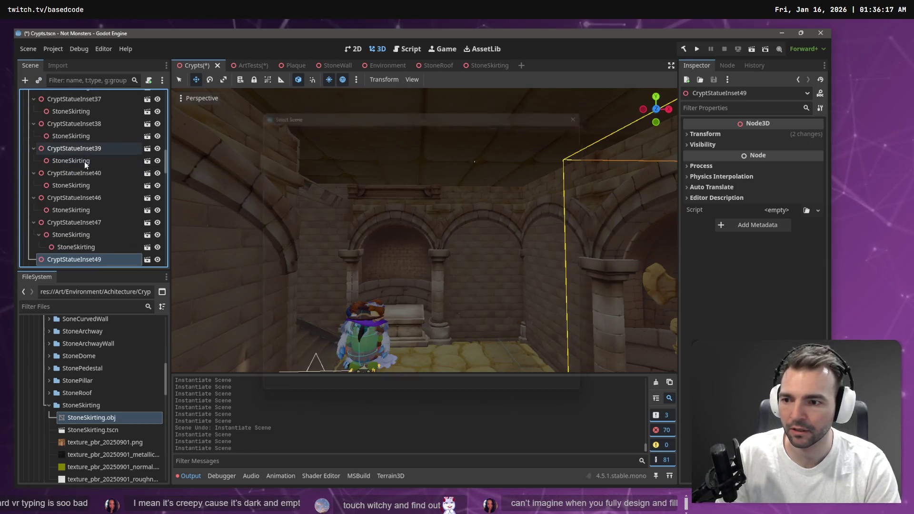
key("Down")
key("Down")
key("ctrl+z")
key("ctrl+shift+a")
key("Return")
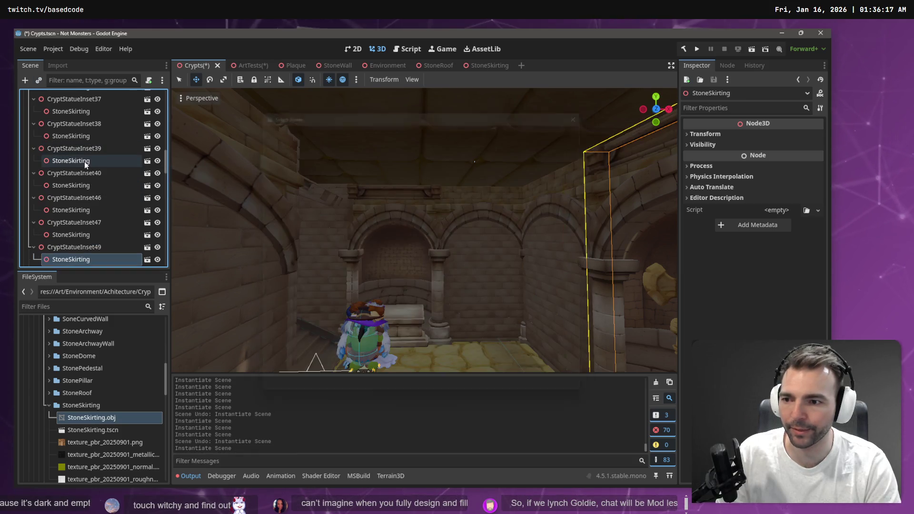
key("Down")
key("ctrl+shift+a")
key("Return")
key("Down")
key("ctrl+shift+a")
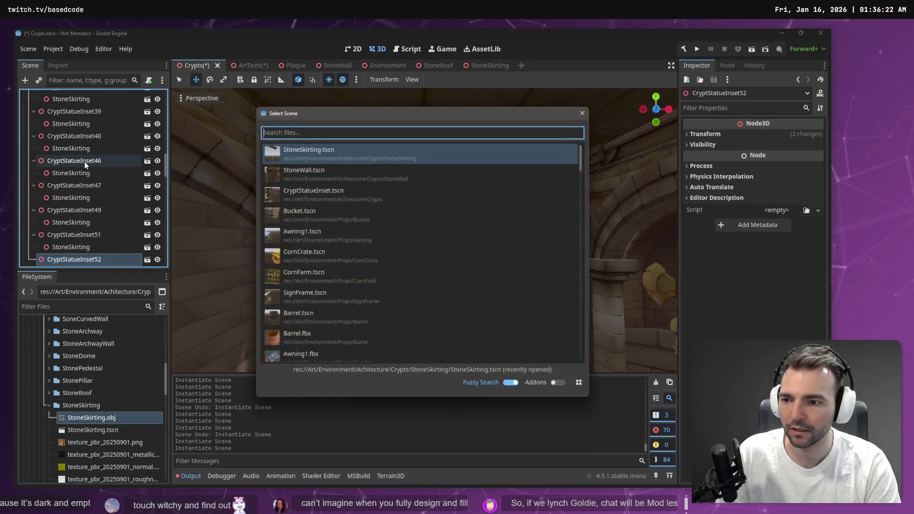
key("Return")
key("Down")
key("ctrl+shift+a")
key("Return")
key("Down")
key("ctrl+shift+a")
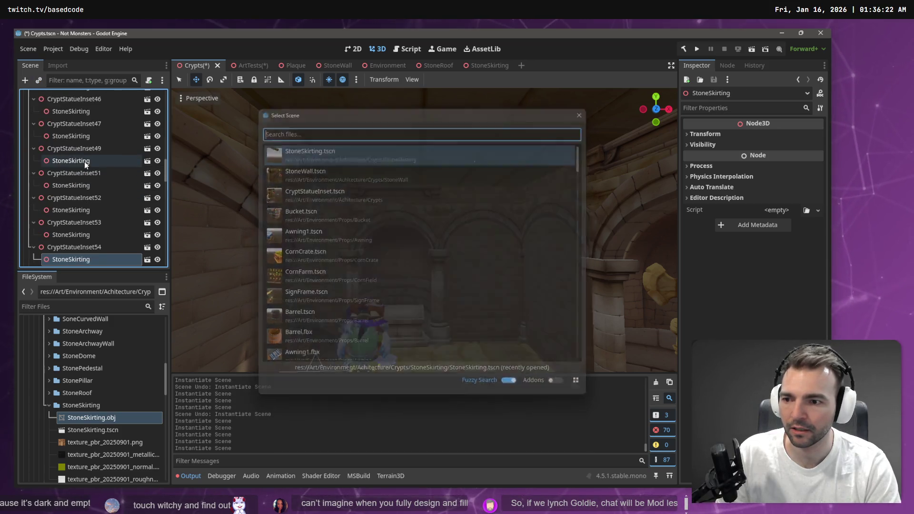
key("Return")
key("Down")
key("ctrl+shift+a")
key("Return")
key("Down")
key("ctrl+shift+a")
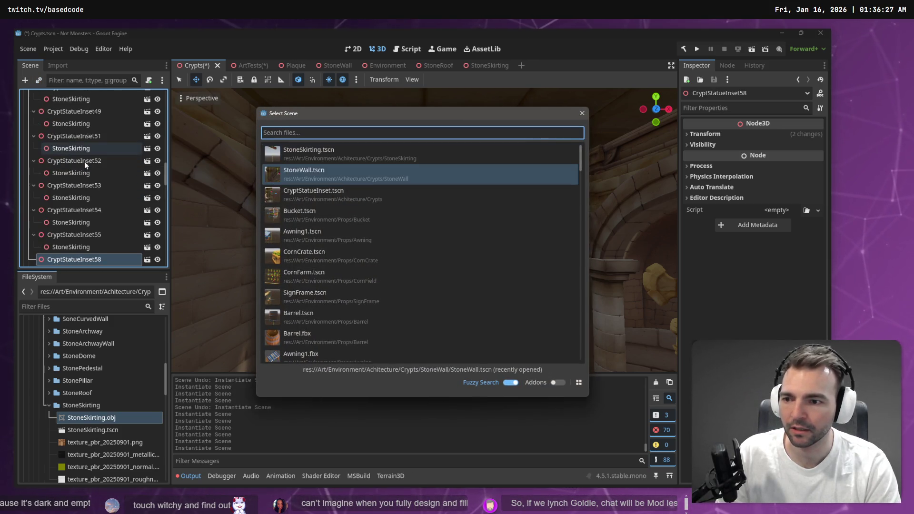
key("Return")
- Add StoneSkirting under CryptStatueInset59 through 73 and the first StoneWall
key("Down")
key("ctrl+shift+a")
key("Escape")
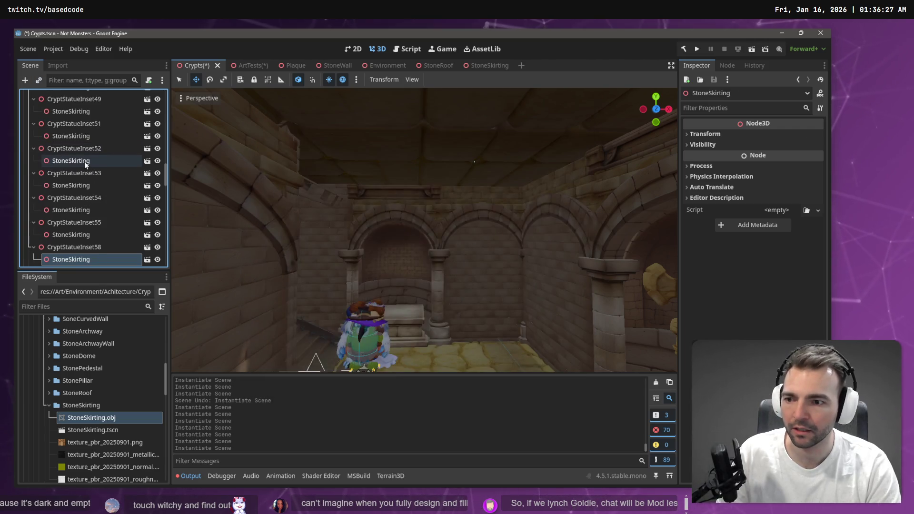
key("ctrl+shift+a")
key("Return")
key("Down")
key("ctrl+shift+a")
key("Return")
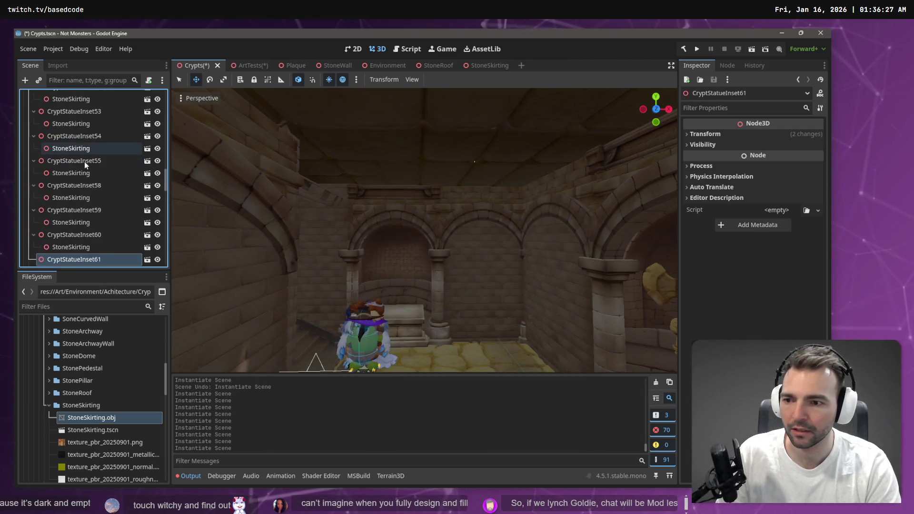
key("Down")
key("ctrl+shift+a")
key("Return")
key("Down")
key("ctrl+shift+a")
key("Return")
key("Down")
key("ctrl+shift+a")
key("Return")
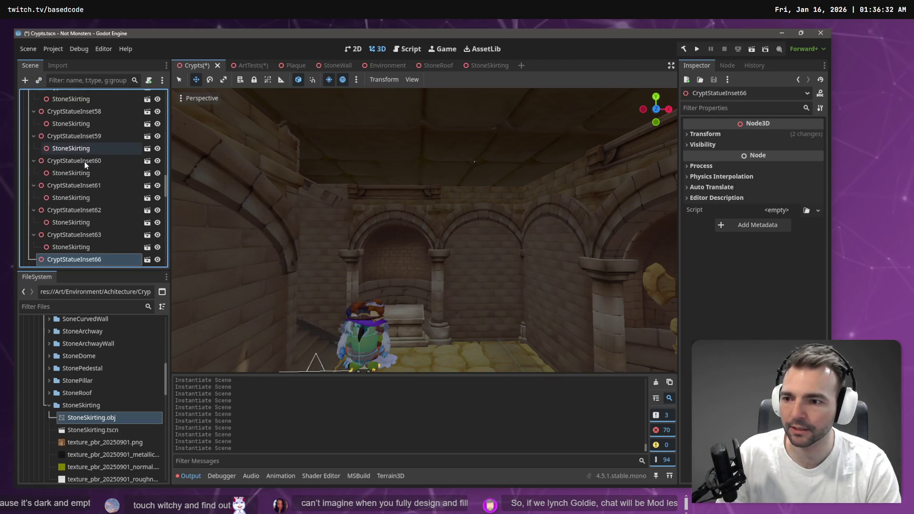
key("Down")
key("ctrl+shift+a")
key("Return")
key("Down")
key("ctrl+shift+a")
key("Return")
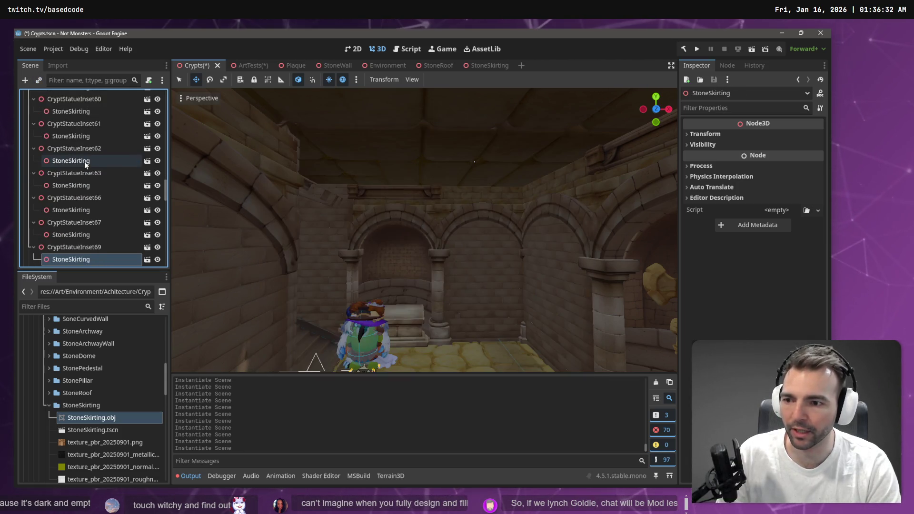
key("Down")
key("ctrl+shift+a")
key("Return")
key("Down")
key("ctrl+shift+a")
key("Return")
key("Down")
key("ctrl+shift+a")
key("Return")
key("Down")
key("ctrl+shift+a")
key("Return")
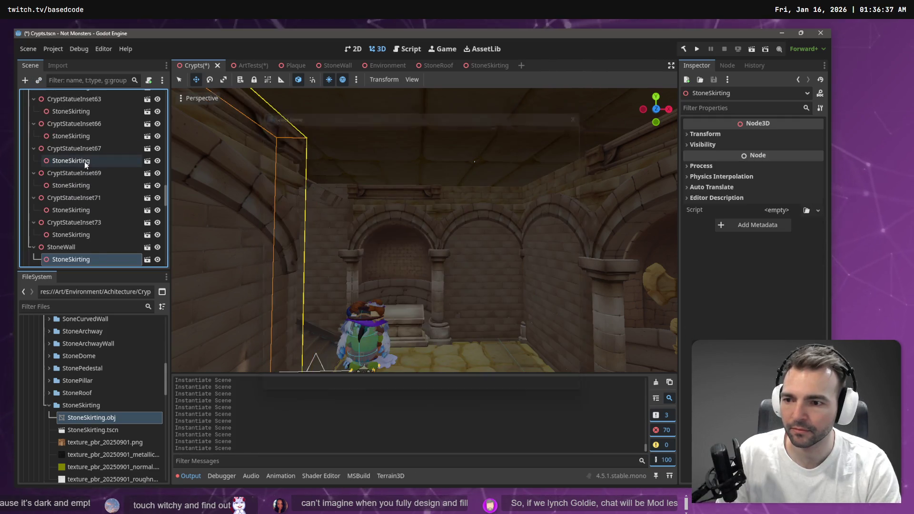
key("Down")
- Add StoneSkirting instances under StoneWall2 through StoneWall8
key("Down")
key("Down")
key("Down")
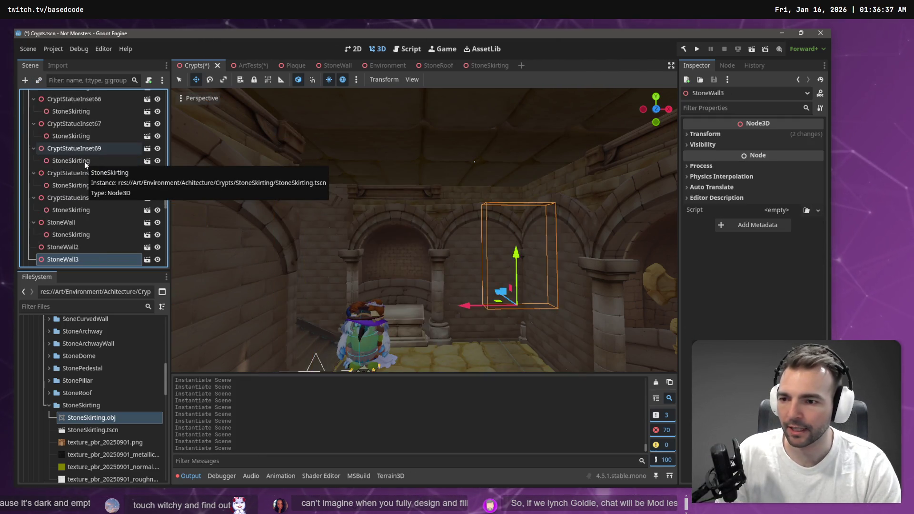
key("Down")
key("Down")
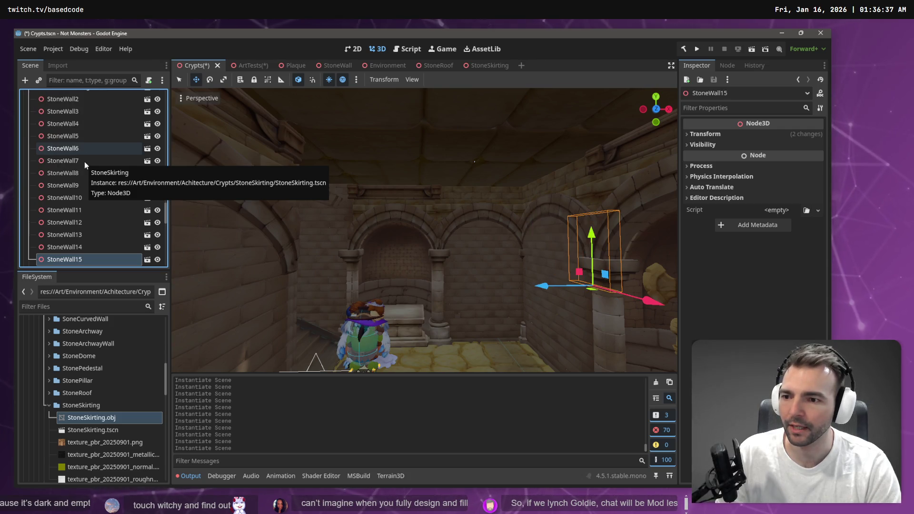
key("Up")
key("Up")
key("Up")
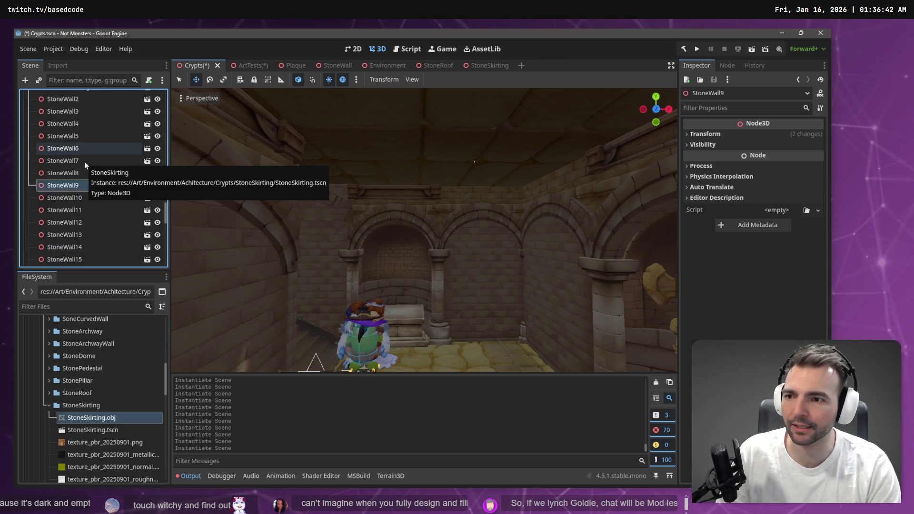
key("ctrl+v")
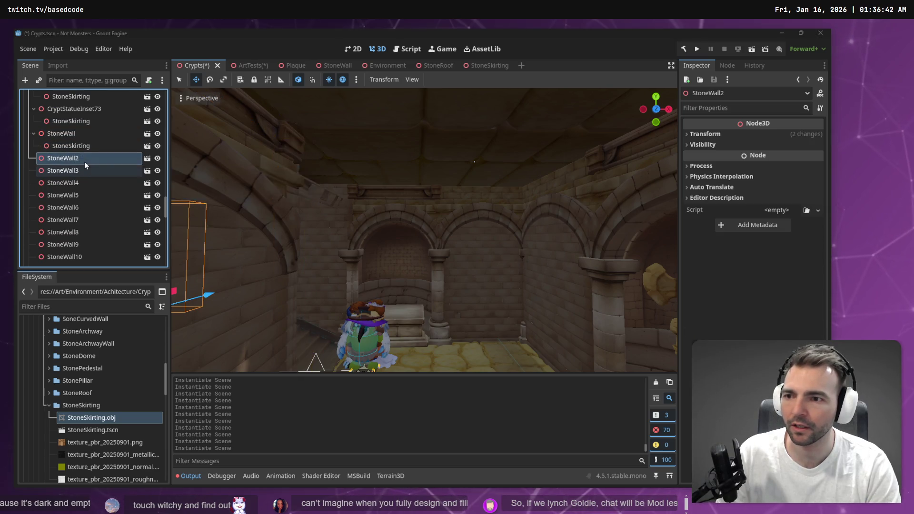
key("Down")
key("ctrl+v")
key("Down")
key("ctrl+shift+a")
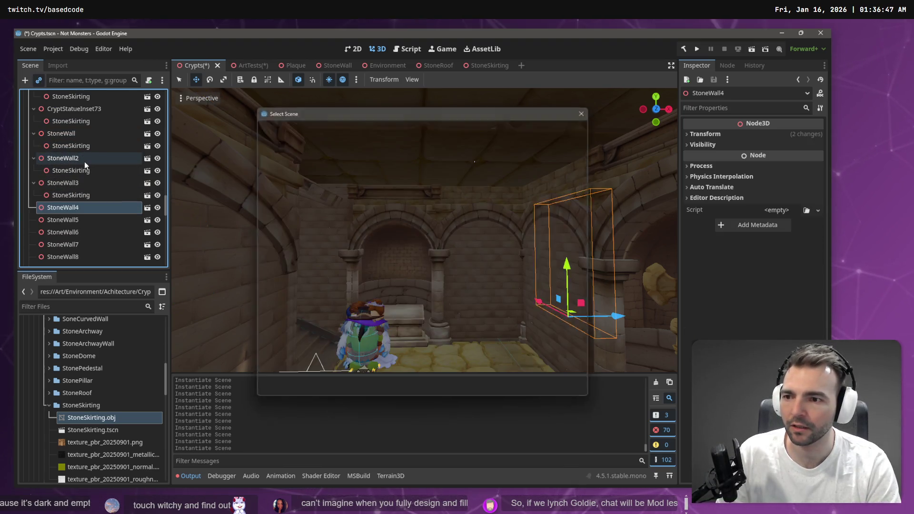
key("Return")
key("Down")
key("ctrl+shift+a")
key("Return")
key("Down")
key("ctrl+shift+a")
key("Return")
key("Down")
key("ctrl+shift+a")
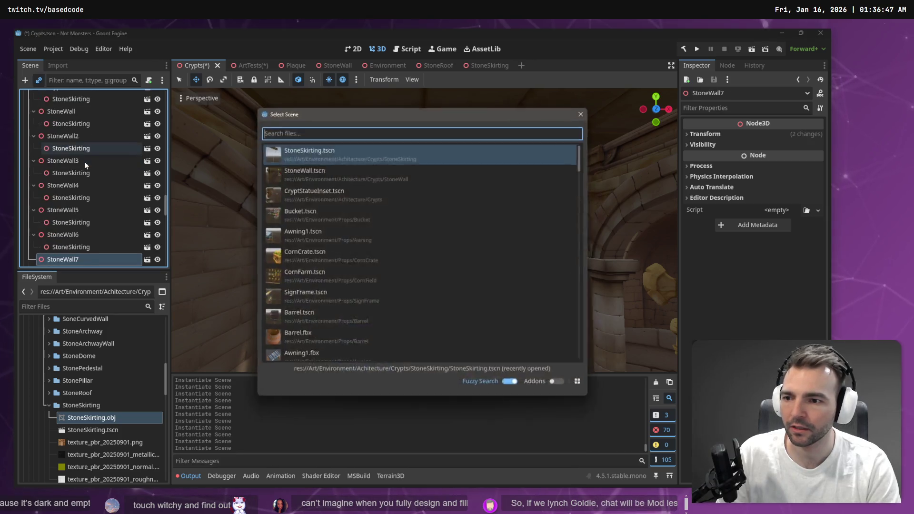
key("Return")
key("Down")
key("ctrl+shift+a")
key("Return")
- Add StoneSkirting instances under StoneWall9 through StoneWall15
key("Down")
key("ctrl+shift+a")
key("Return")
key("Down")
key("ctrl+shift+a")
key("Return")
key("Down")
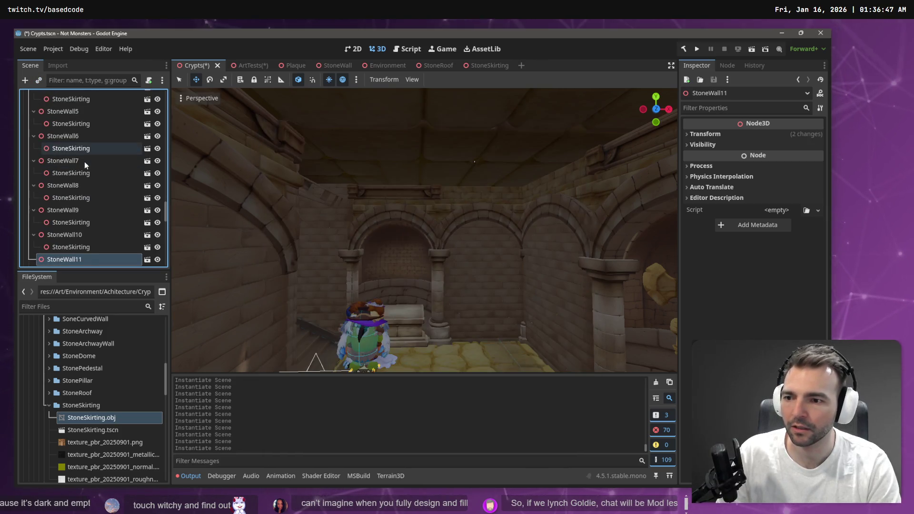
key("ctrl+shift+a")
key("Return")
key("Down")
key("ctrl+shift+a")
key("Return")
key("ctrl+shift+a")
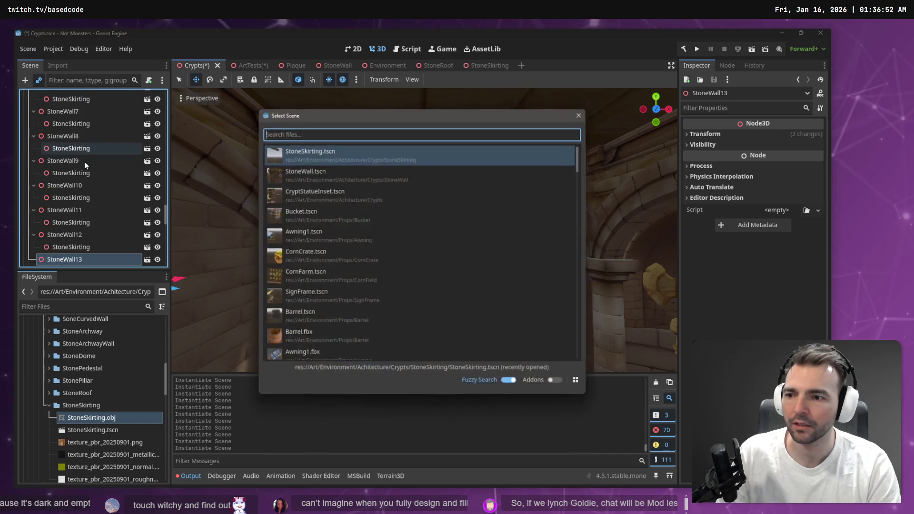
key("Escape")
key("Down")
key("ctrl+shift+a")
key("Return")
key("Down")
key("ctrl+shift+a")
key("Return")
key("Down")
key("ctrl+shift+a")
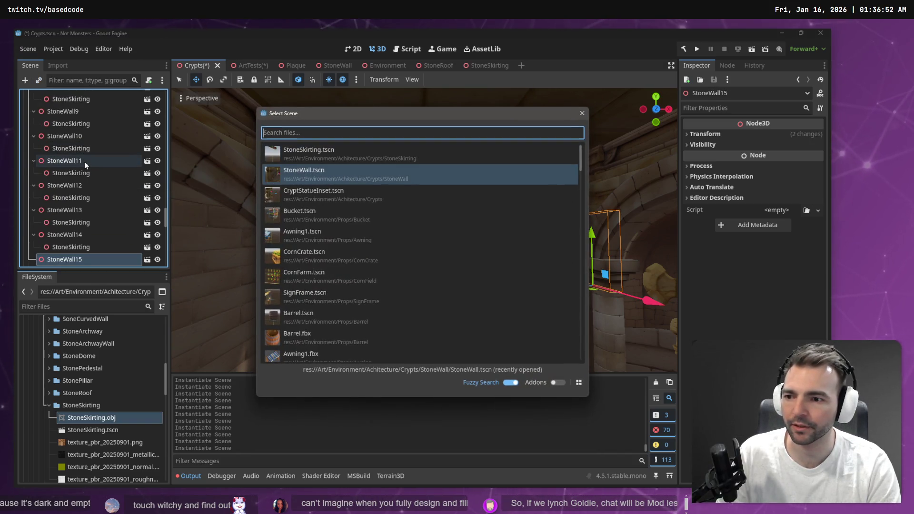
key("Return")
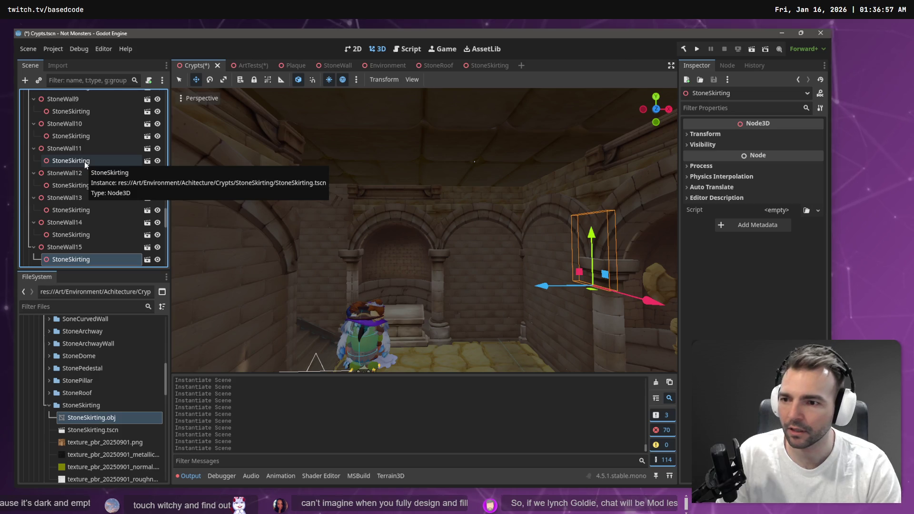
- Give StoneWall16 and StoneWall17 StoneSkirting children
key("Down")
key("ctrl+shift+a")
key("Return")
key("ctrl+shift+a")
key("Escape")
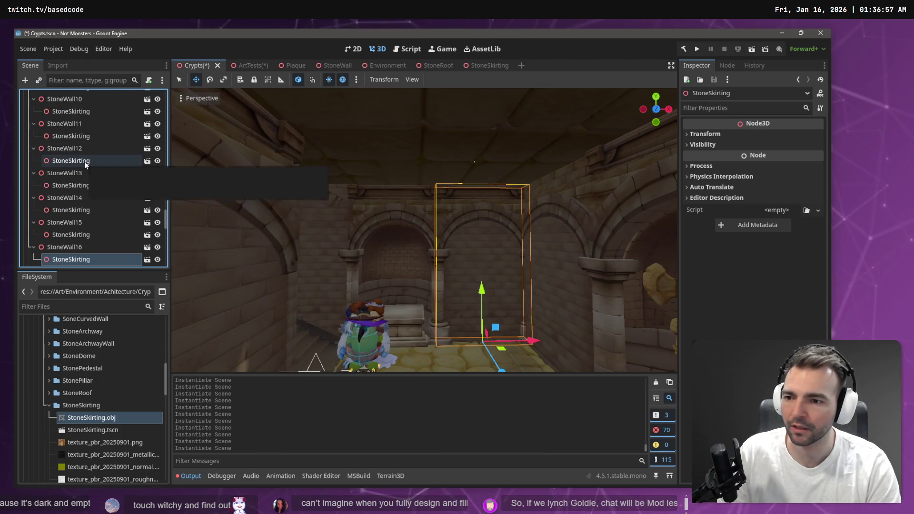
key("ctrl+a")
key("Escape")
key("ctrl+d")
- Add StoneSkirting children to CryptStatueInset56 and CryptStatueInset45
key("ctrl+shift+a")
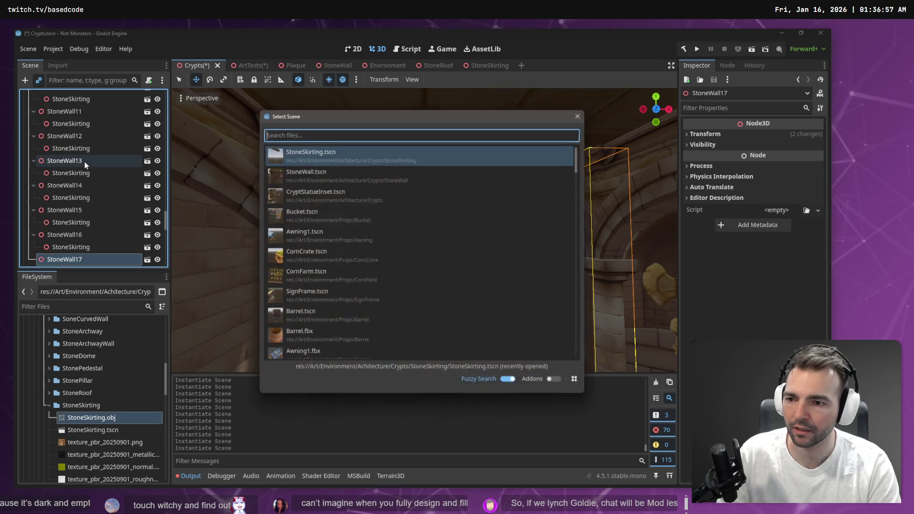
key("Return")
key("Down")
key("ctrl+shift+a")
key("Return")
key("Down")
key("ctrl+shift+a")
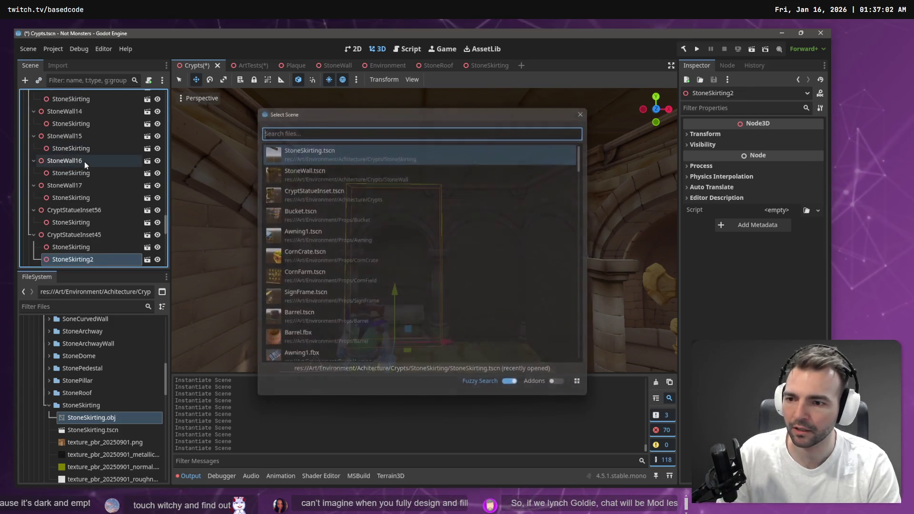
key("Return")
- Delete the accidental duplicate StoneSkirting2 node
key("Down")
key("Up")
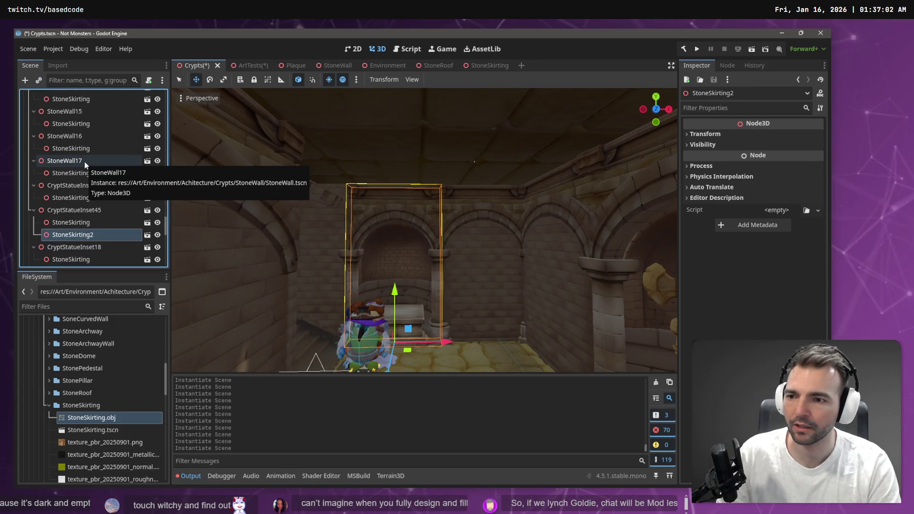
key("Delete")
key("Return")
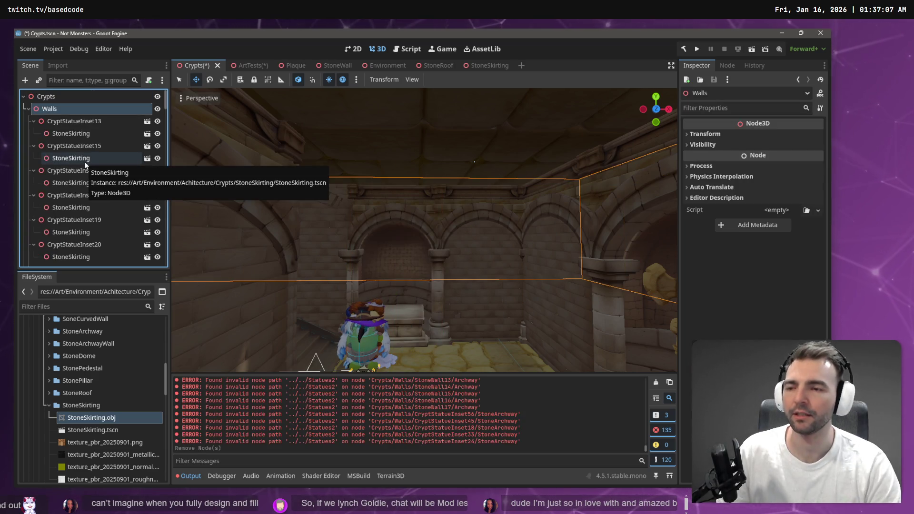
- Instance StoneSkirting under CryptStatueInset33 and CryptStatueInset24
scroll(97, 205, "down", 5)
scroll(97, 205, "down", 15)
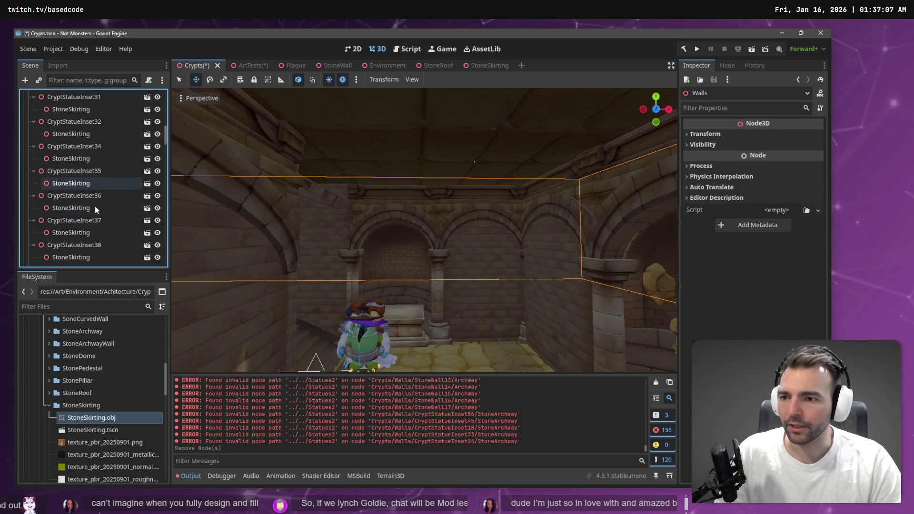
scroll(102, 236, "down", 10)
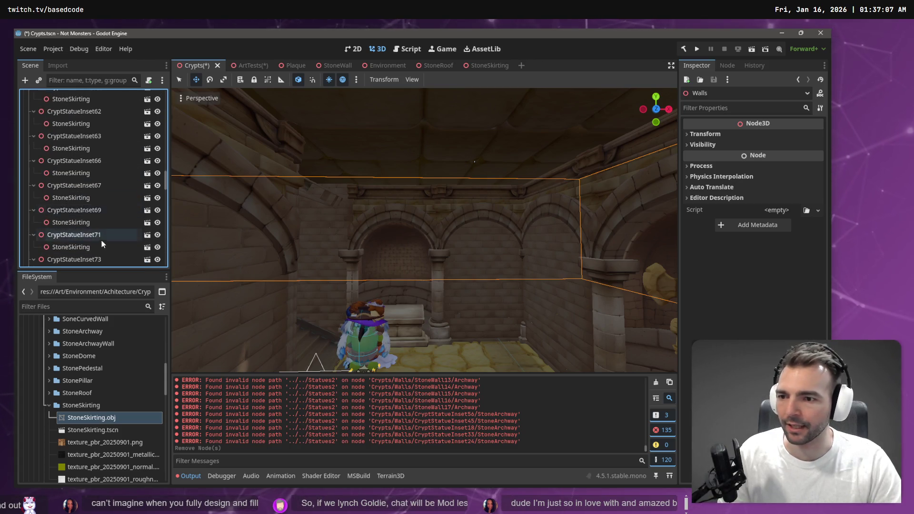
scroll(96, 224, "down", 10)
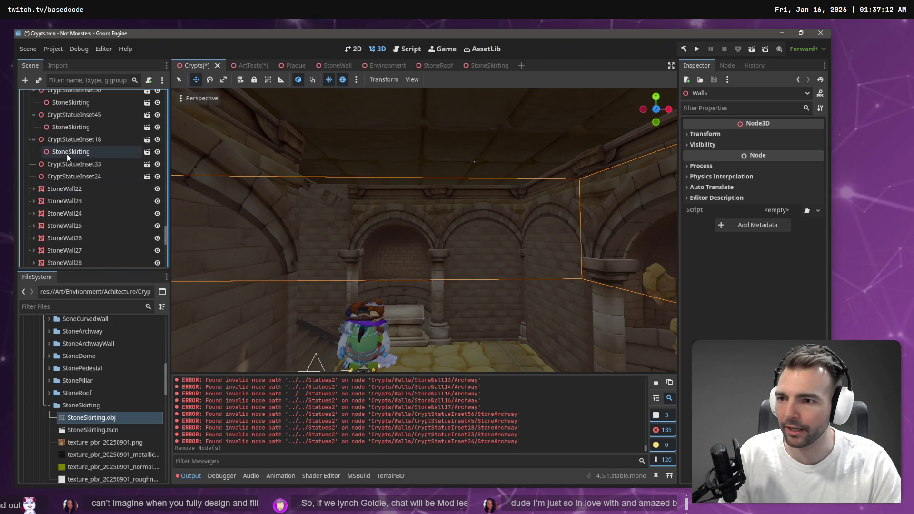
left_click(92, 164)
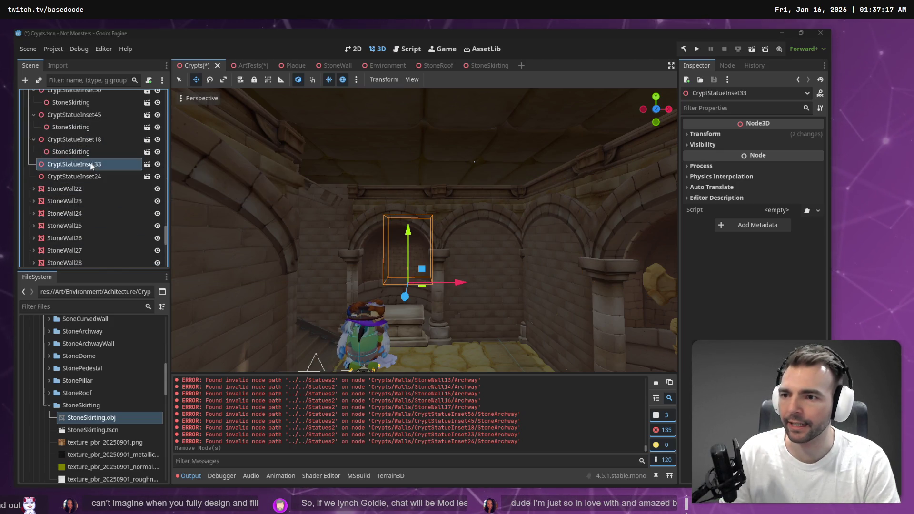
key("ctrl+shift+a")
key("Down")
key("ctrl+shift+a")
- Frame StoneWall22's StoneWall piece in the viewport, then collapse StoneWall22
key("Down")
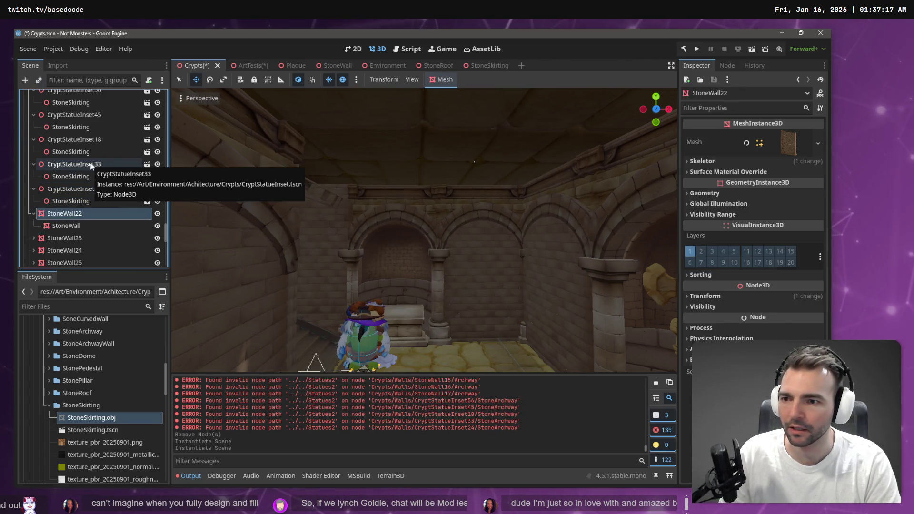
key("Down")
key("f")
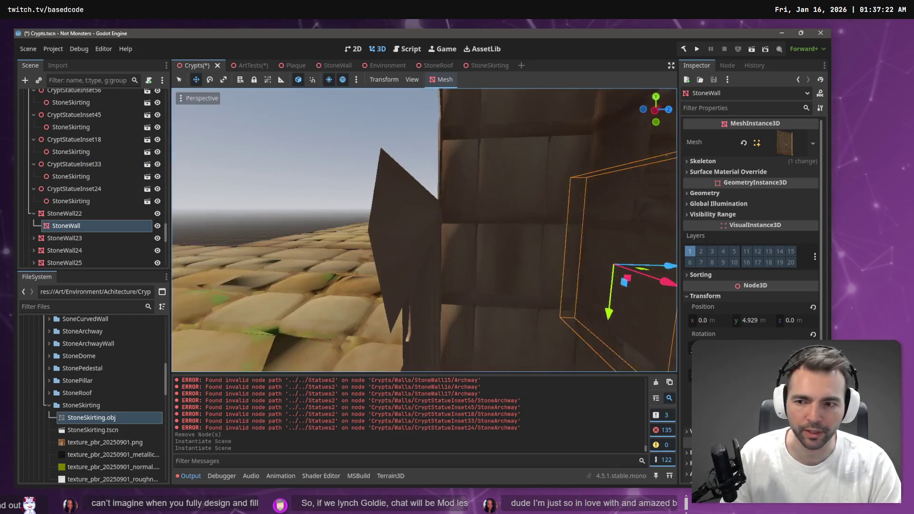
left_click(33, 210)
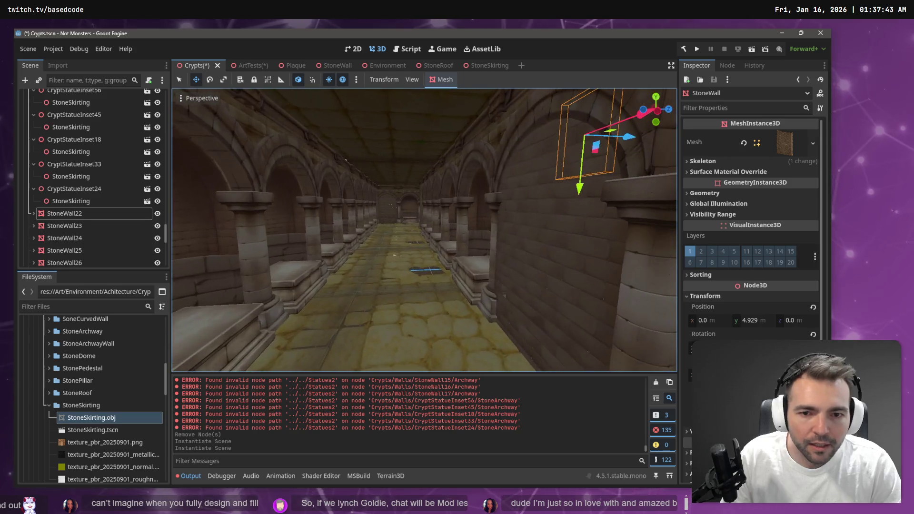
- Save, build and run the game, then walk the werewolf through the arched crypt corridors
key("F5")
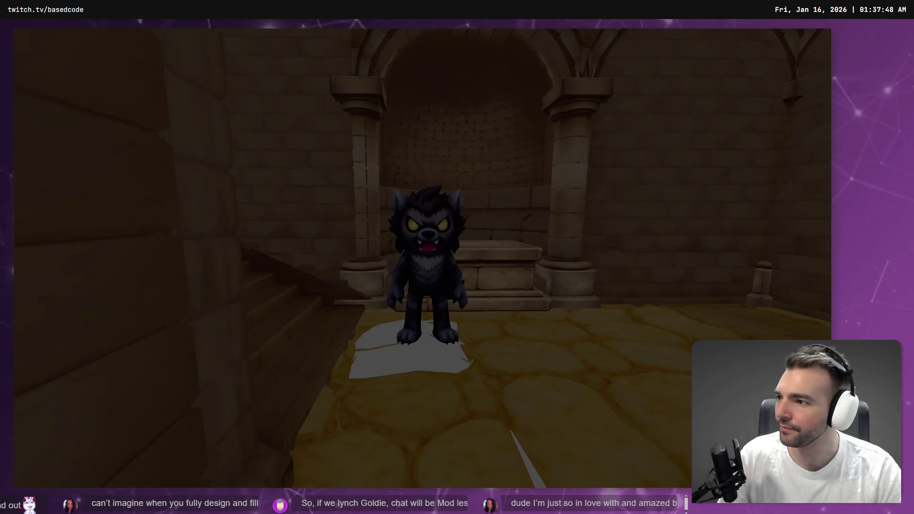
key("w")
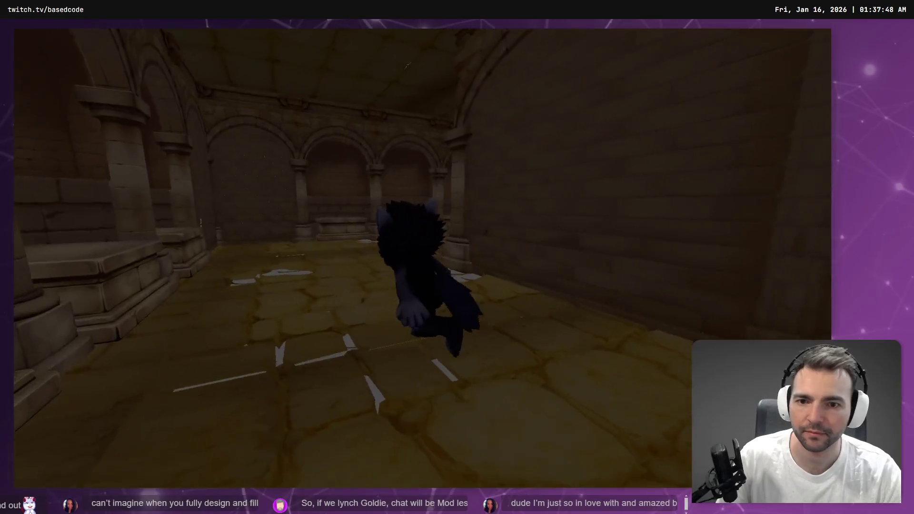
key("w")
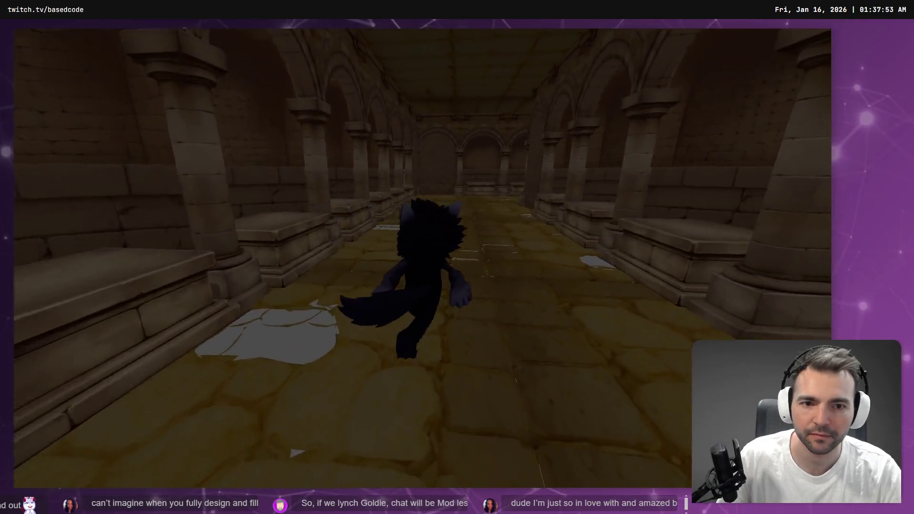
key("w")
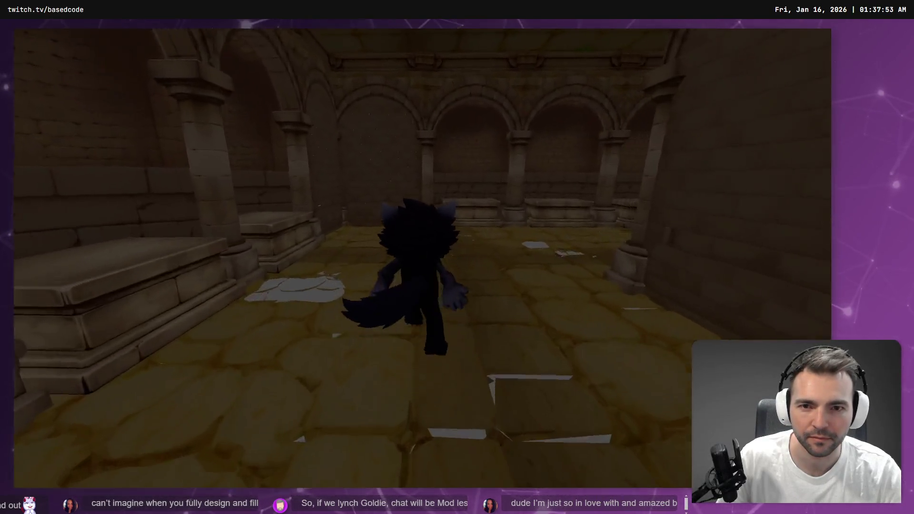
key("w")
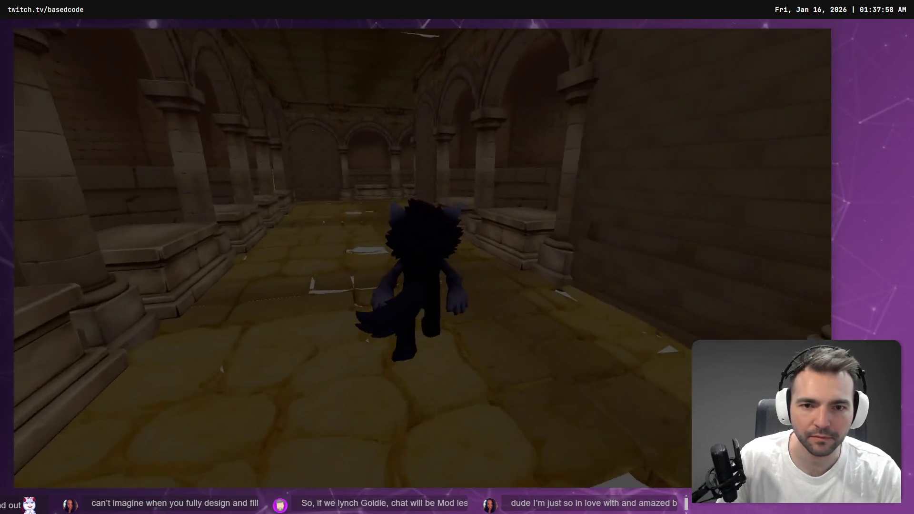
key("w")
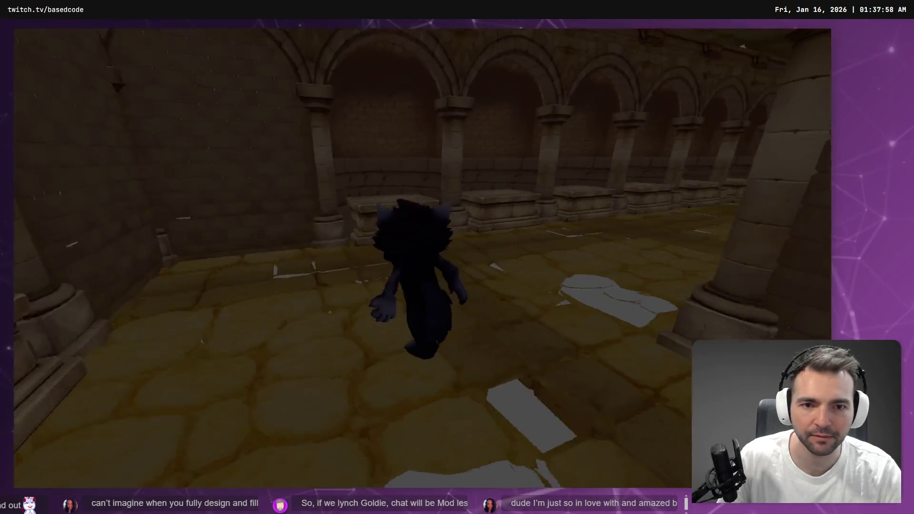
key("w")
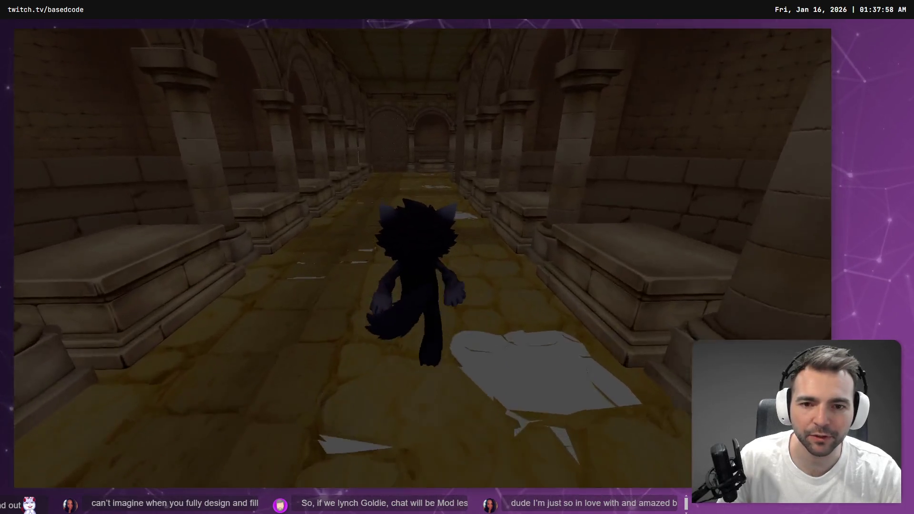
key("w")
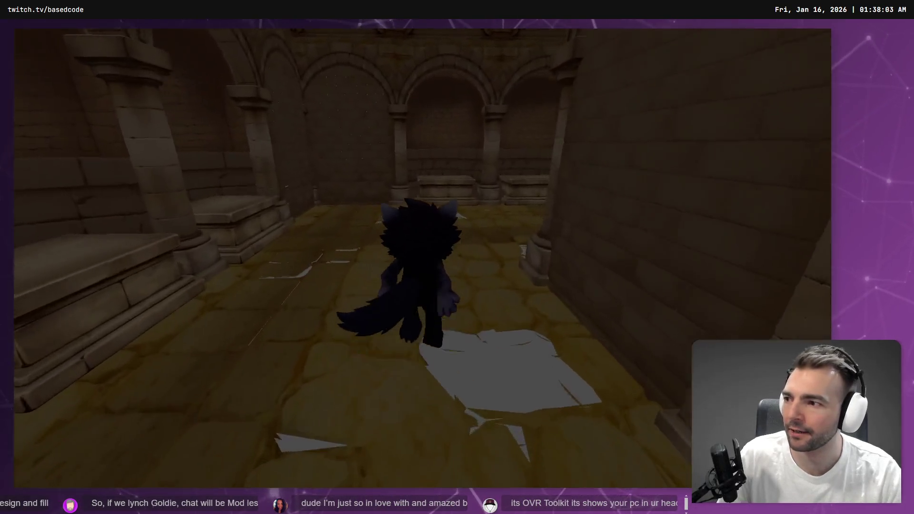
key("w")
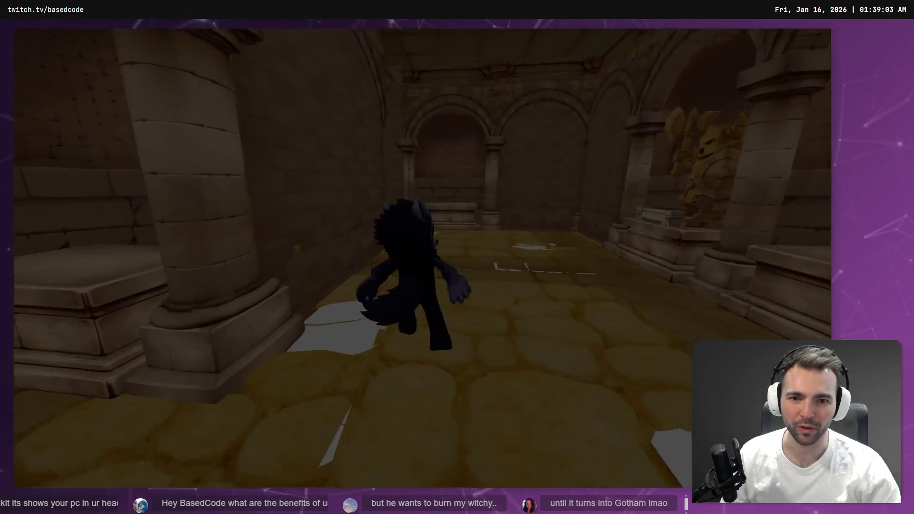
- Stop the running game and select CryptStatueInset45 in the viewport
key("Escape")
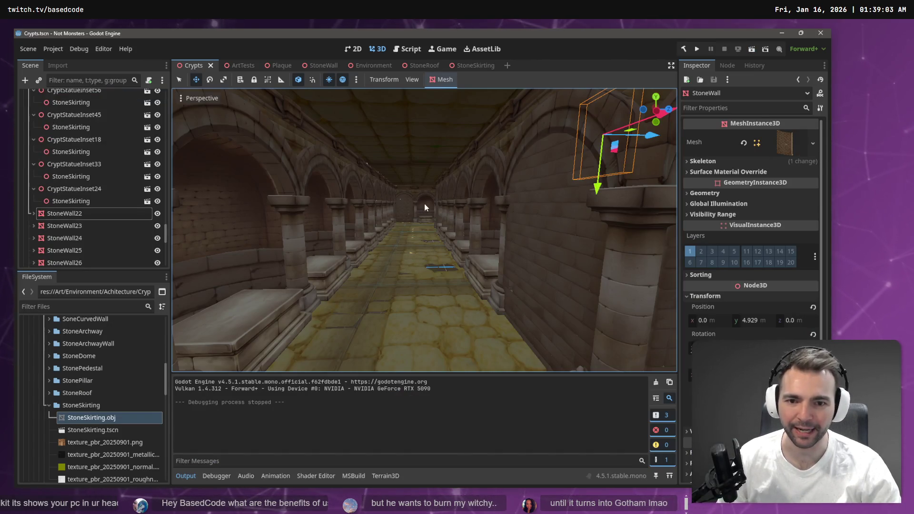
left_click(425, 208)
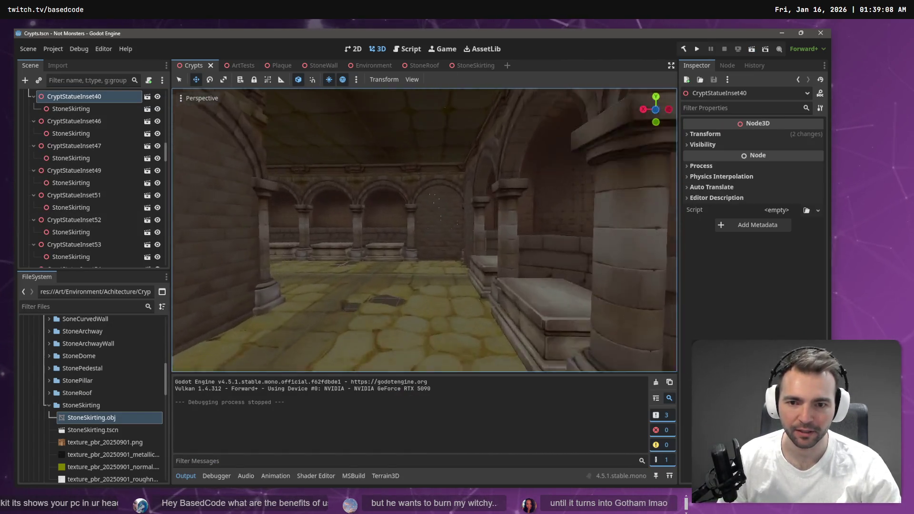
key("w")
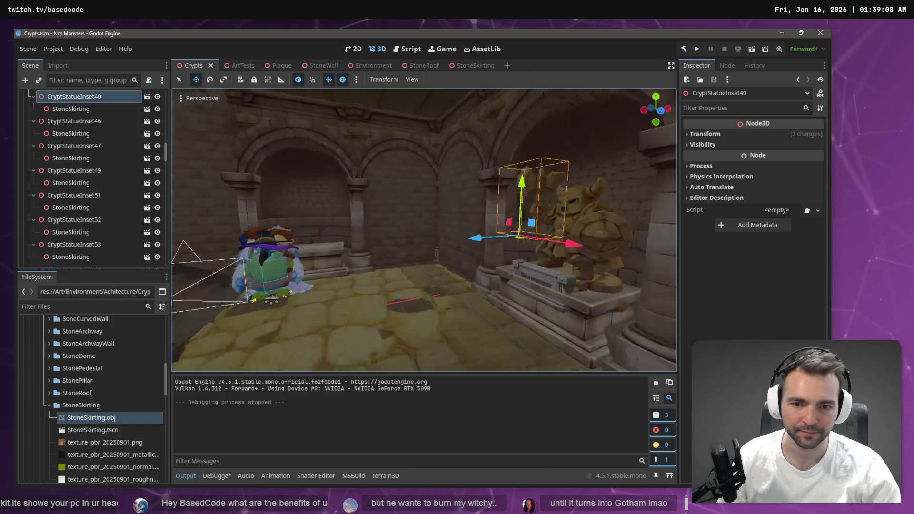
left_click(399, 189)
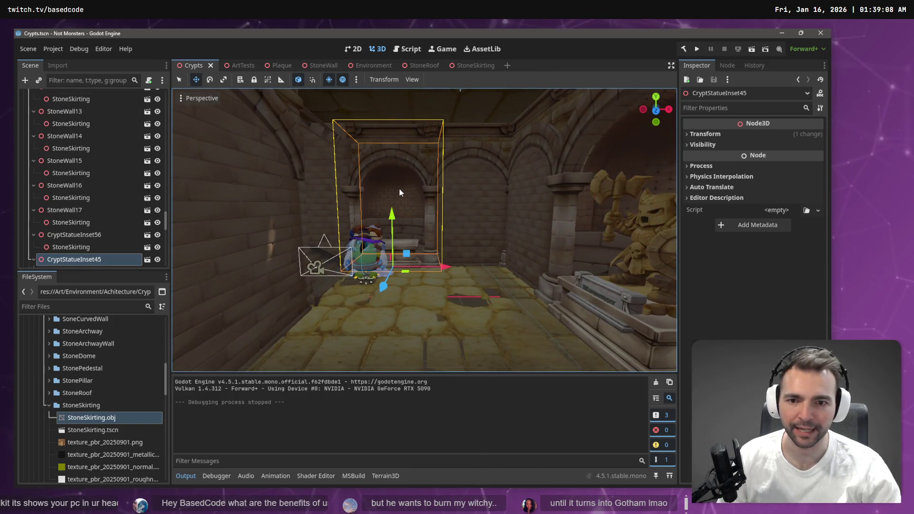
- Instance StoneWall under CryptStatueInset45 and reorder it above StoneSkirting
scroll(65, 240, "down", 1)
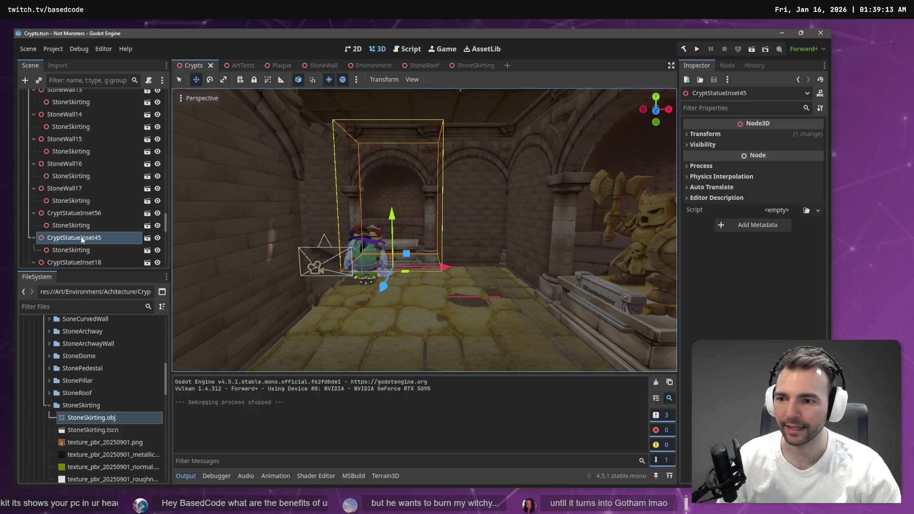
right_click(82, 240)
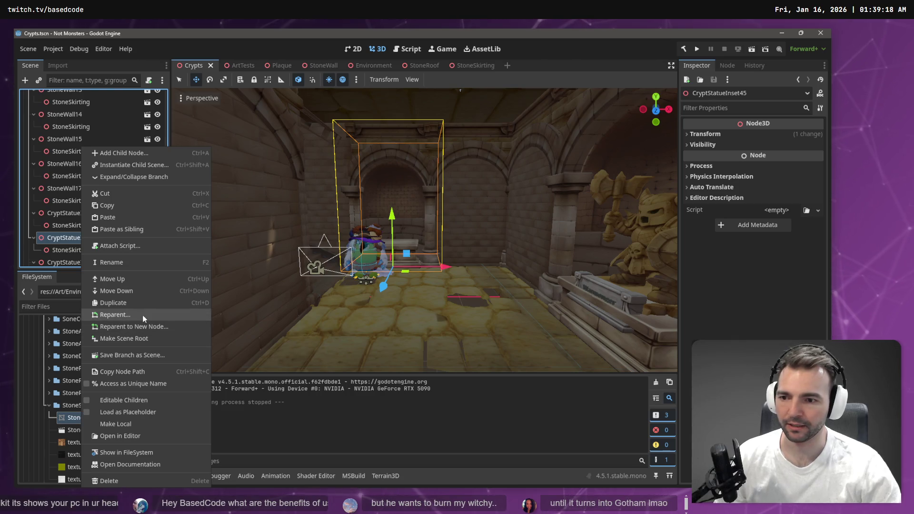
left_click(150, 165)
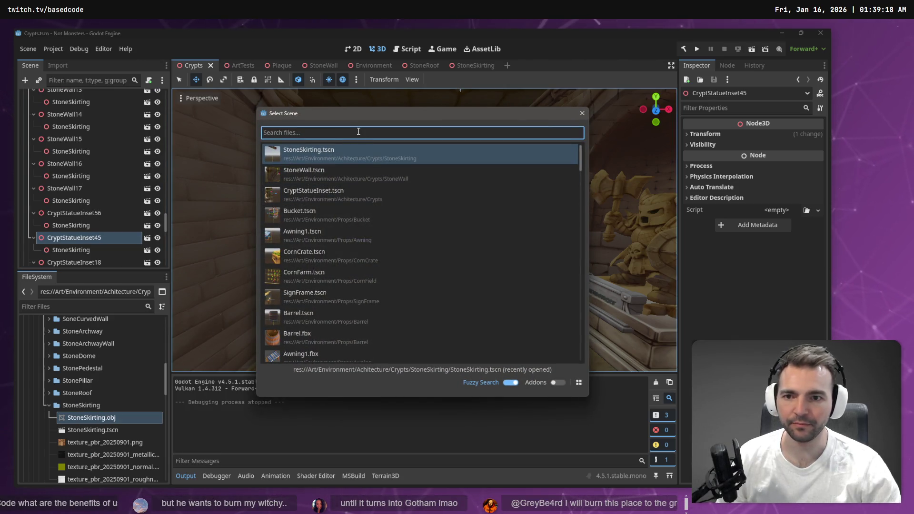
type("StoneWall")
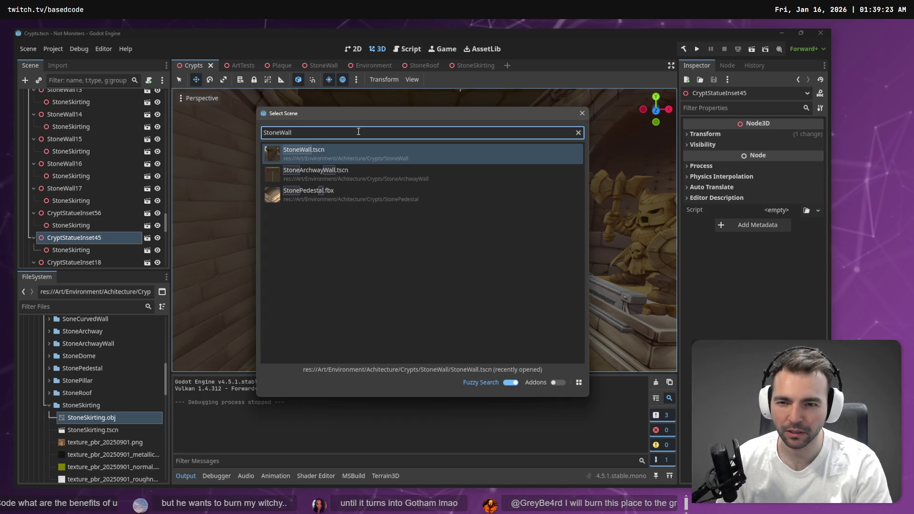
key("Return")
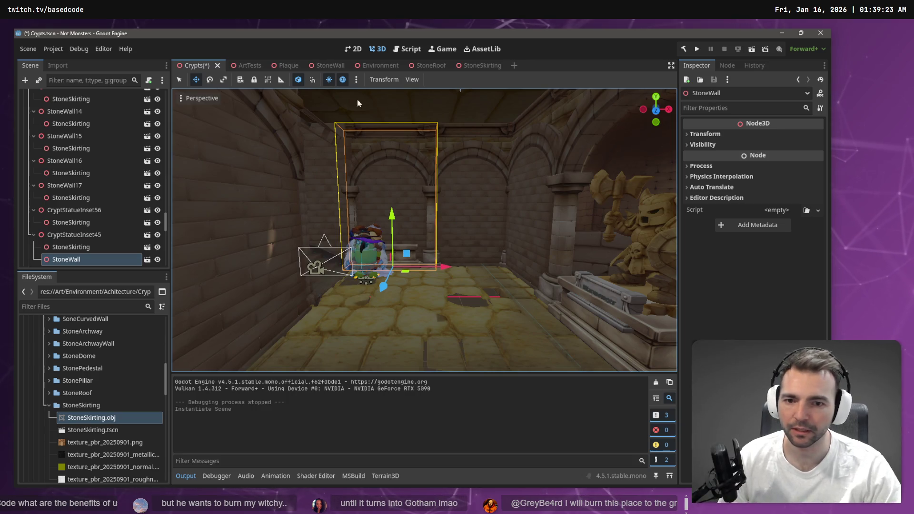
double_click(78, 258)
left_click_drag(78, 242, 76, 242)
mouse_move(71, 258)
left_mouse_down()
mouse_move(79, 244)
mouse_move(67, 235)
mouse_move(34, 217)
mouse_move(23, 231)
left_mouse_up()
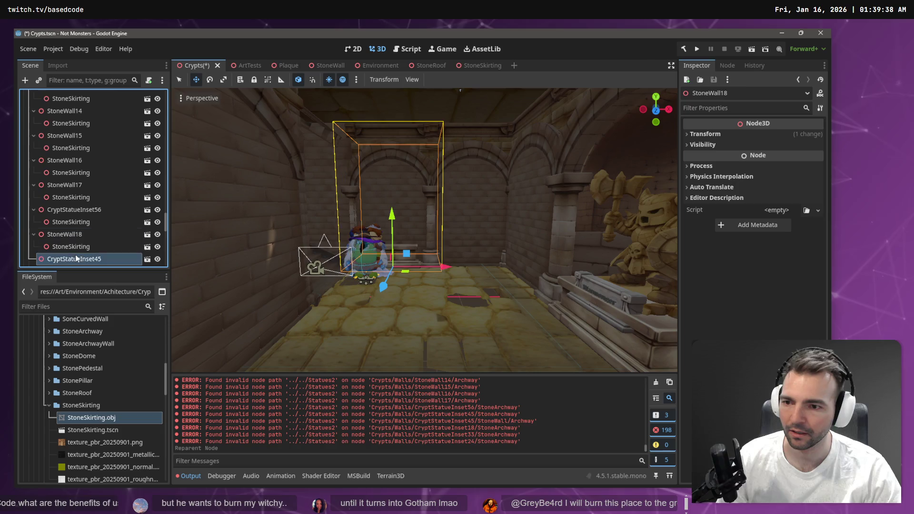
- Delete the CryptStatueInset45 node
key("Delete")
key("Return")
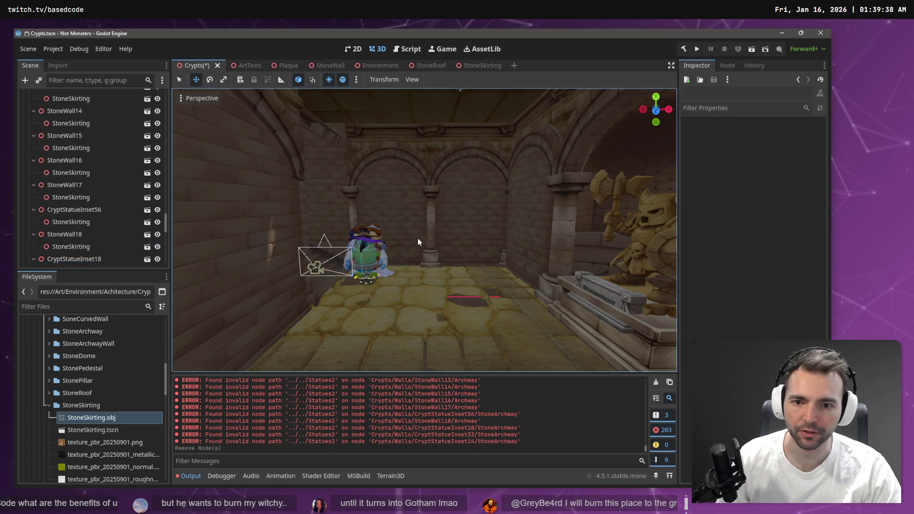
scroll(419, 243, "up", 2)
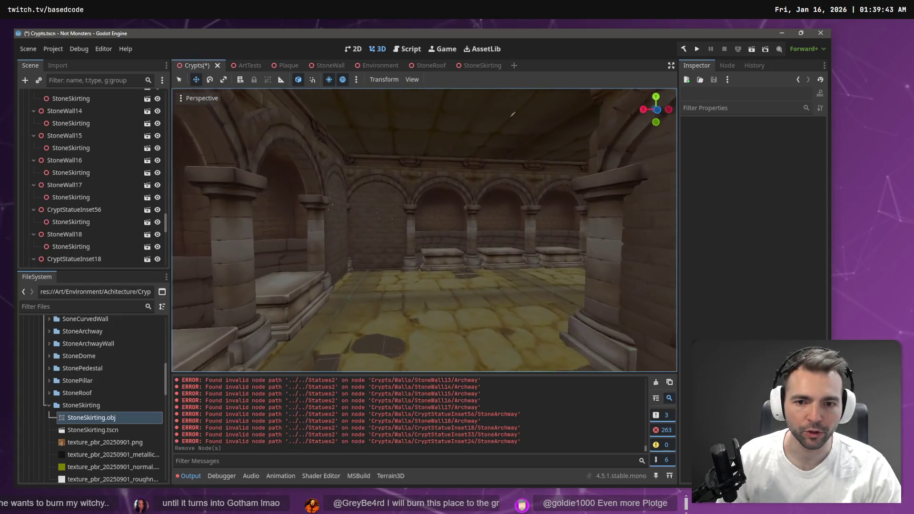
- Move the 1_Warmonger statue along world Y onto its pedestal at y 2.936 and save Crypts
key("ctrl+s")
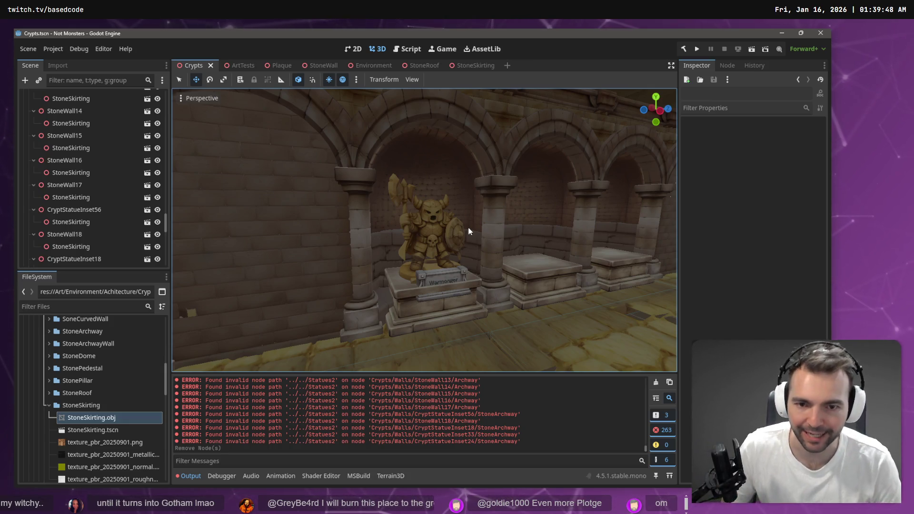
left_click(419, 226)
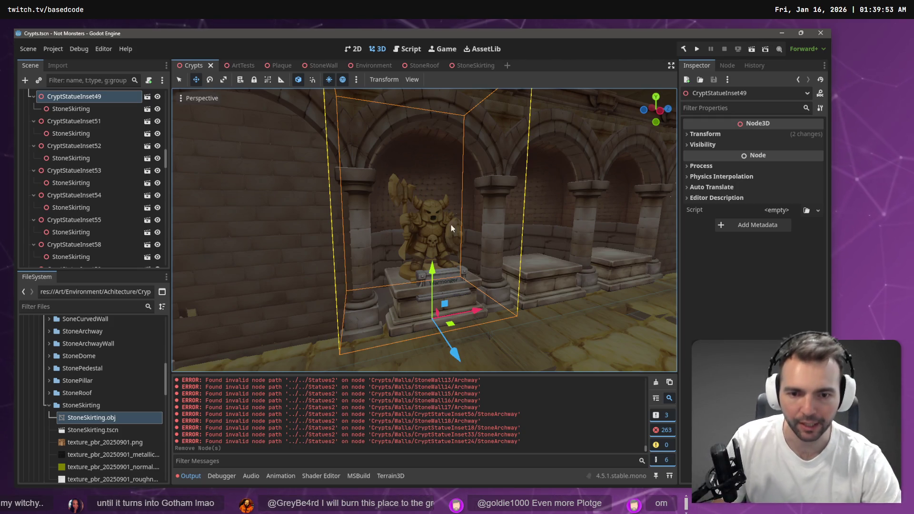
left_click(433, 262)
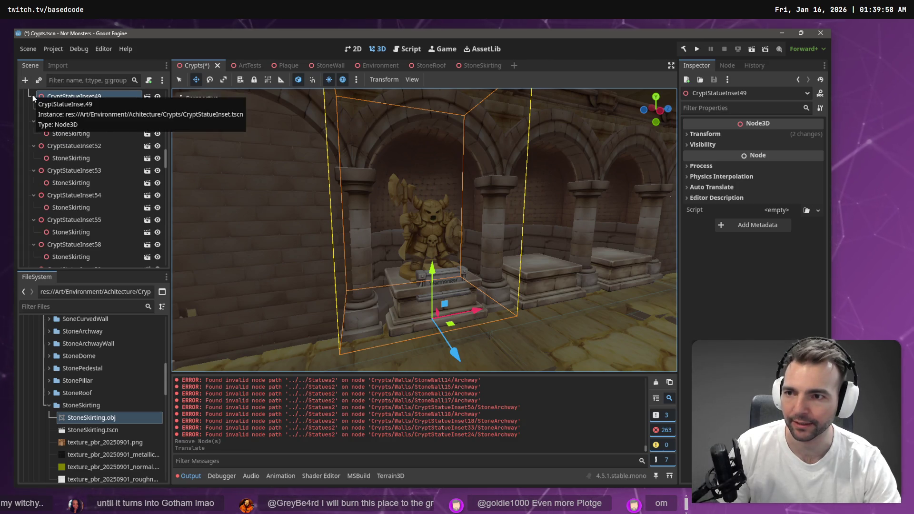
left_click(430, 240)
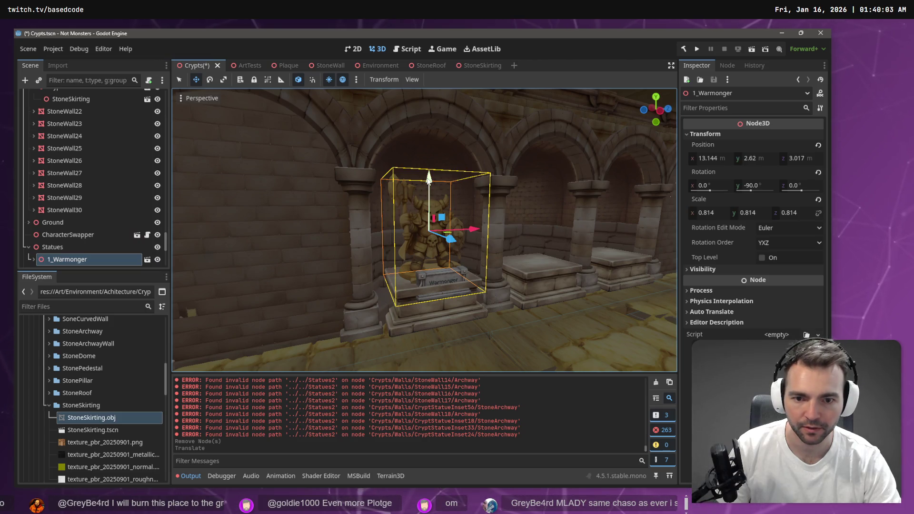
left_click_drag(428, 178, 428, 145)
left_click(301, 81)
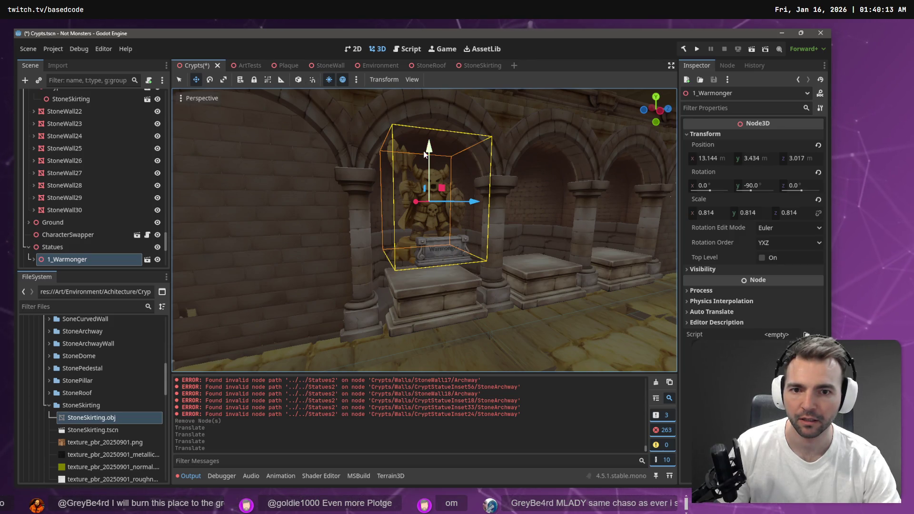
mouse_move(425, 153)
left_mouse_down()
mouse_move(428, 195)
mouse_move(428, 114)
left_mouse_up()
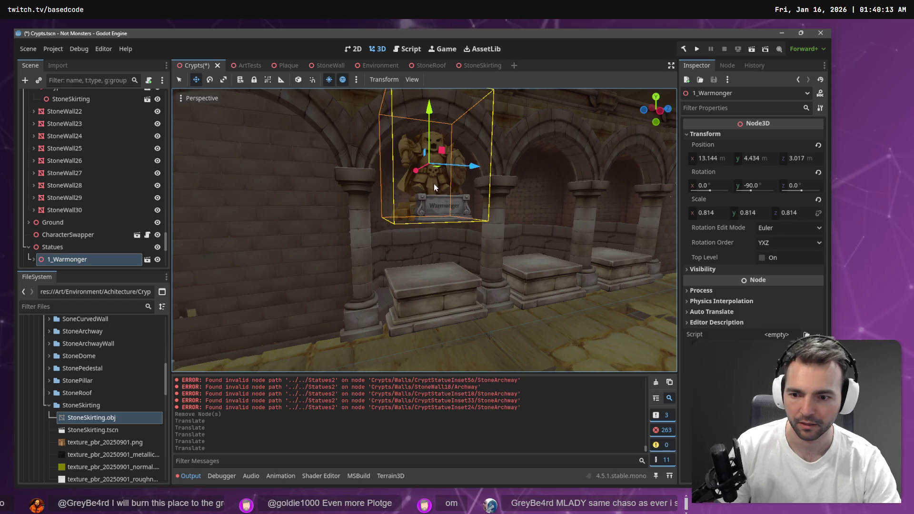
key("ctrl+s")
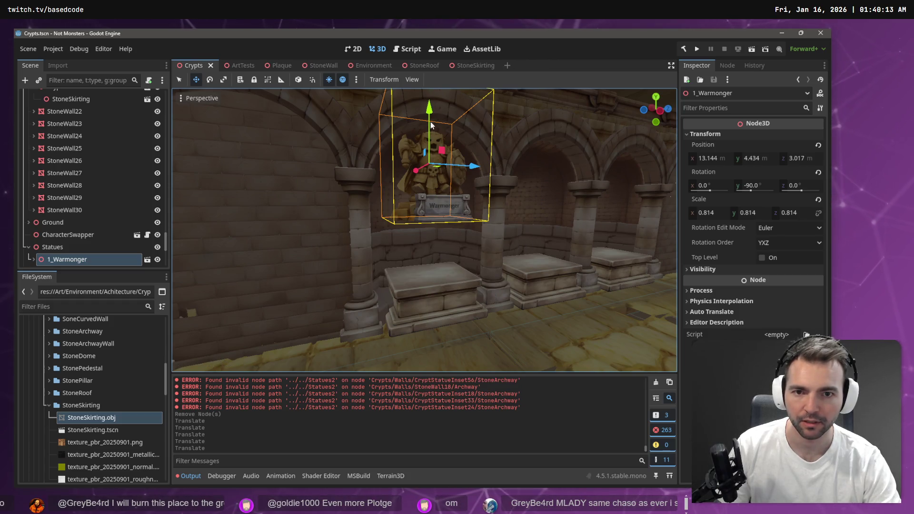
mouse_move(431, 125)
left_mouse_down()
mouse_move(426, 178)
mouse_move(426, 171)
left_mouse_up()
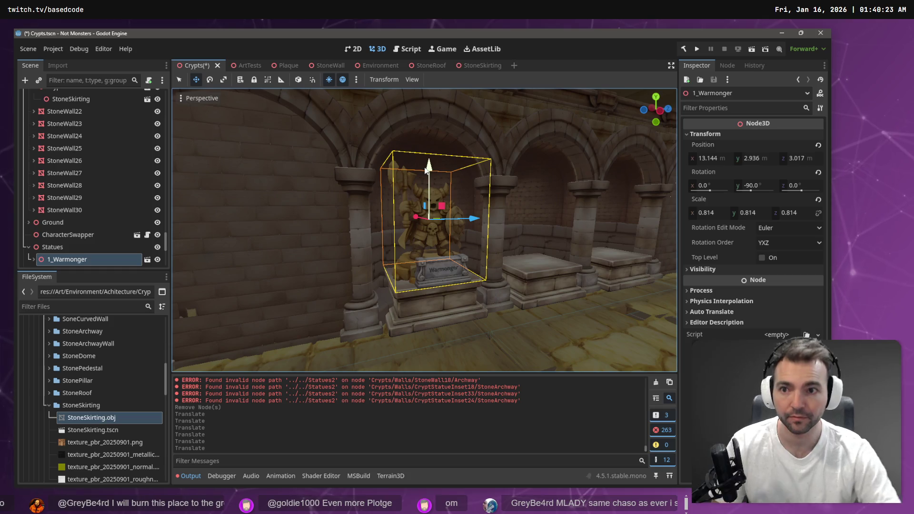
key("ctrl+s")
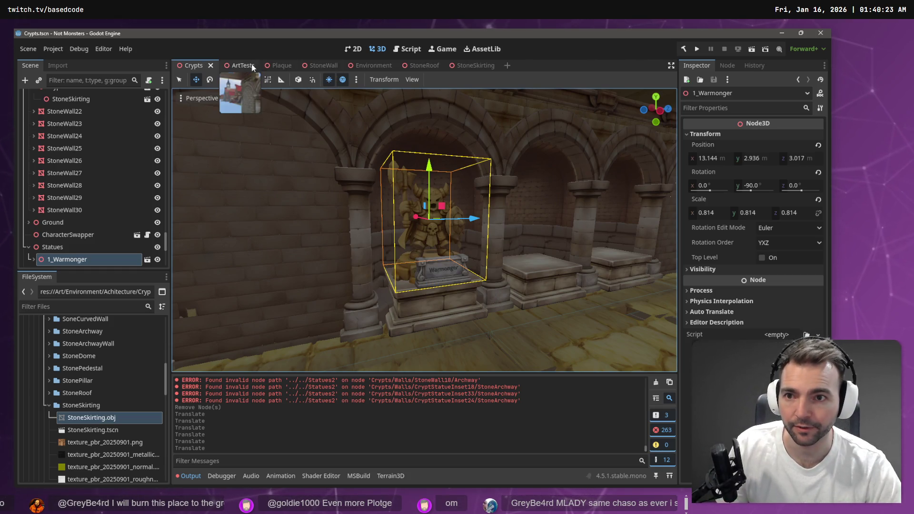
- In the ArtTests scene, collapse the Crypts branch and select Statues2
left_click(236, 65)
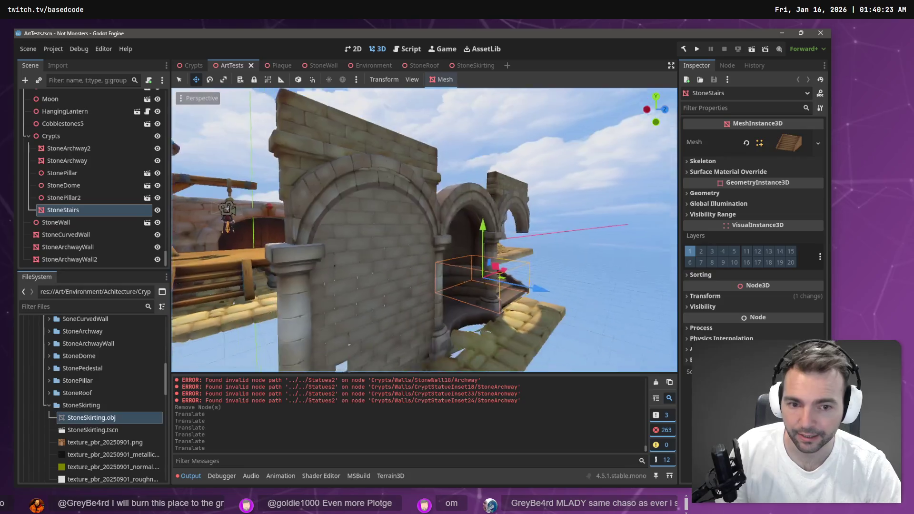
scroll(424, 230, "down", 5)
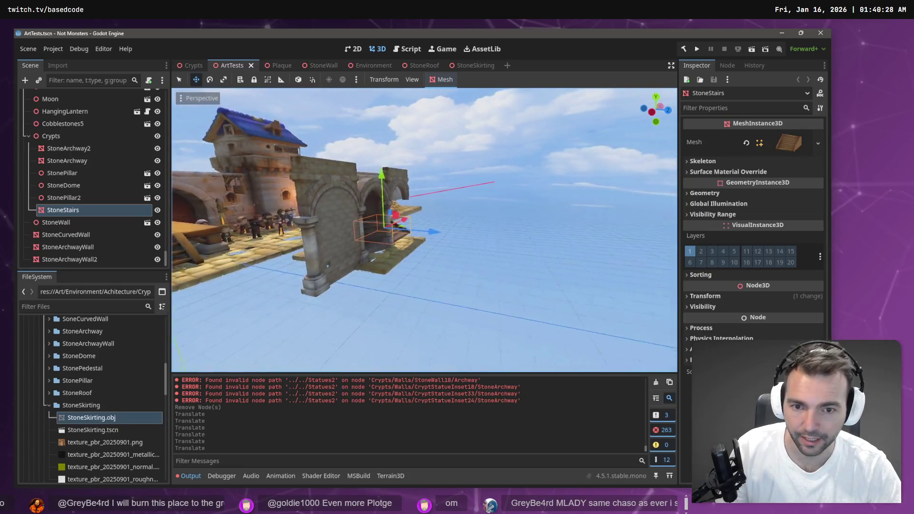
left_click(27, 136)
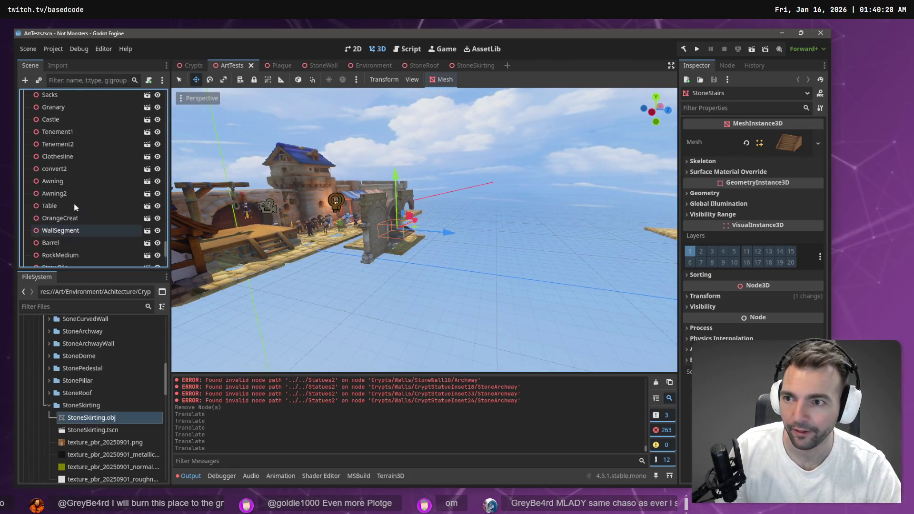
scroll(74, 204, "up", 10)
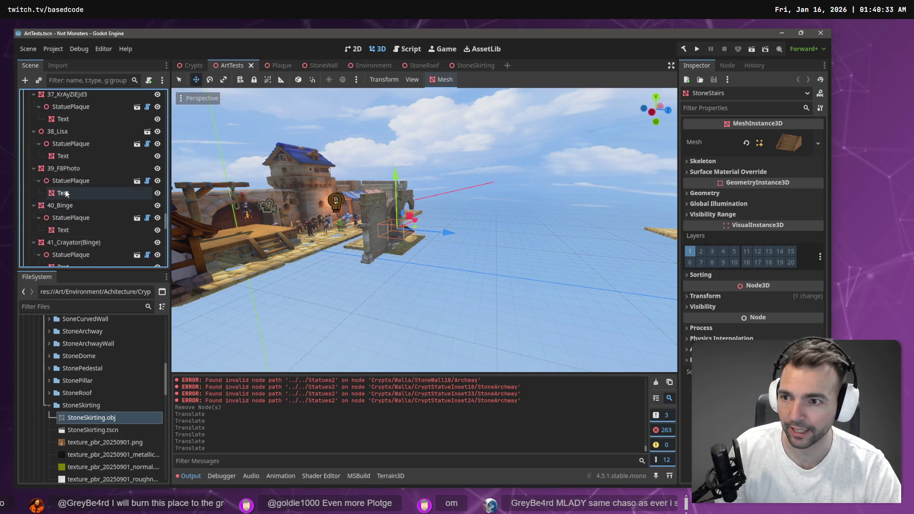
scroll(62, 181, "up", 8)
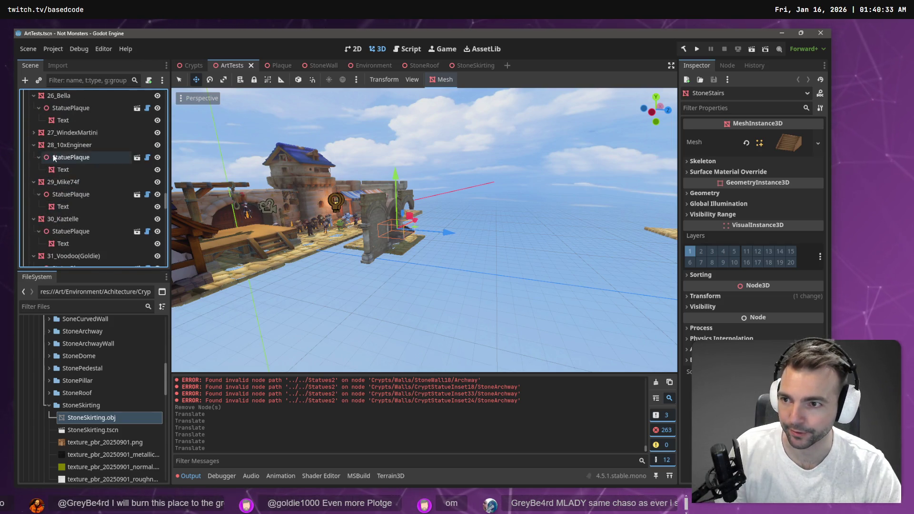
scroll(56, 157, "up", 15)
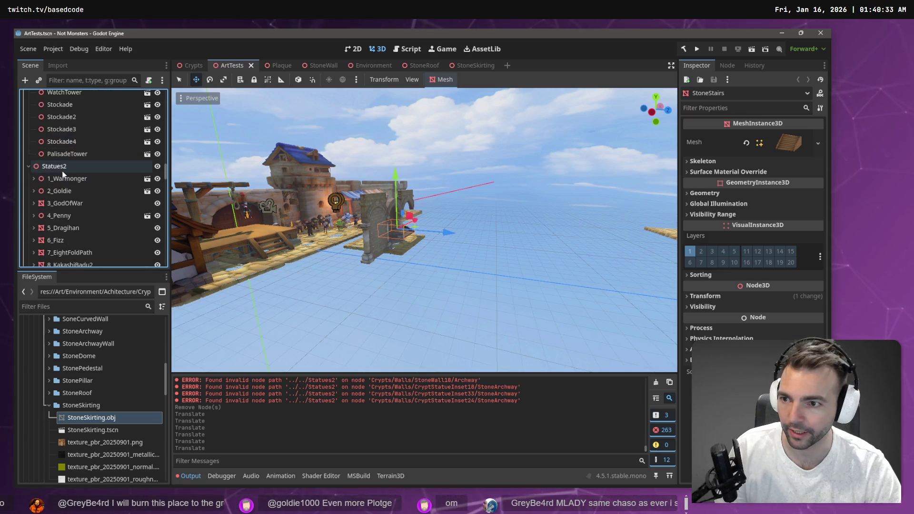
left_click(72, 167)
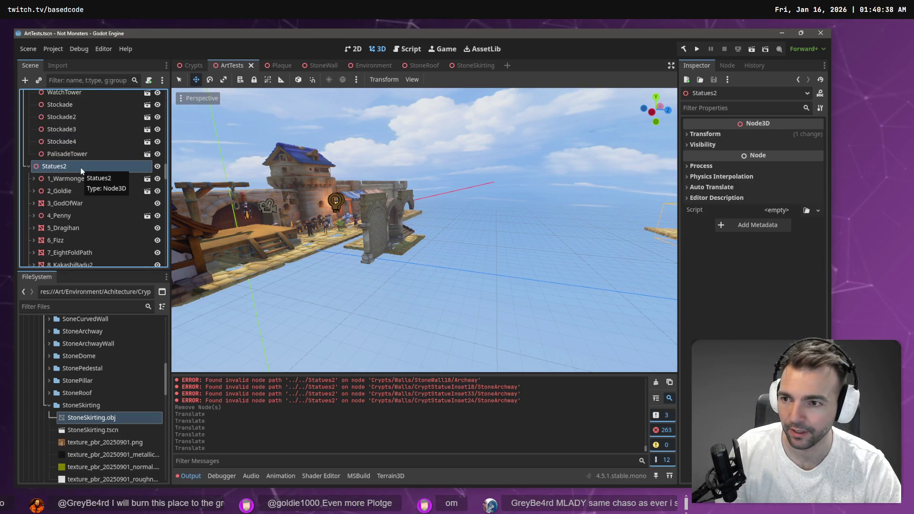
- Cut and restore Statues2, save ArtTests, and switch to Fork
key("ctrl+x")
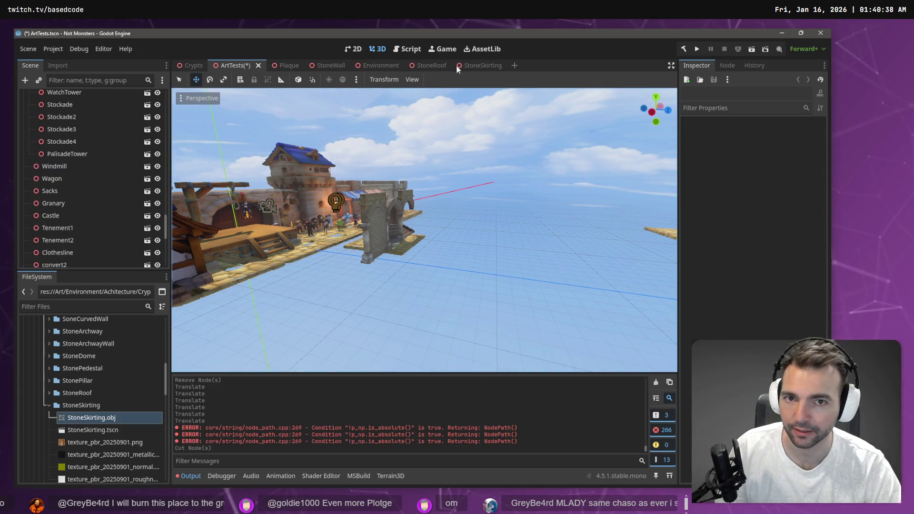
key("ctrl+z")
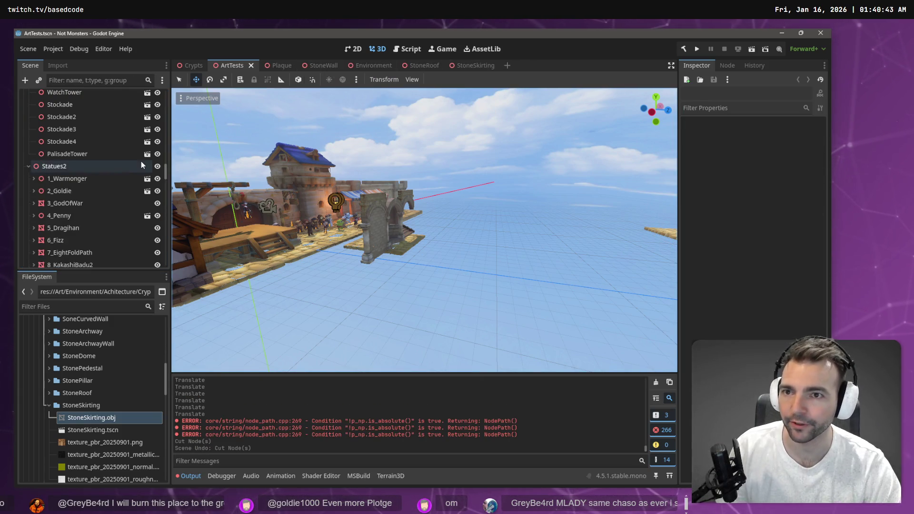
key("ctrl+s")
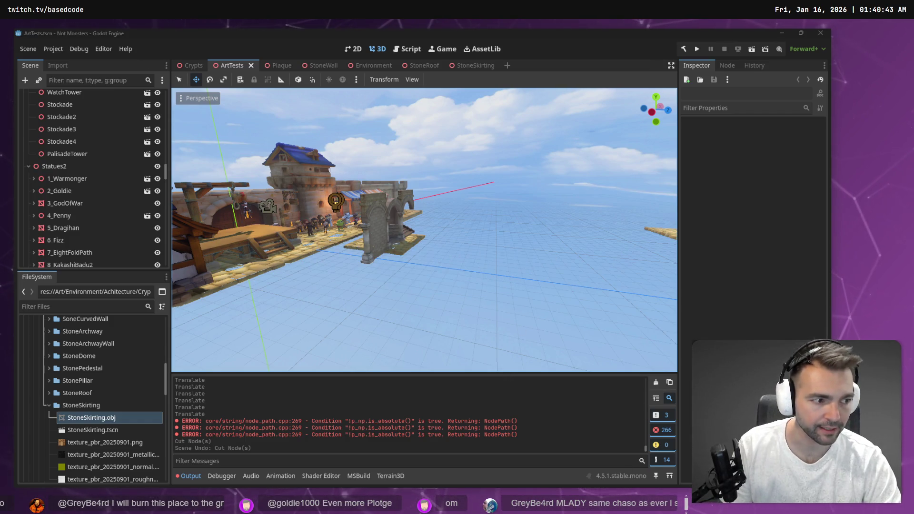
key("alt+Tab")
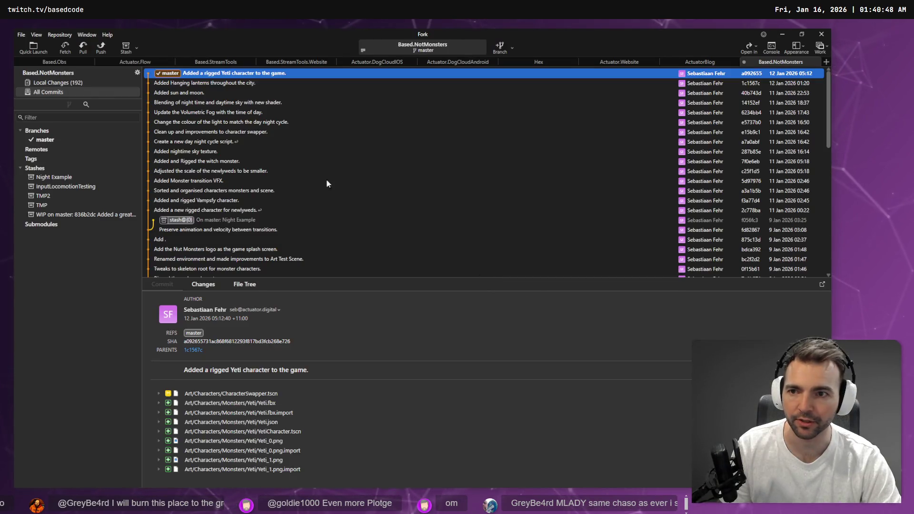
- Open Local Changes and stage the entire Art/Environment folder
left_click(57, 83)
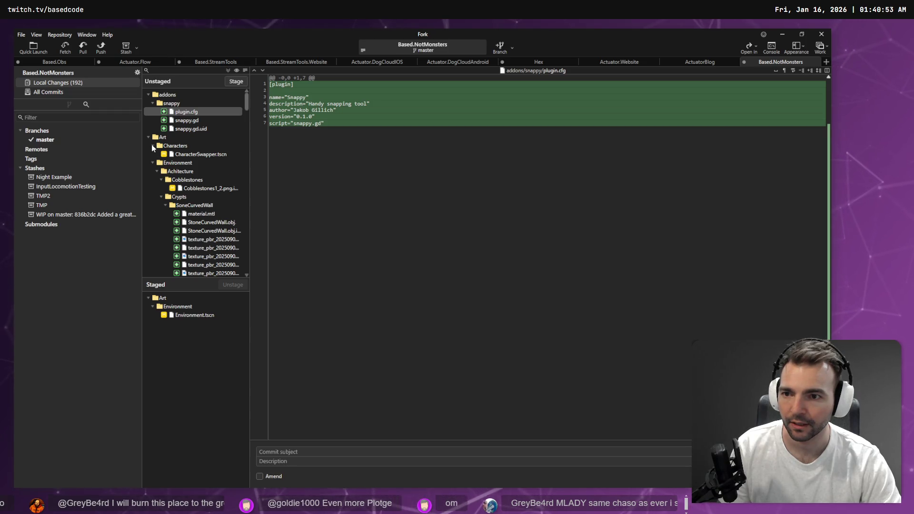
left_click(153, 145)
left_click(175, 155)
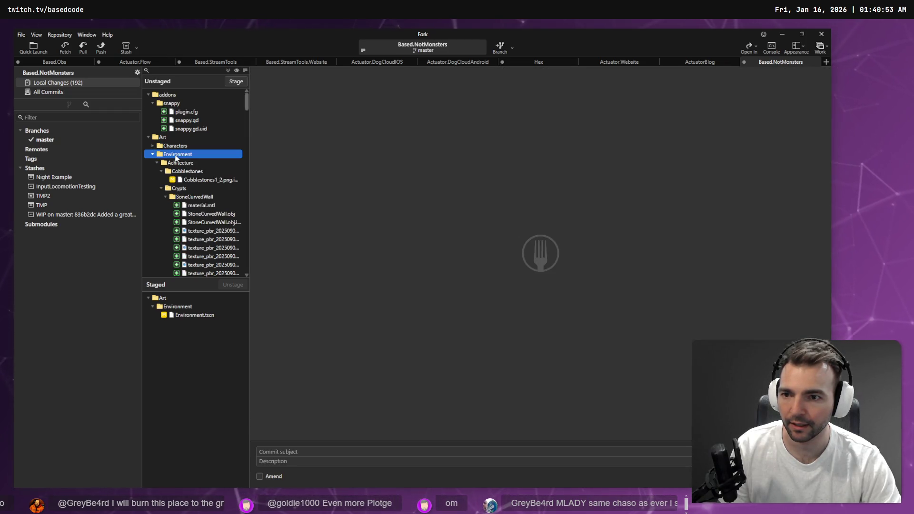
left_click(237, 82)
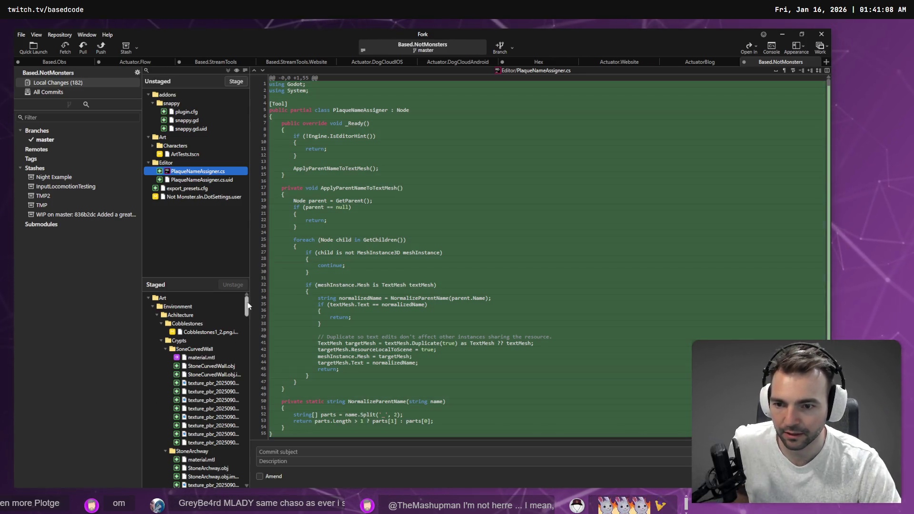
left_click_drag(247, 303, 253, 470)
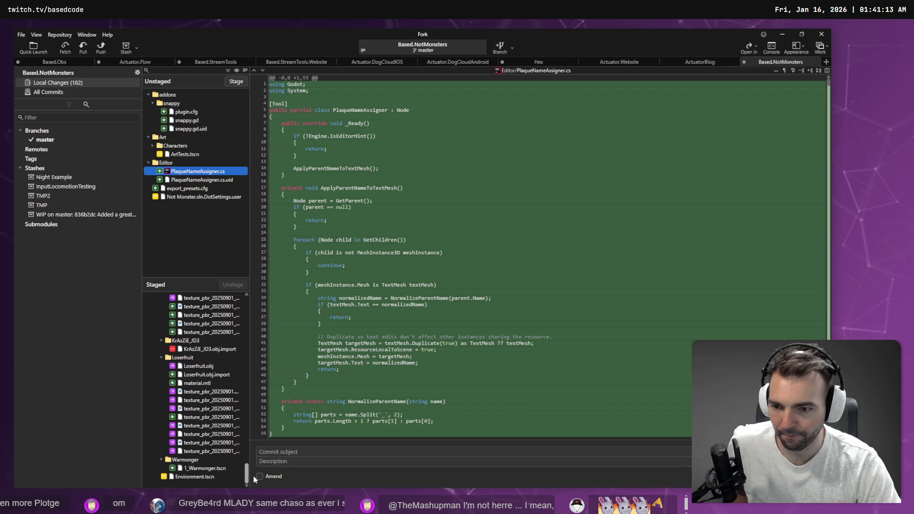
scroll(214, 416, "up", 5)
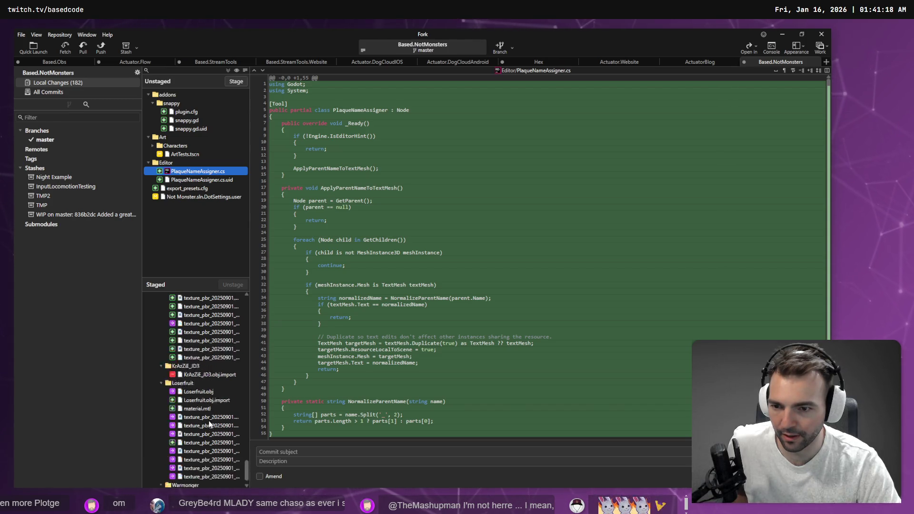
scroll(216, 419, "up", 10)
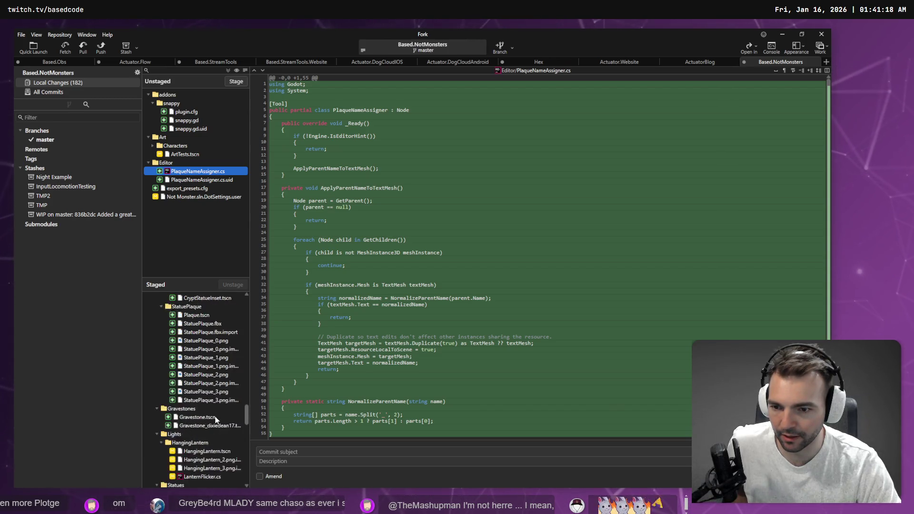
scroll(217, 415, "up", 10)
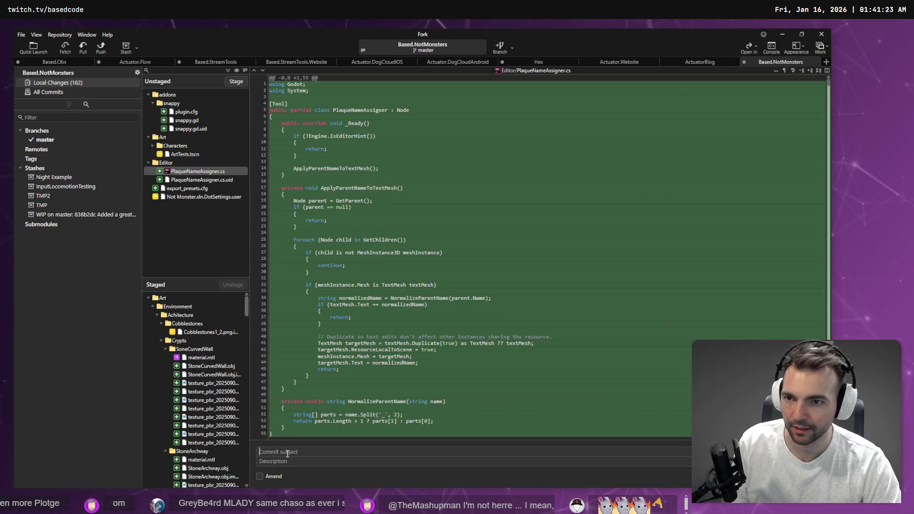
- Stage the Editor folder's PlaqueNameAssigner files and change the subject to 'Added crypt for the statues.'
key("super+h")
type("Added crypts for the statues.")
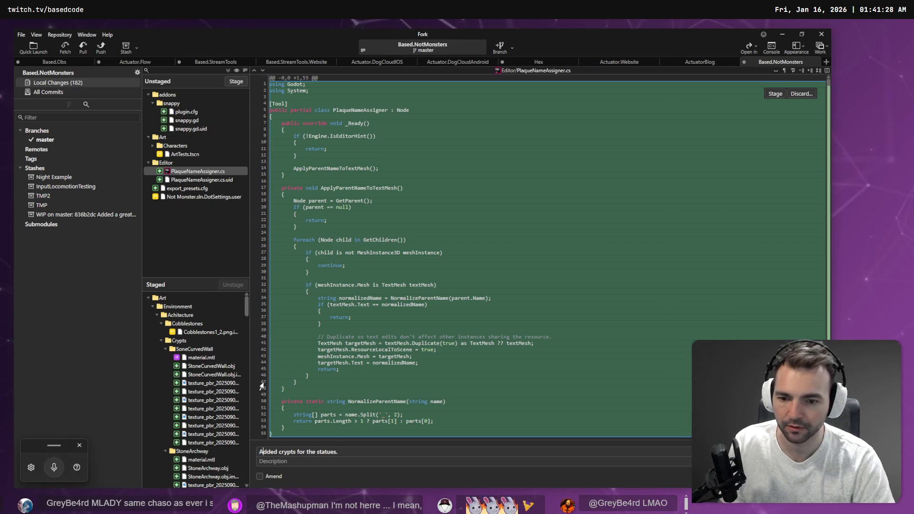
double_click(191, 160)
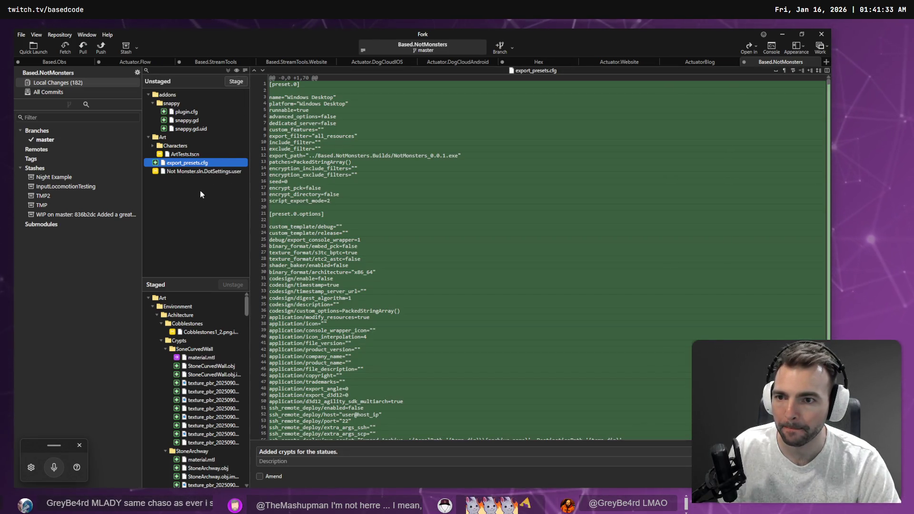
left_click(510, 455)
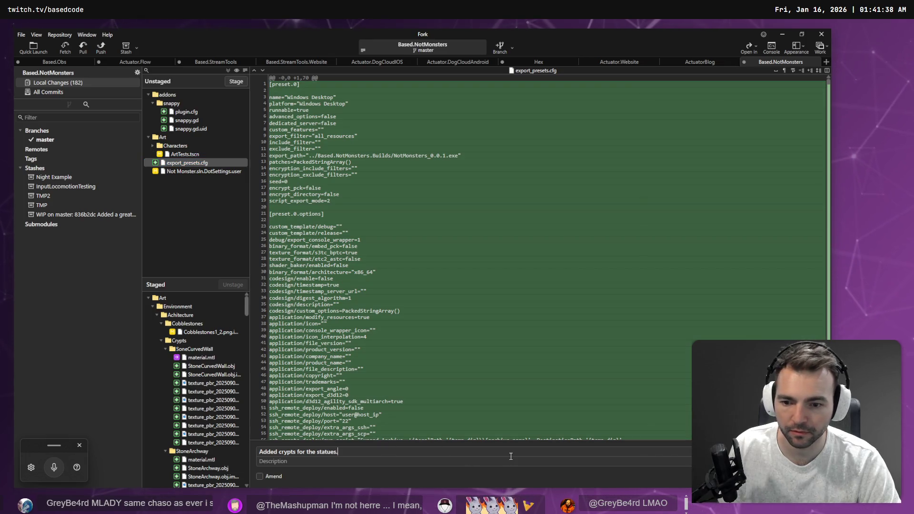
left_click(294, 451)
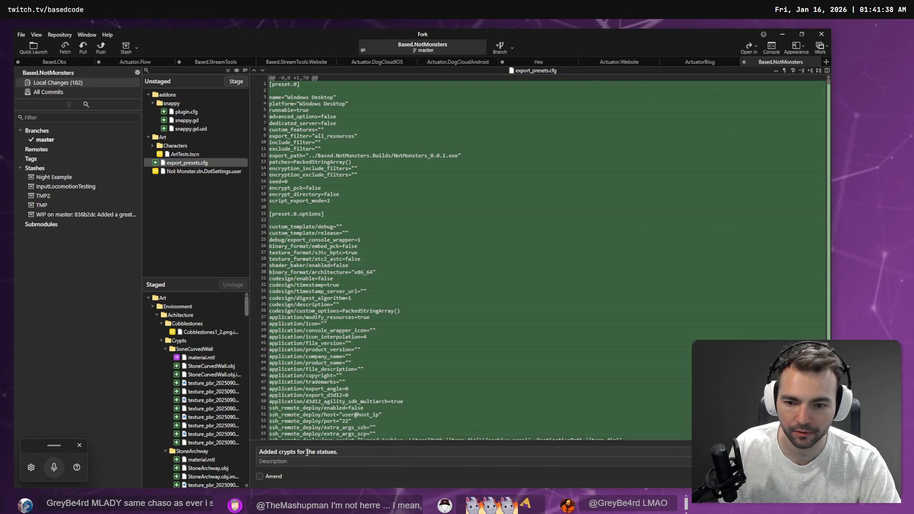
key("Delete")
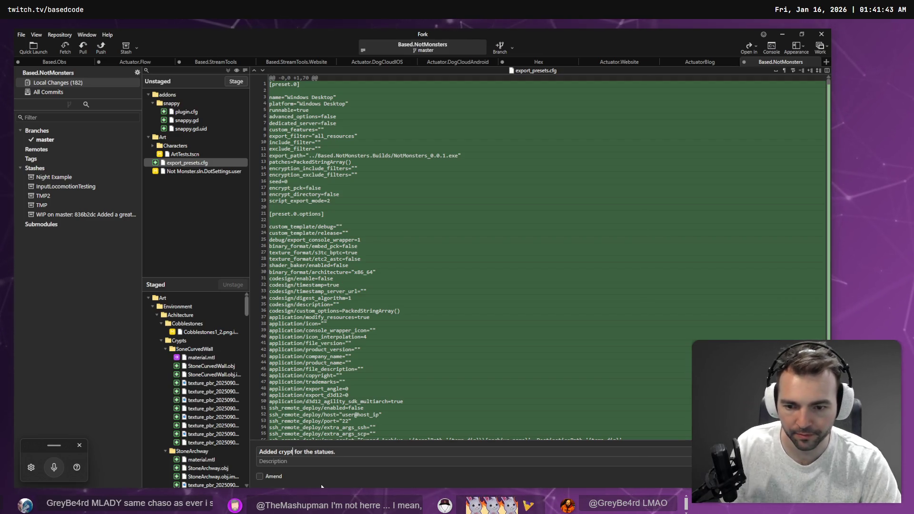
- Commit the staged files as 'Added crypt for the statues.' and review the CharacterSwapper.tscn and ArtTests.tscn diffs
key("ctrl+Return")
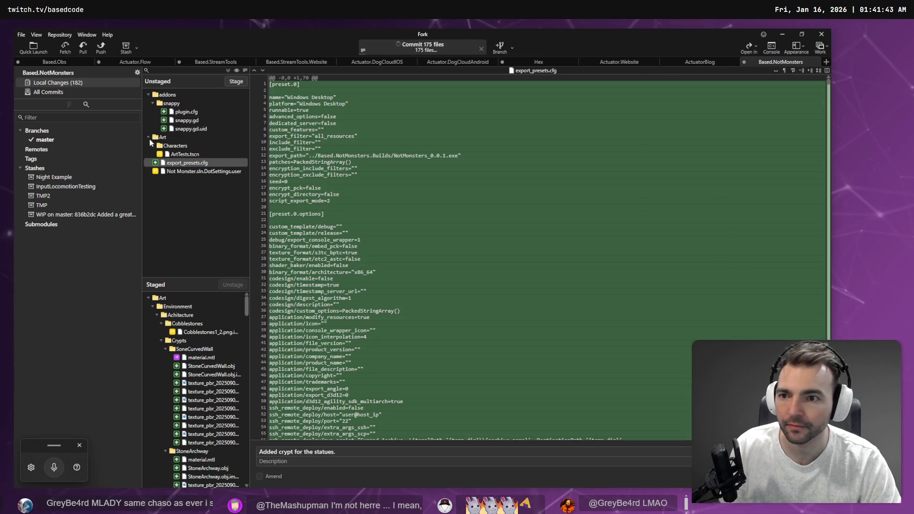
left_click(153, 146)
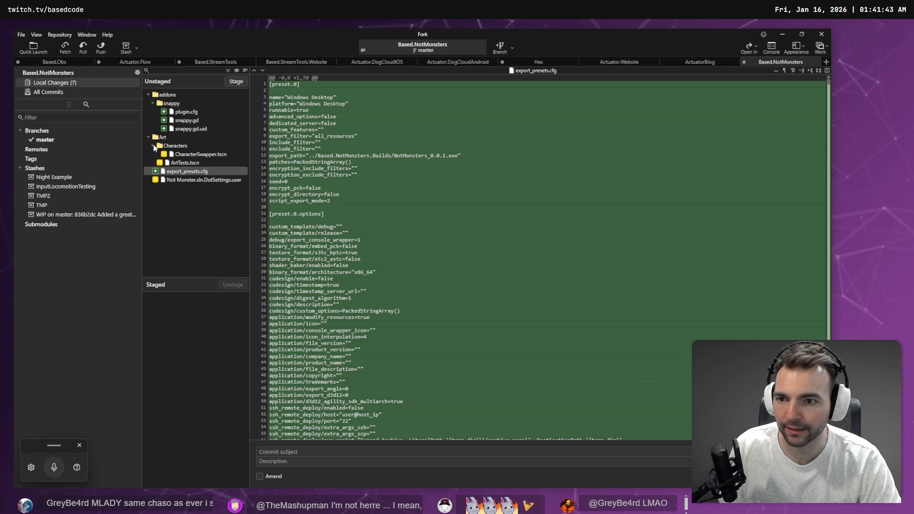
left_click(153, 147)
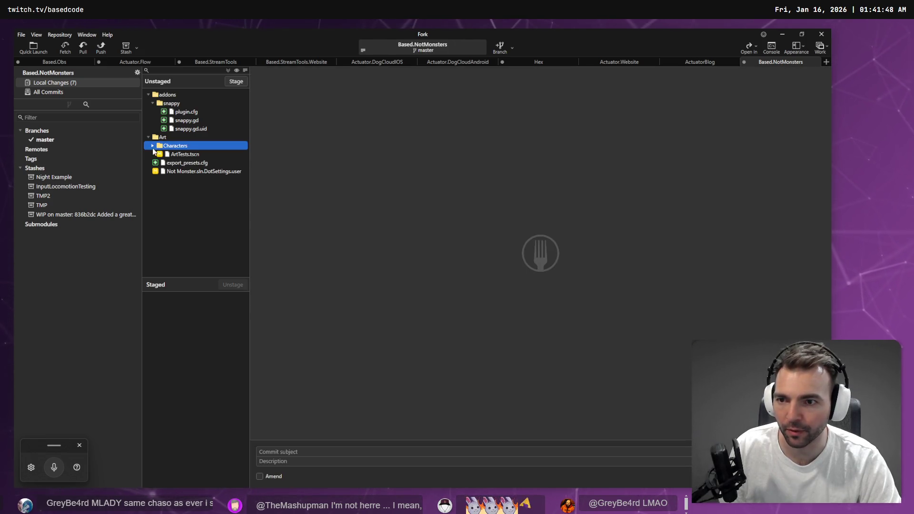
left_click(152, 146)
left_click(173, 155)
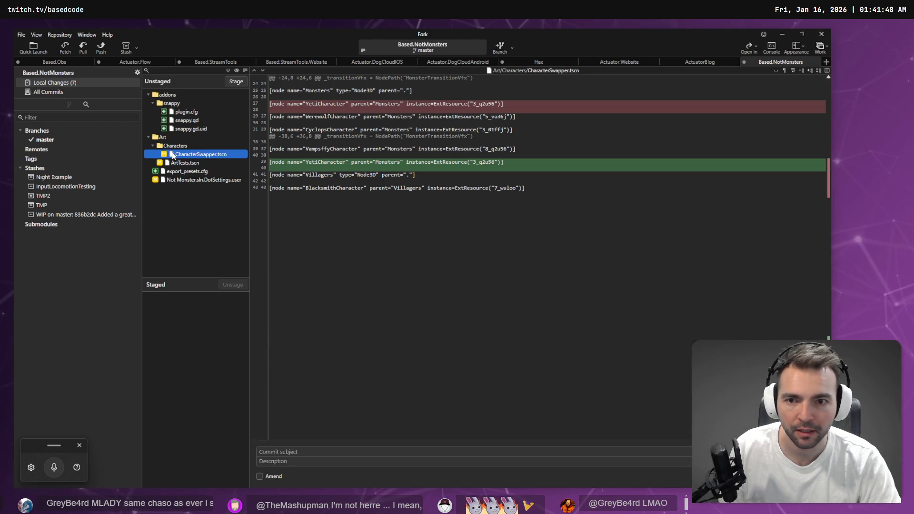
left_click(152, 146)
left_click(181, 154)
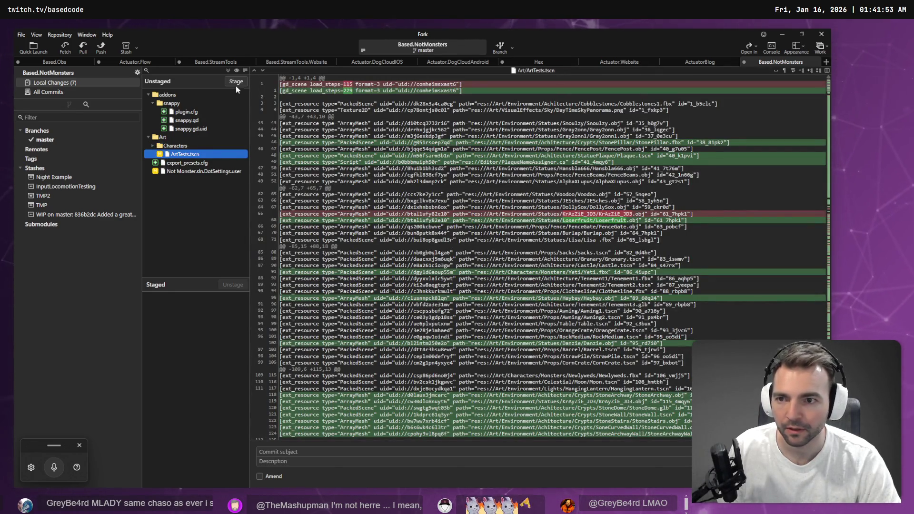
- Tick Amend and stage ArtTests.tscn into the crypt commit
left_click(264, 477)
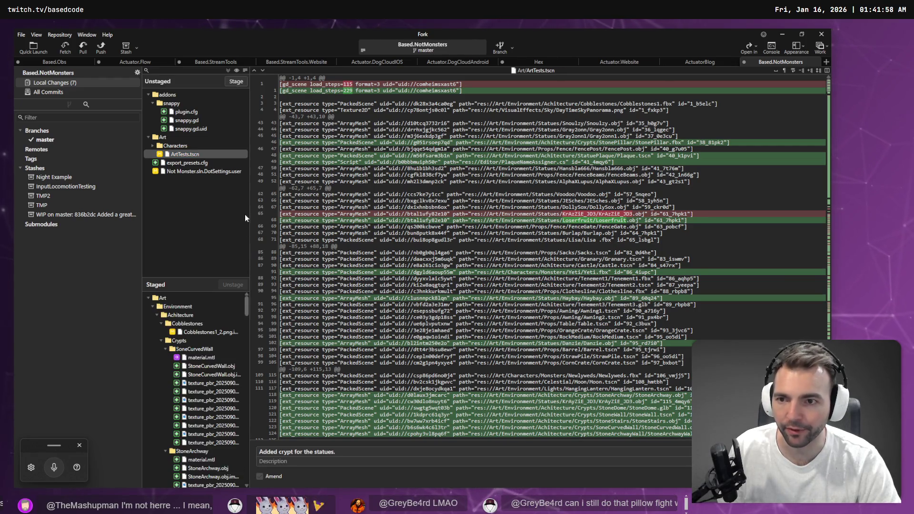
left_click(203, 156)
left_click(229, 83)
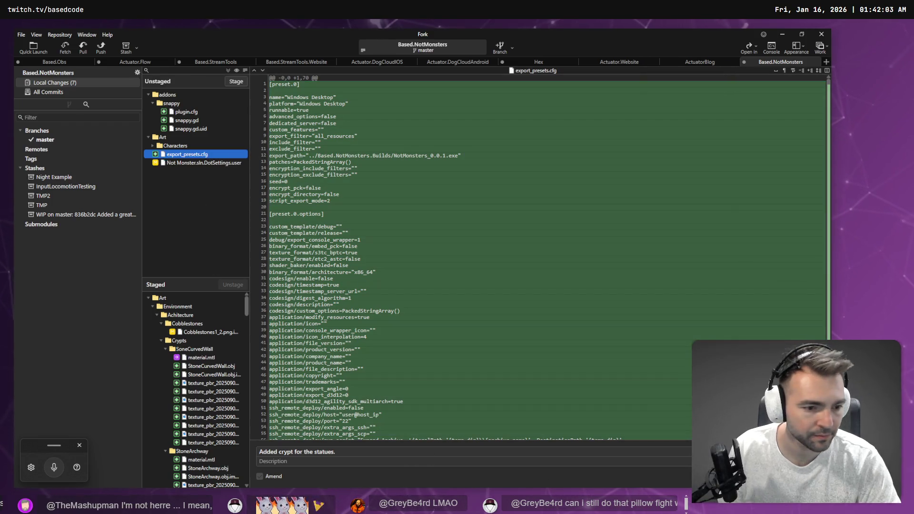
left_click(613, 415)
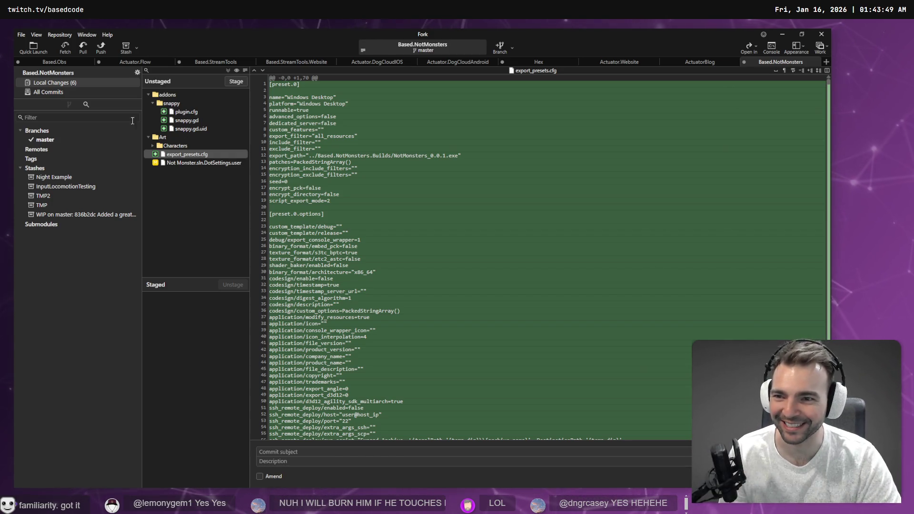
- Back in Godot, fly the camera out over the statues and cut the Statues2 node
mouse_move(483, 120)
key("alt+Tab")
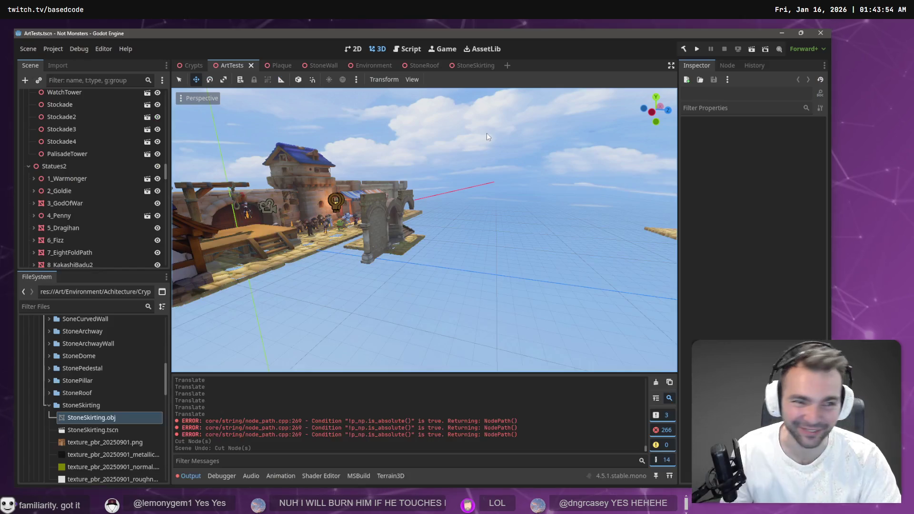
key("w")
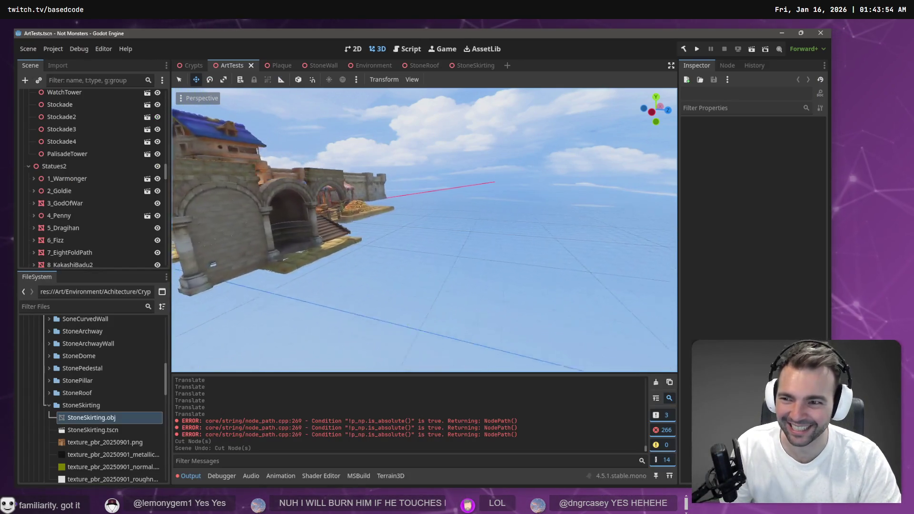
key("s")
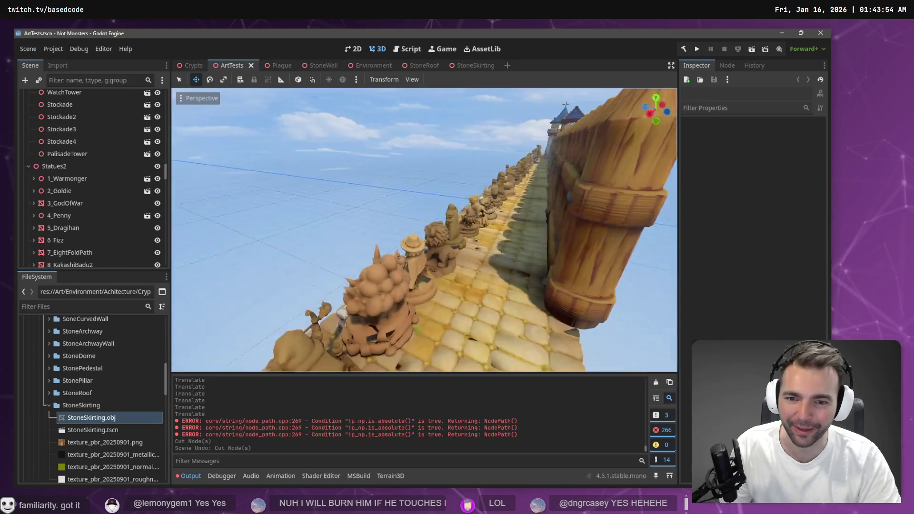
key("s")
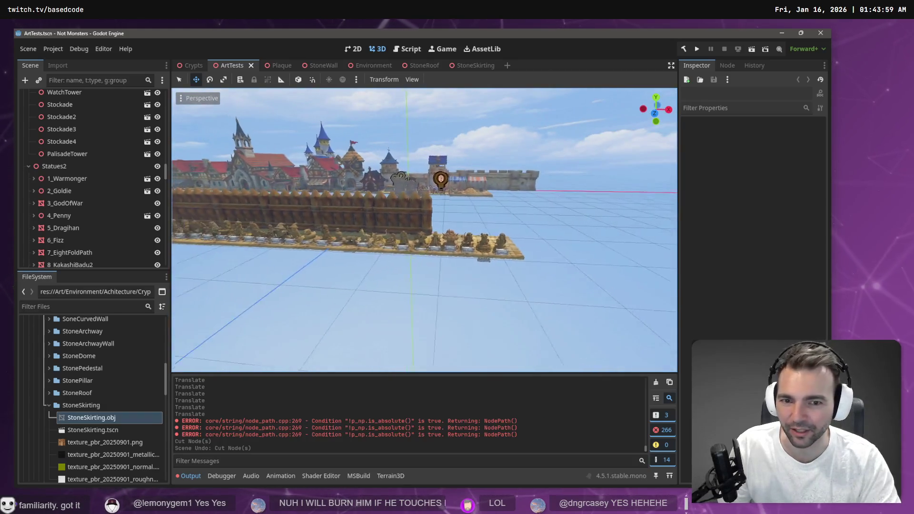
left_click(68, 166)
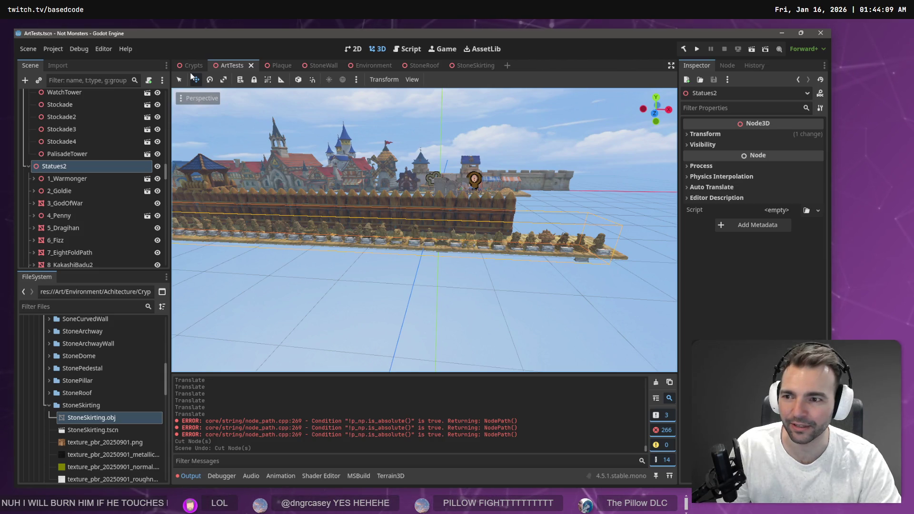
key("ctrl+x")
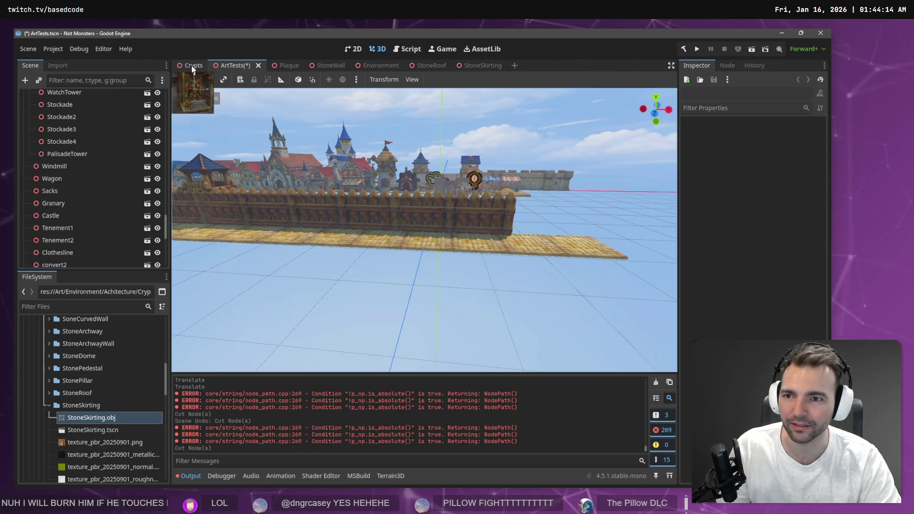
- Switch to the Crypts scene and collapse the Walls and Ceiling nodes in the Scene dock
left_click(191, 66)
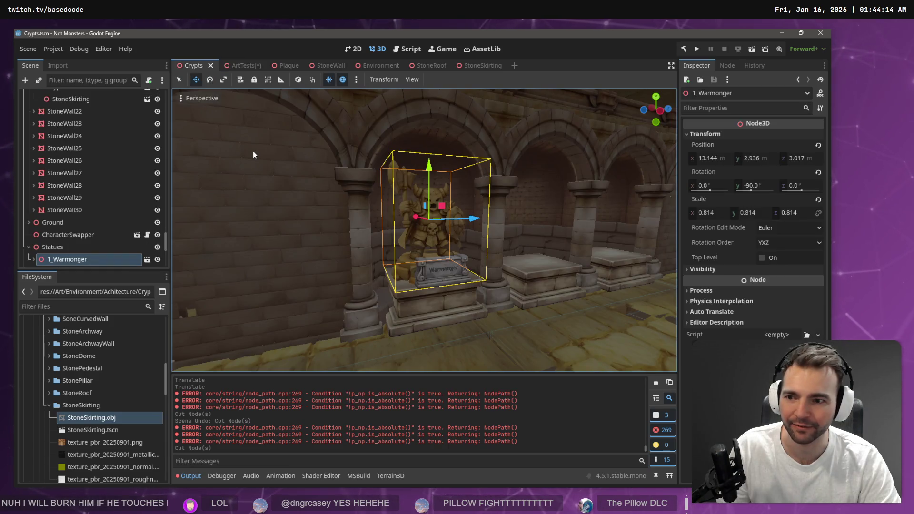
left_click(27, 247)
left_click(29, 247)
scroll(53, 145, "down", 5)
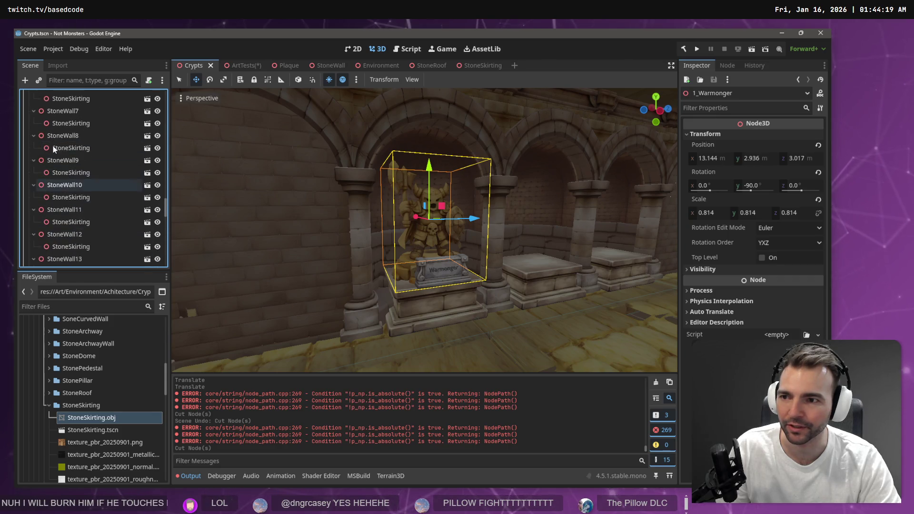
scroll(50, 143, "up", 10)
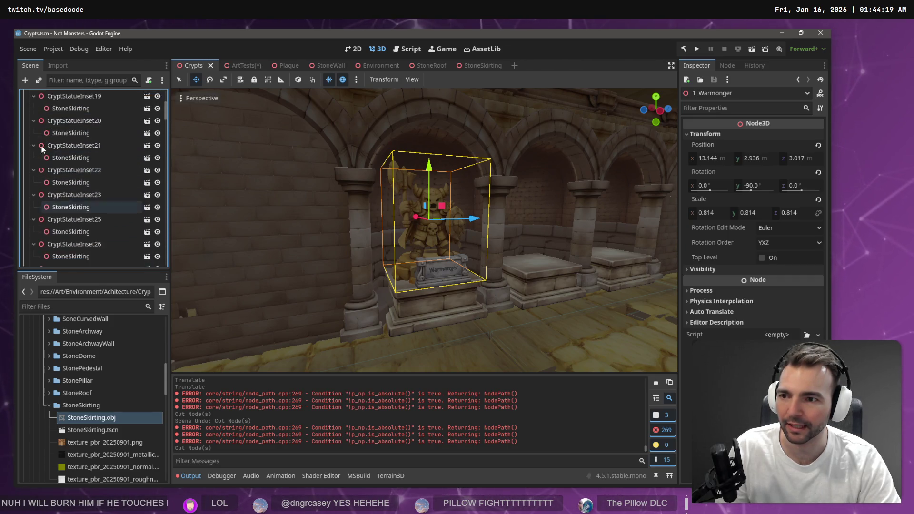
left_click(28, 109)
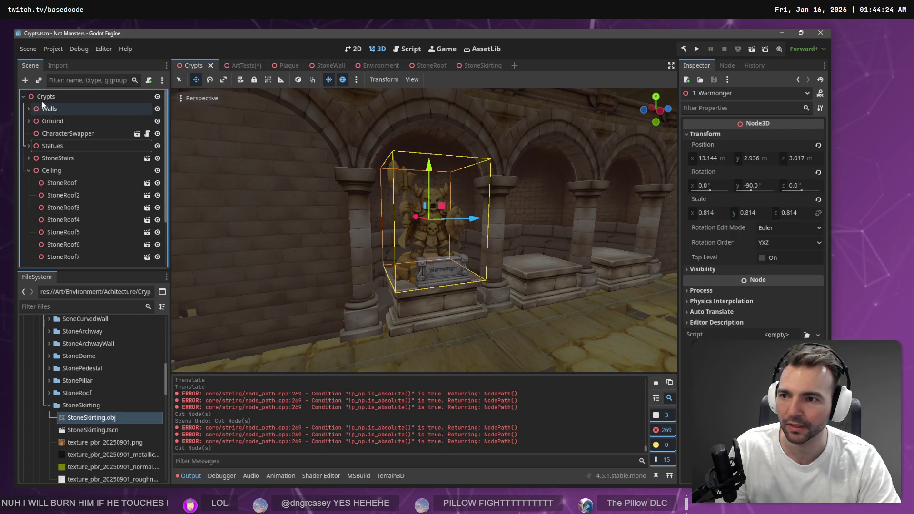
left_click(28, 170)
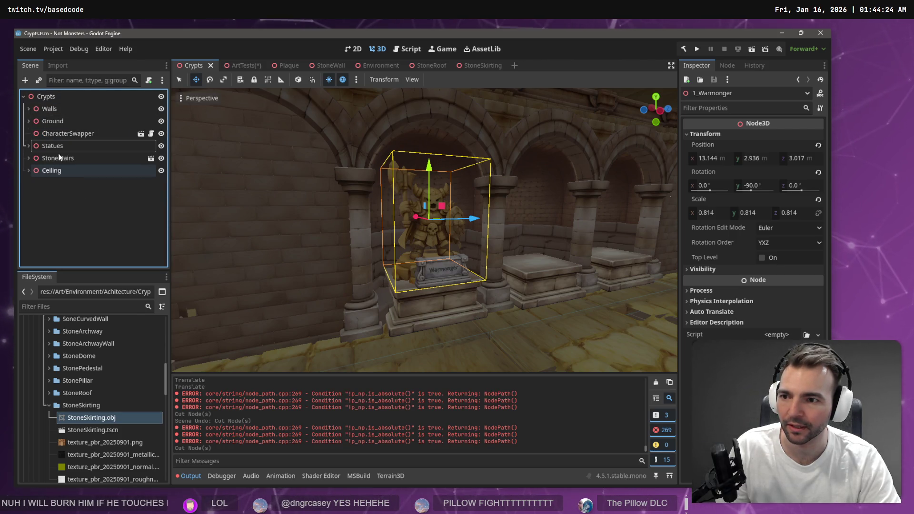
- Paste Statues2 under the Crypts root and delete the old Statues node with its children
left_click(62, 100)
key("ctrl+v")
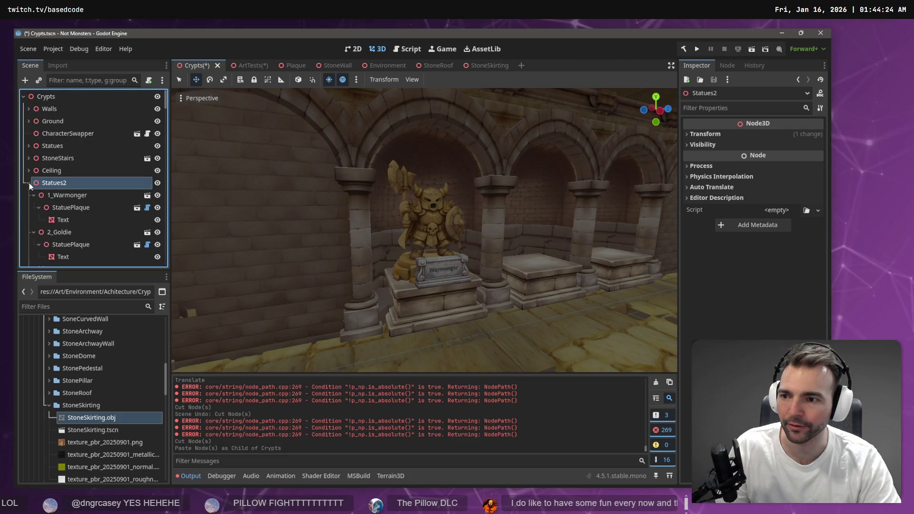
left_click(38, 145)
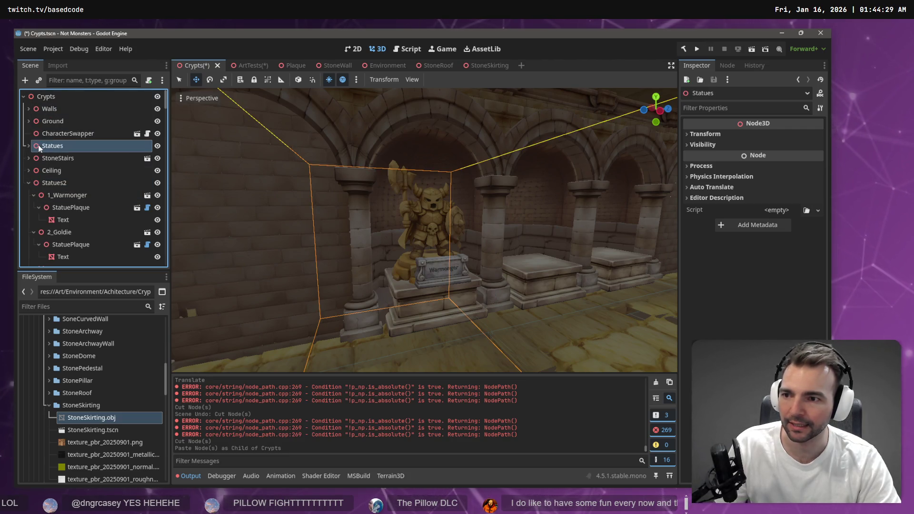
key("Delete")
left_click(395, 265)
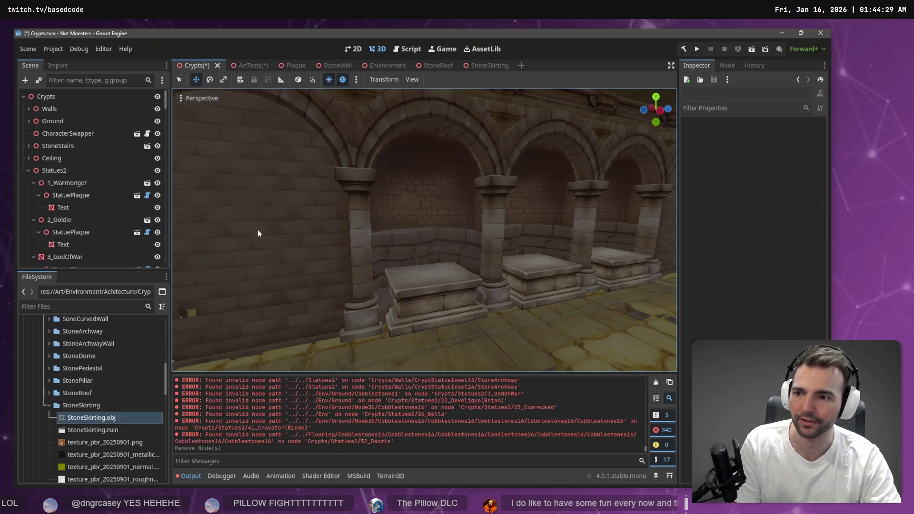
left_click(29, 171)
left_click(53, 174)
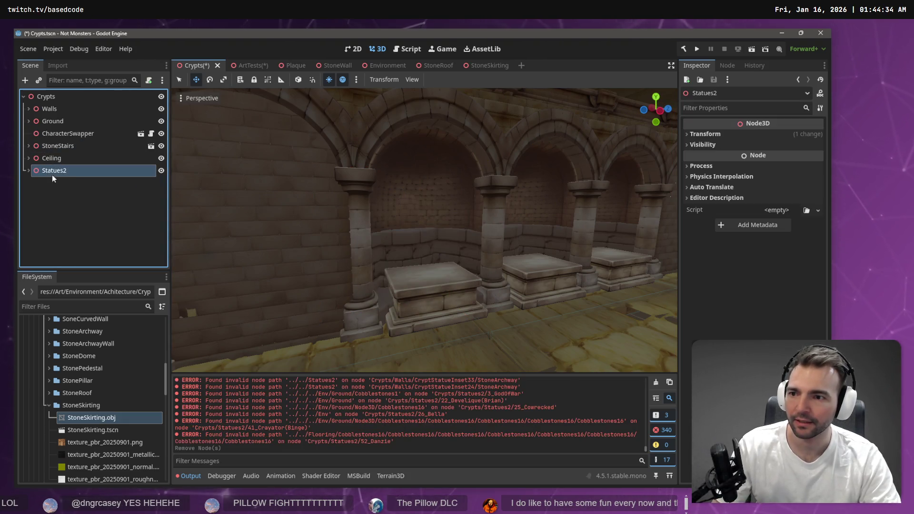
left_click(72, 172)
key("Return")
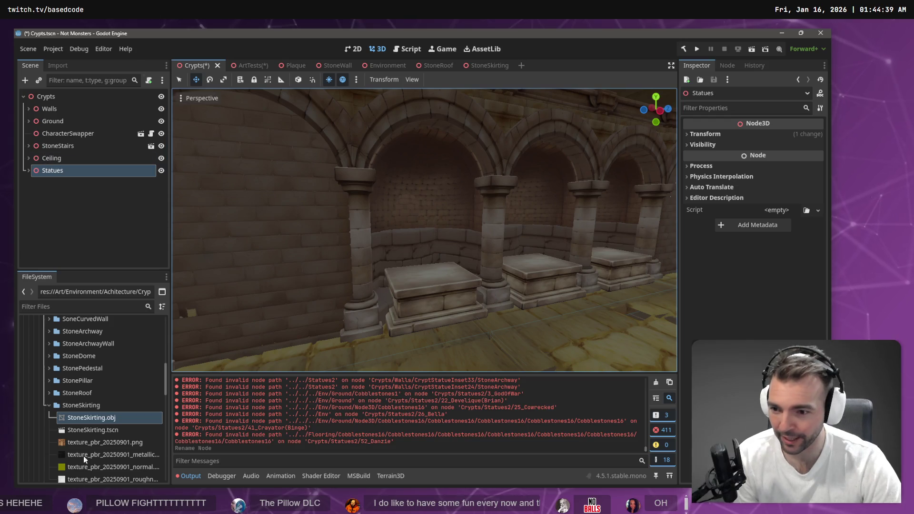
- Collapse the StoneSkirting, Achitecture and Environment folders in the FileSystem dock
left_click(49, 405)
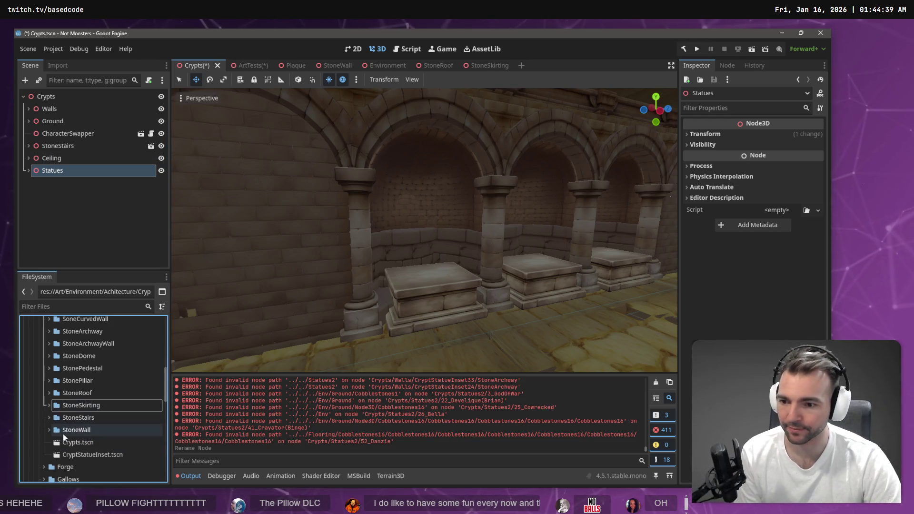
scroll(67, 406, "up", 5)
left_click(36, 404)
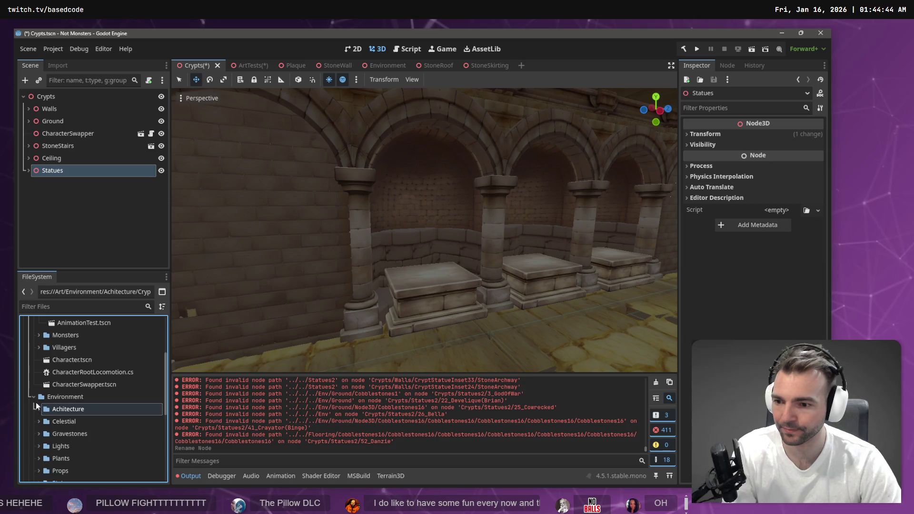
left_click(32, 396)
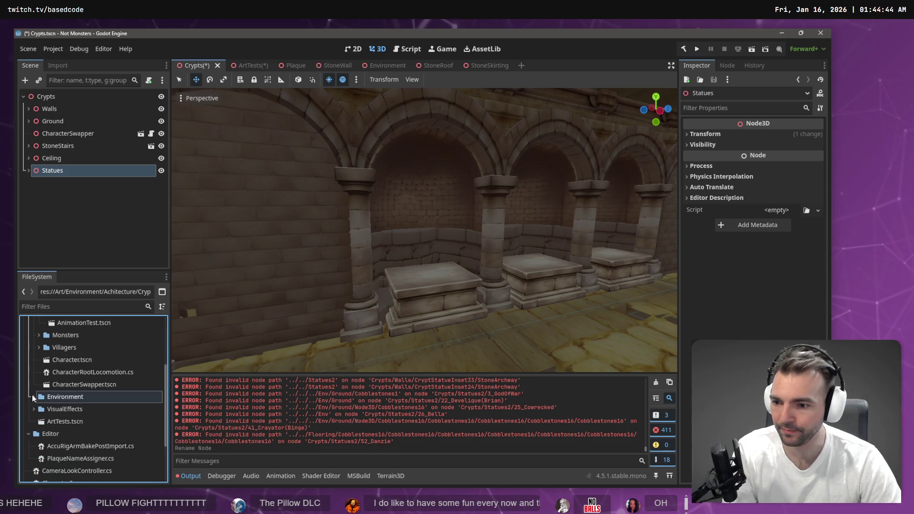
- Attach a new StatuePlacer.cs script to the Crypts root node and save the scene
right_click(55, 434)
mouse_move(122, 308)
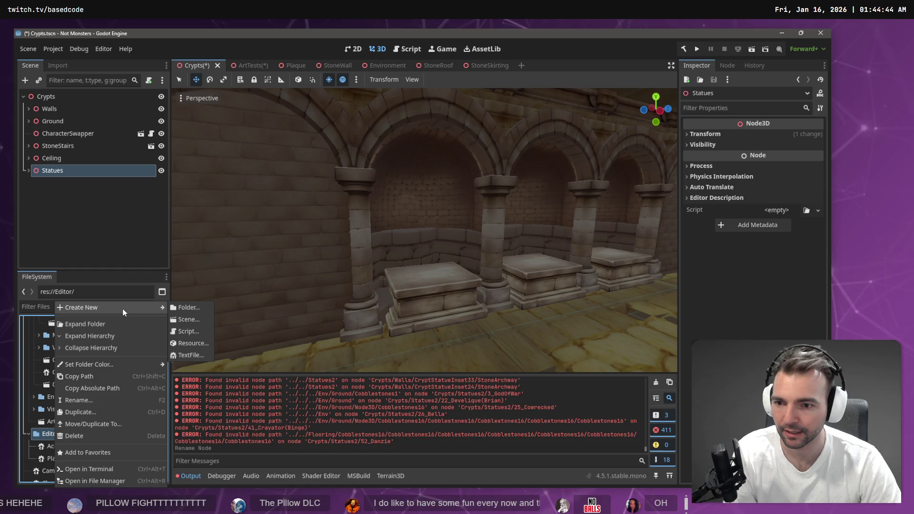
left_click(75, 96)
left_click(77, 94)
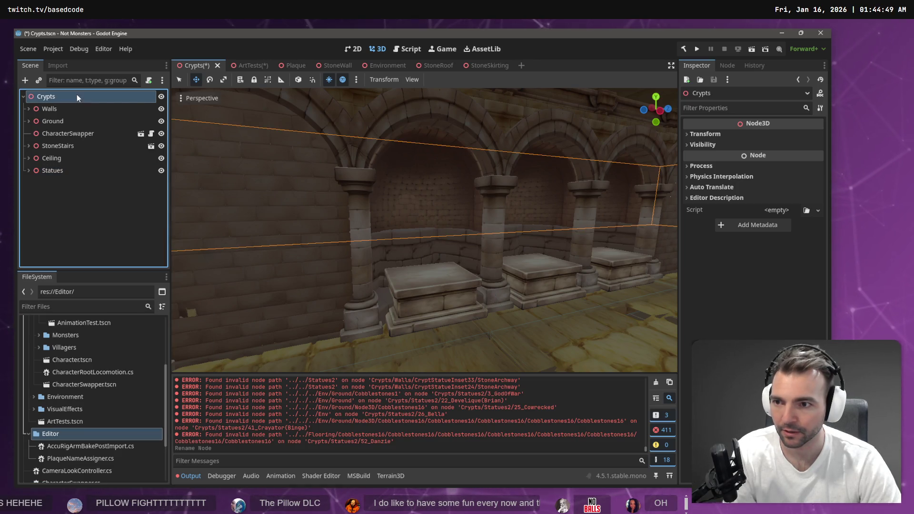
right_click(147, 96)
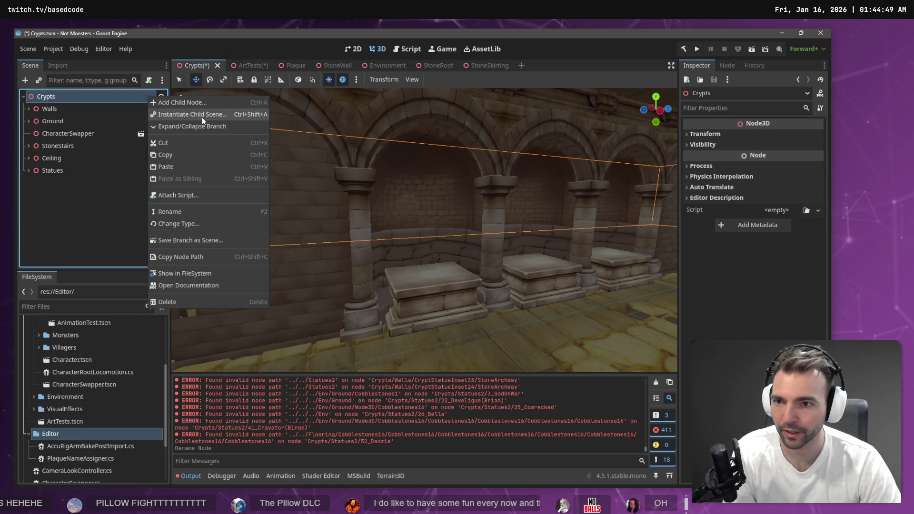
left_click(198, 195)
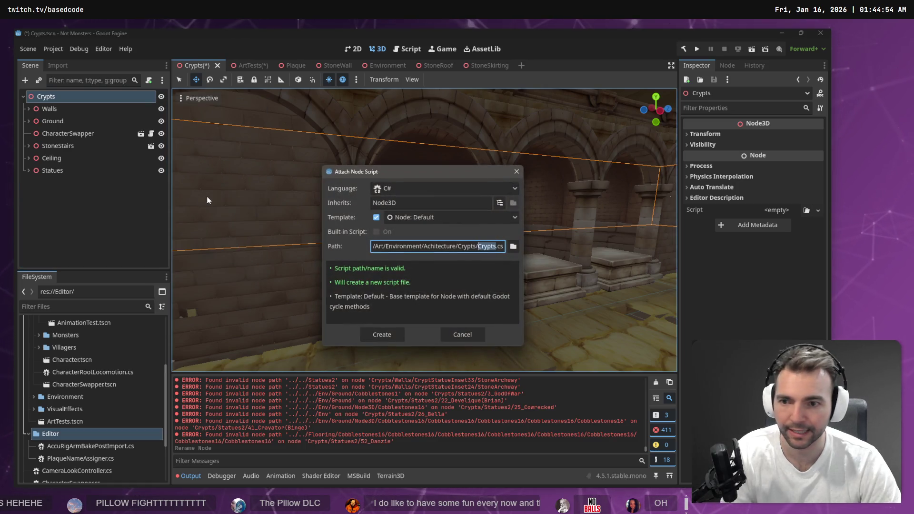
type("tueP")
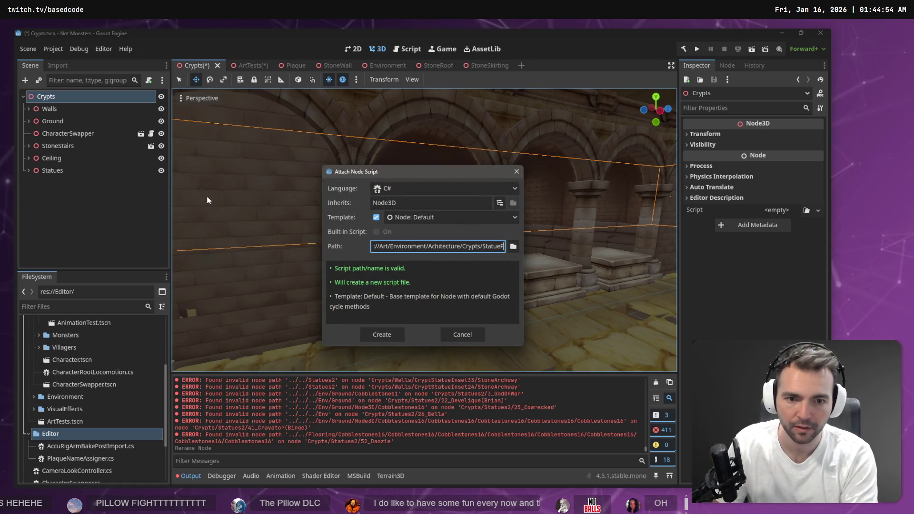
type("lacer")
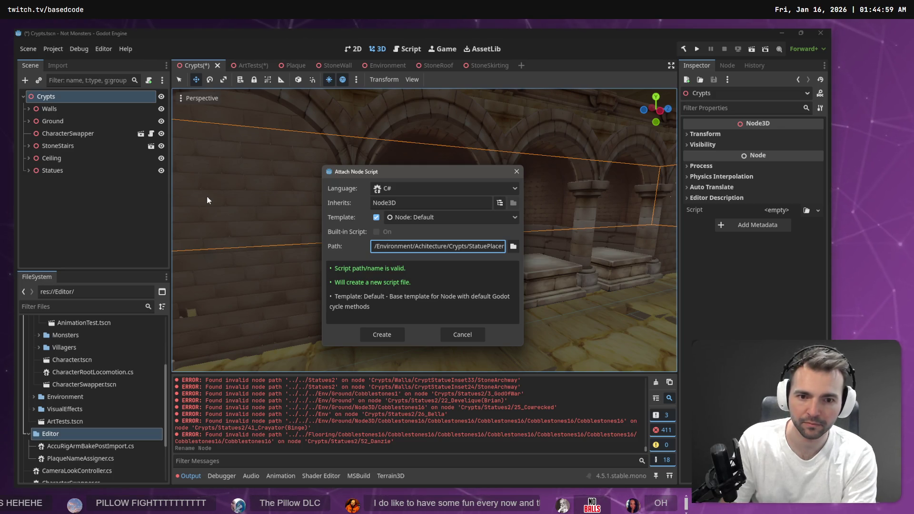
key("Return")
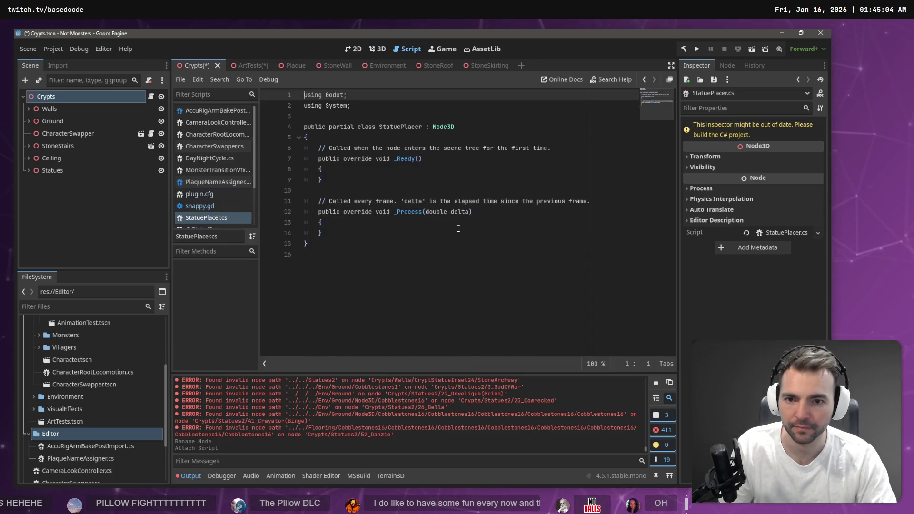
left_click(458, 226)
key("ctrl+a")
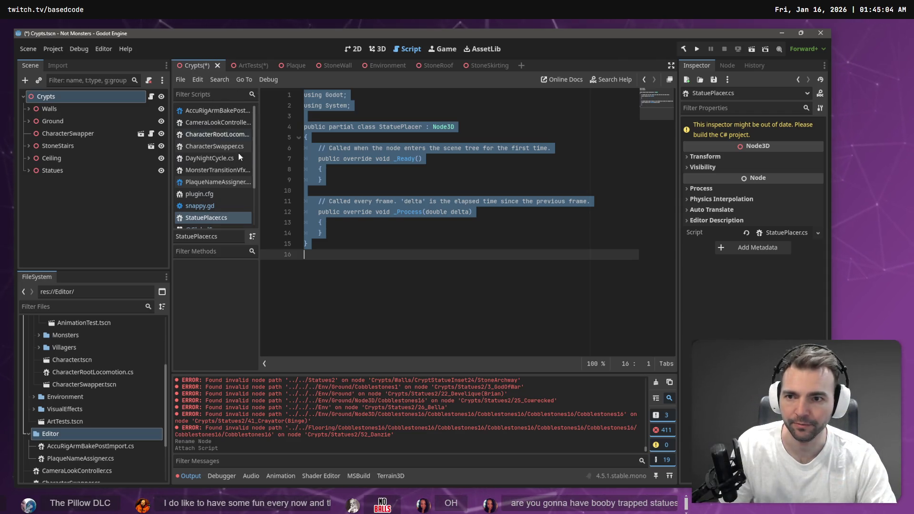
key("ctrl+s")
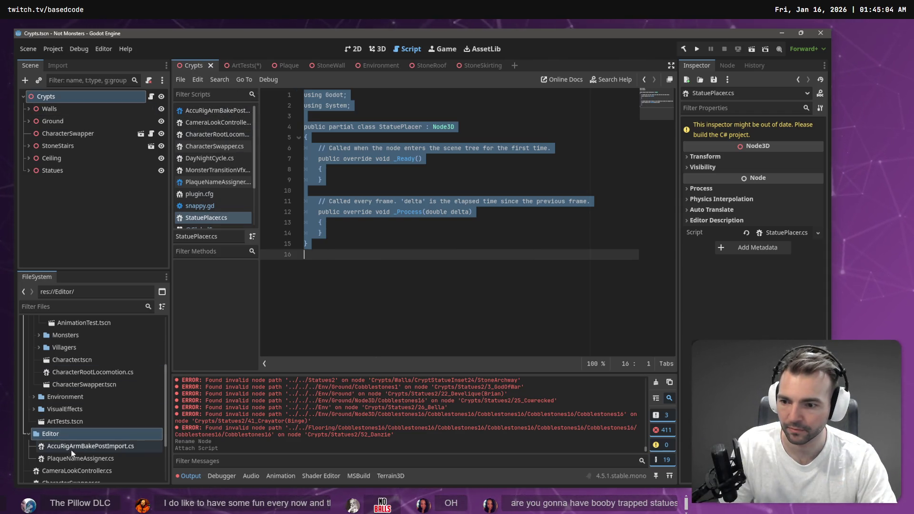
- Move StatuePlacer.cs into the Editor folder in the FileSystem dock
scroll(71, 359, "up", 3)
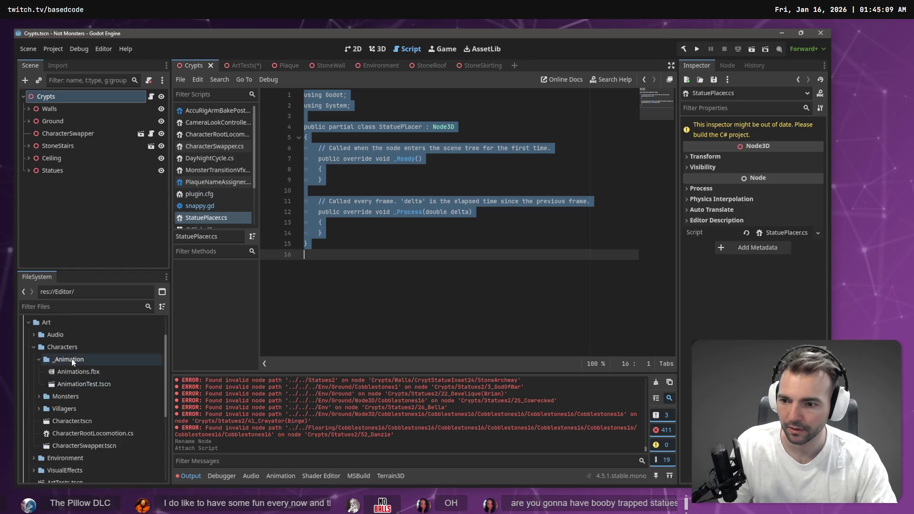
left_click(34, 369)
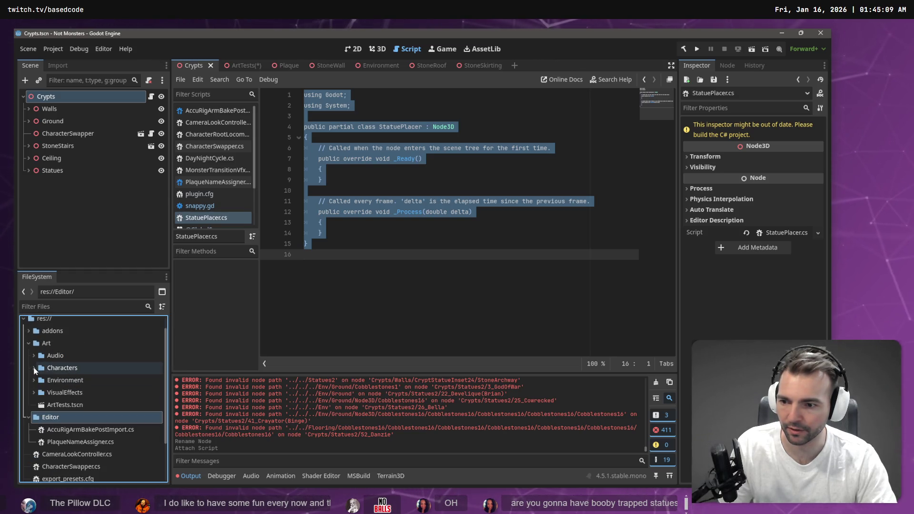
left_click(34, 381)
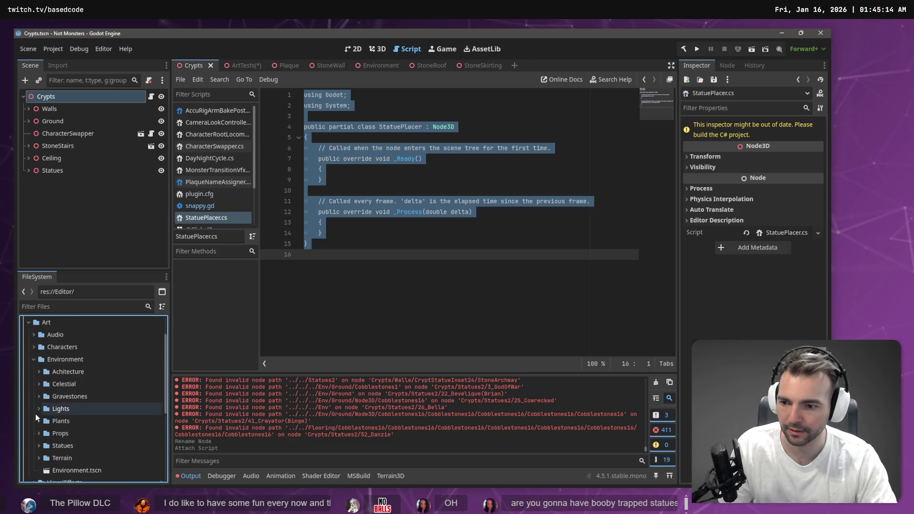
scroll(42, 404, "down", 2)
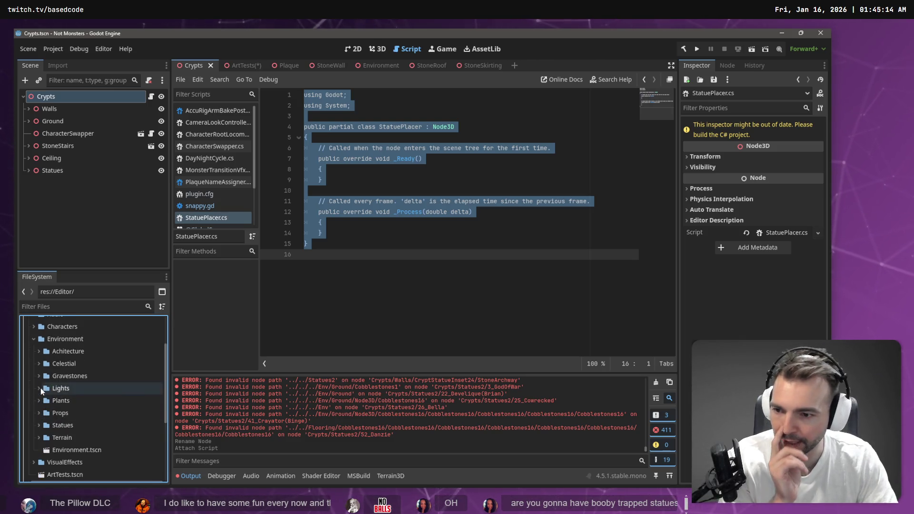
left_click(38, 350)
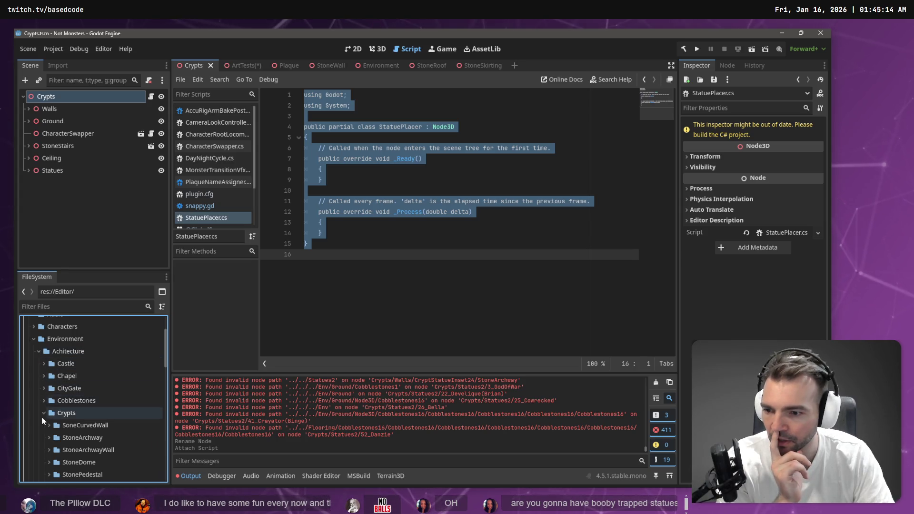
scroll(50, 416, "down", 5)
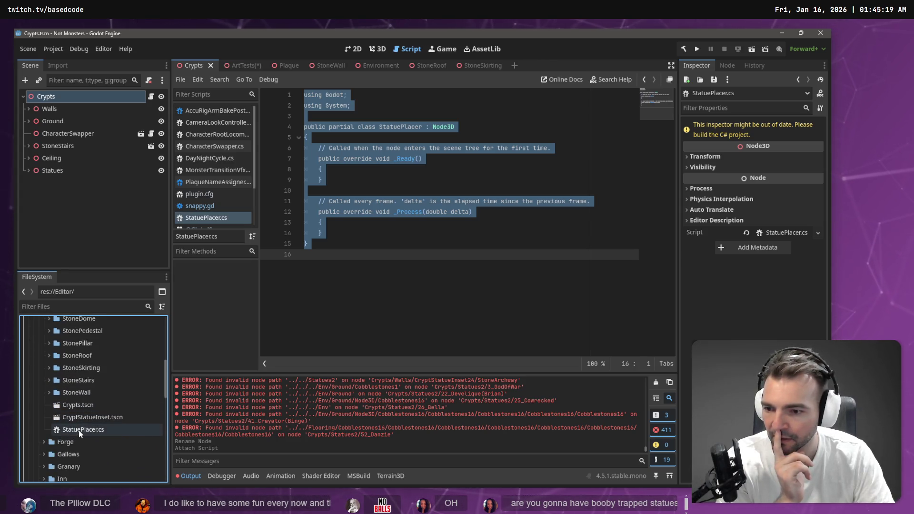
mouse_move(78, 430)
left_mouse_down()
mouse_move(85, 456)
mouse_move(72, 405)
mouse_move(64, 426)
mouse_move(81, 422)
left_mouse_up()
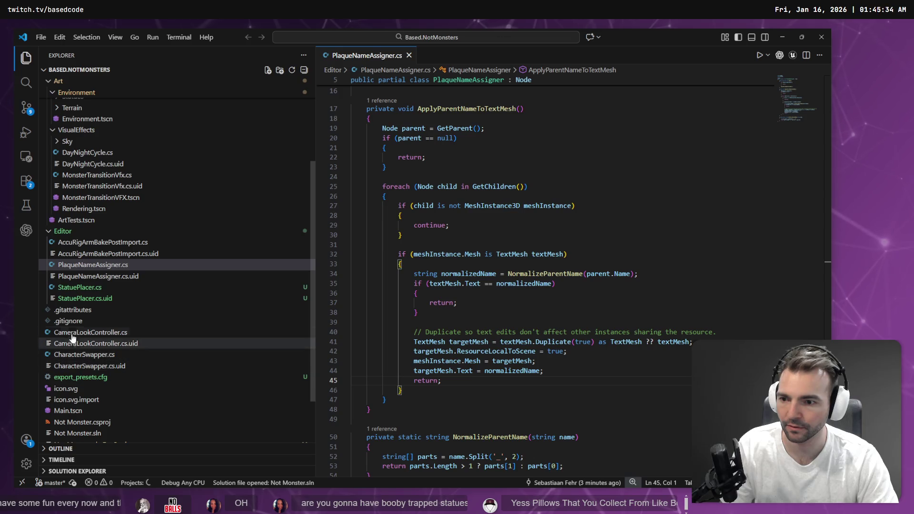
- In VS Code, add all of StatuePlacer.cs to the Codex thread, then return to Godot
left_click(79, 287)
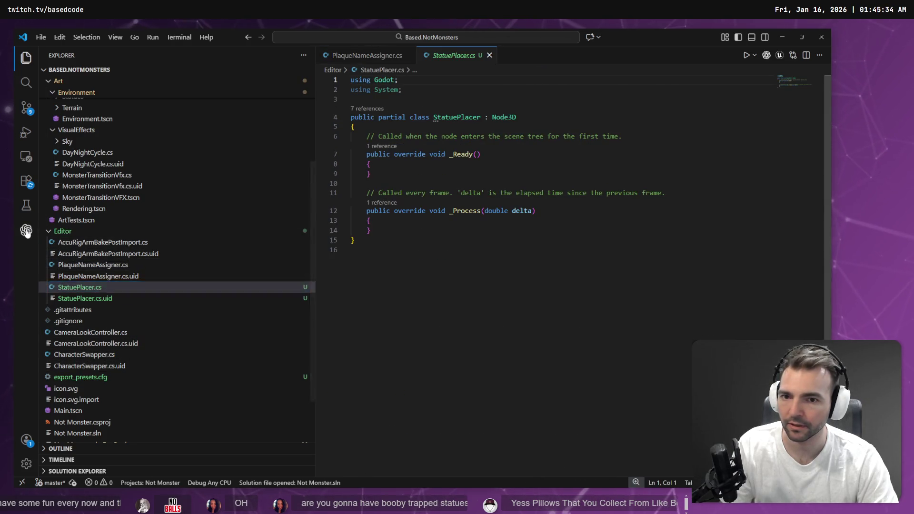
key("ctrl+a")
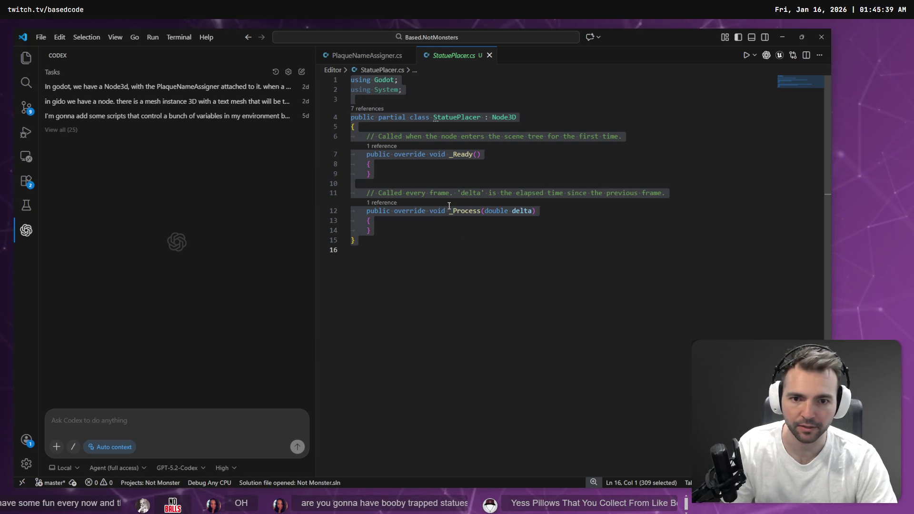
right_click(439, 221)
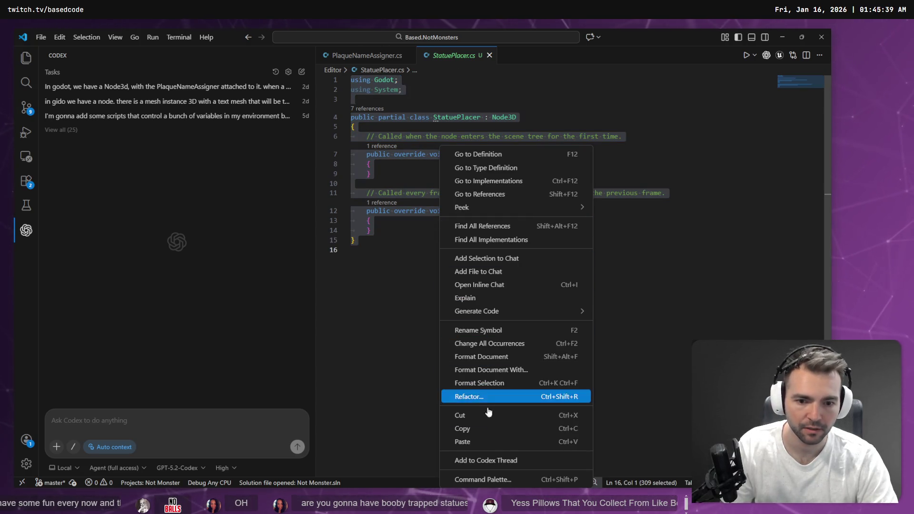
left_click(485, 459)
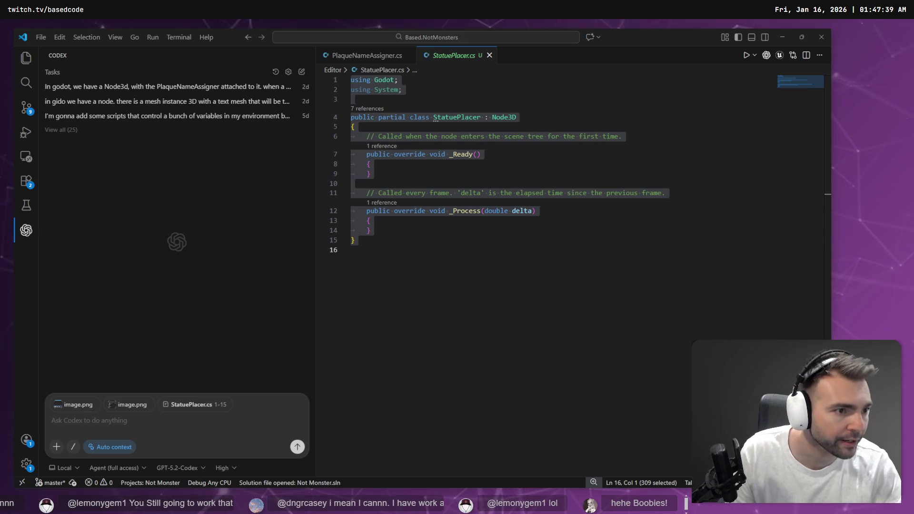
key("alt+Tab")
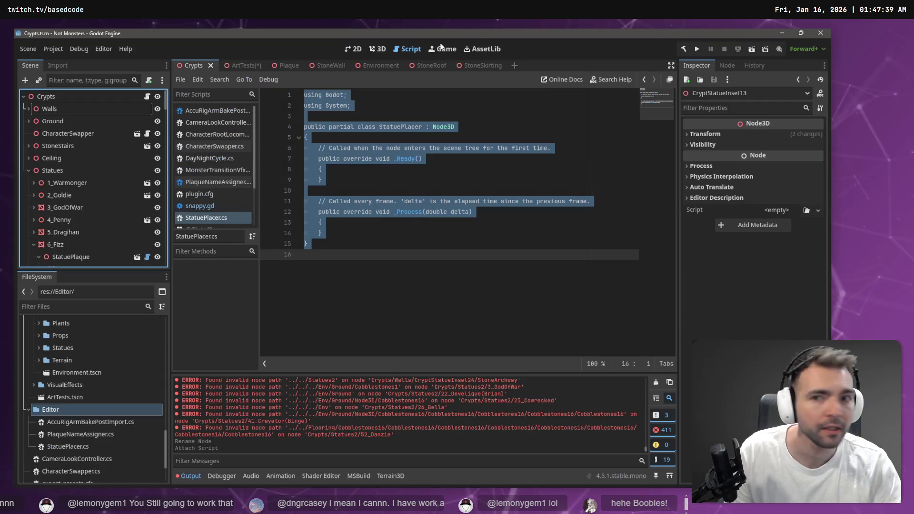
- Open the Environment scene in the 3D view and look down the town street
left_click(379, 70)
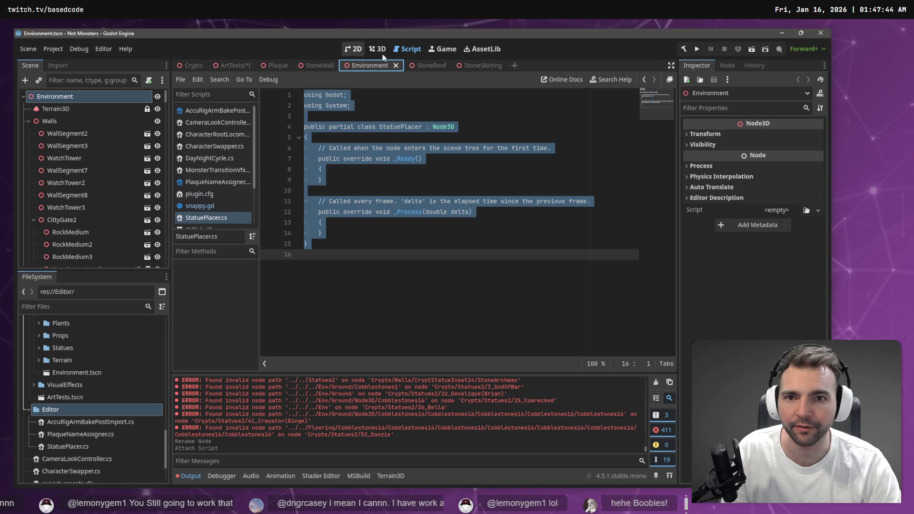
left_click(378, 49)
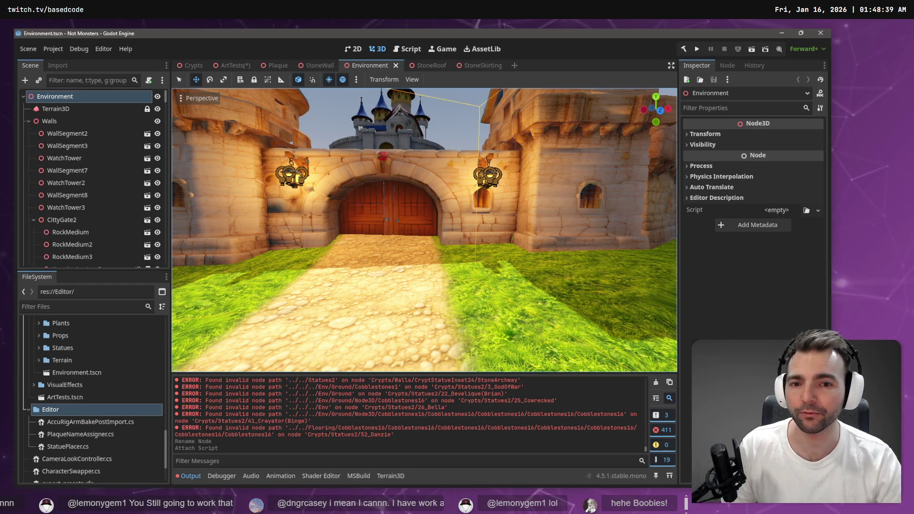
left_click_drag(470, 236, 480, 243)
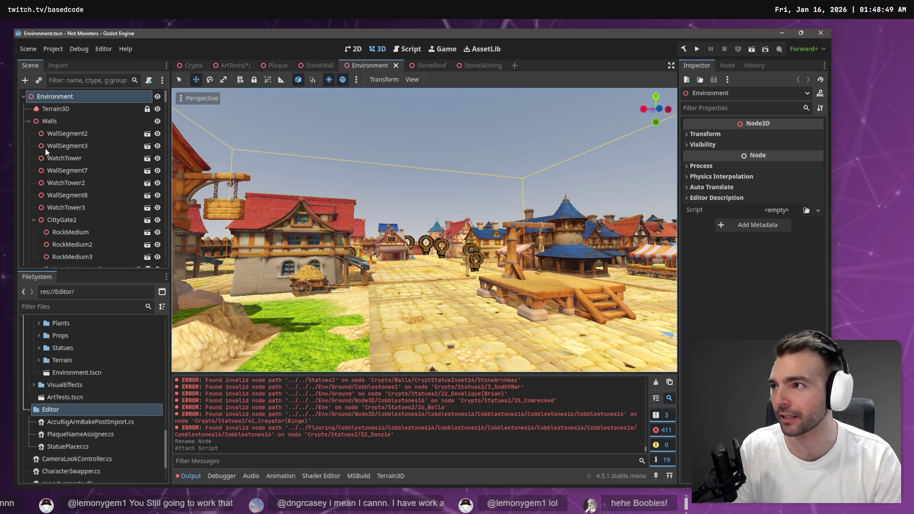
right_click(367, 214)
- Fly through the town square, save the ArtTests scene, and return to the Crypts scene
key("w")
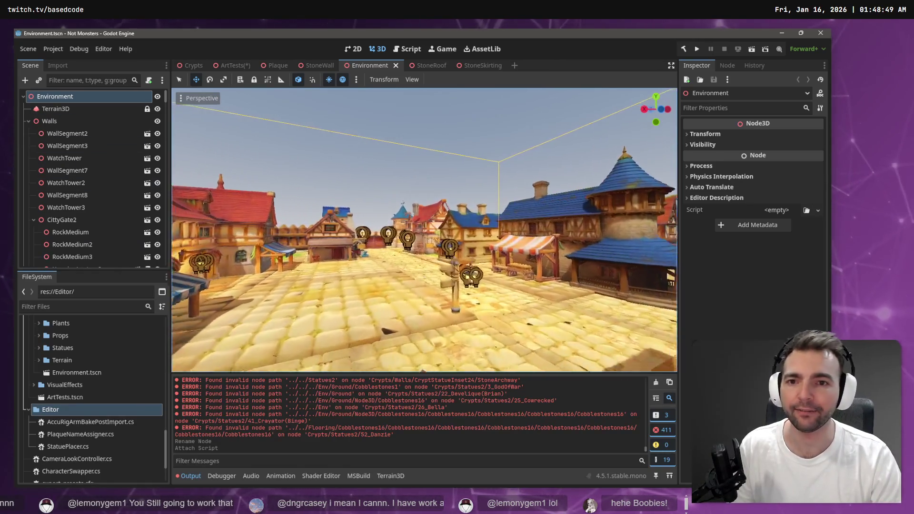
key("w")
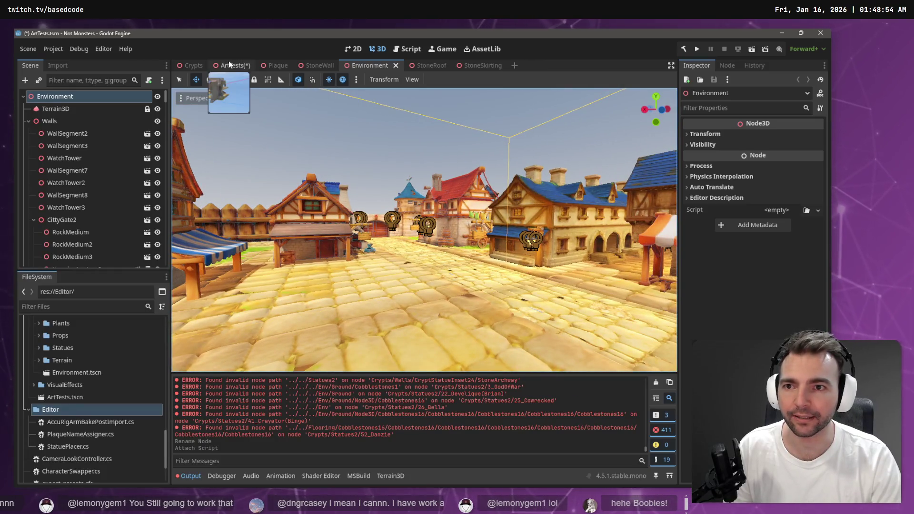
left_click(229, 62)
key("s")
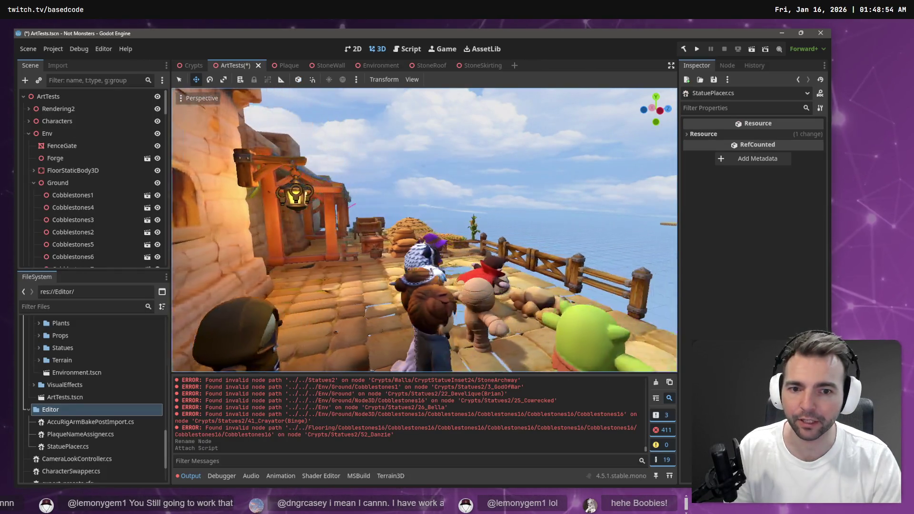
key("s")
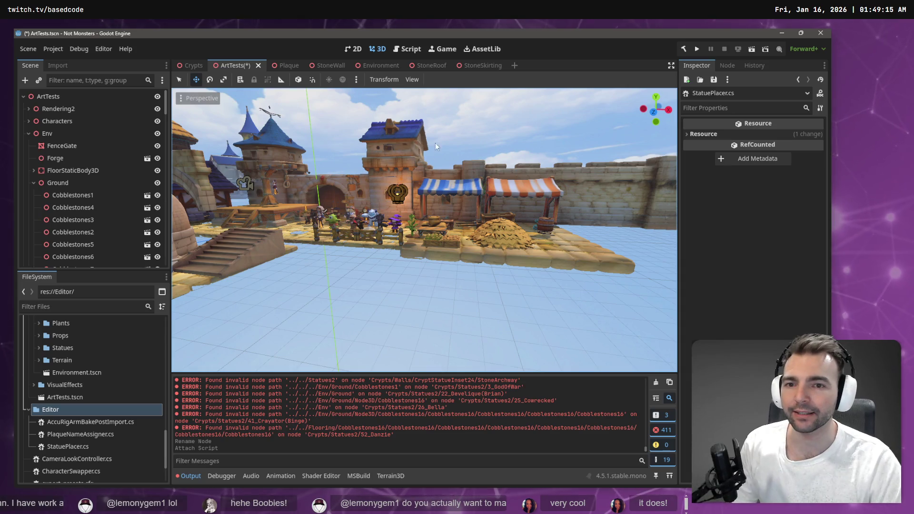
key("ctrl+s")
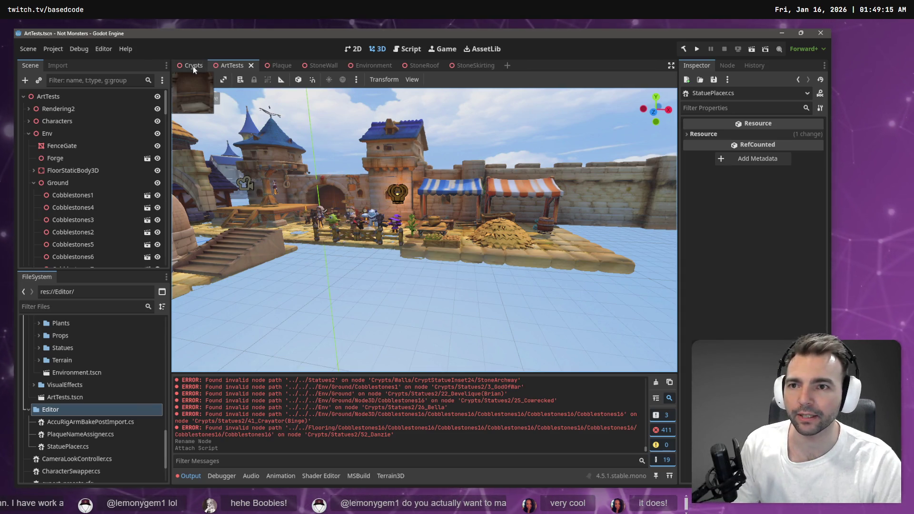
left_click(192, 67)
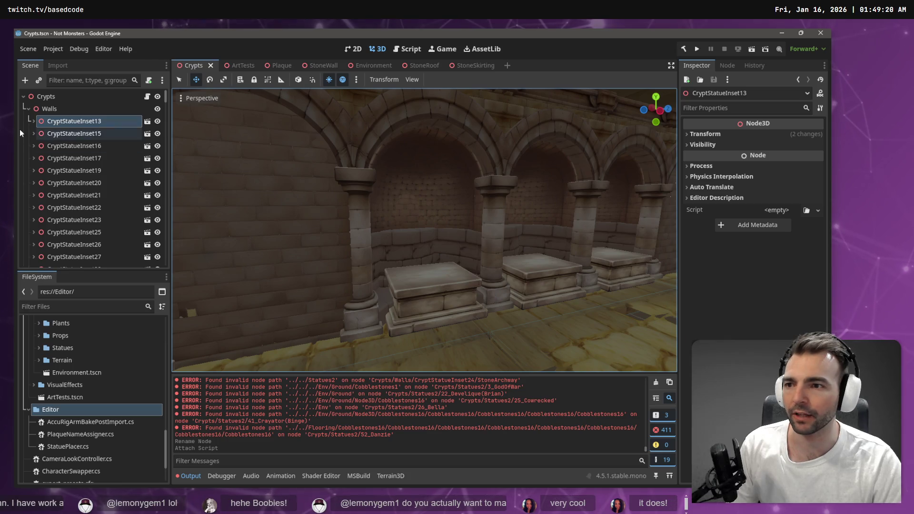
- Collapse Walls, clear the Output log, and select the archway StoneSkirting in the crypt
left_click(28, 109)
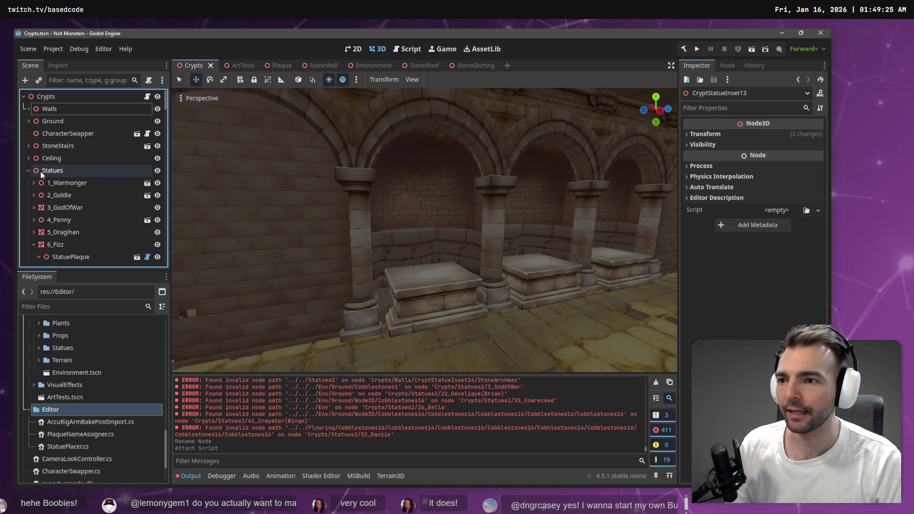
left_click_drag(370, 226, 370, 226)
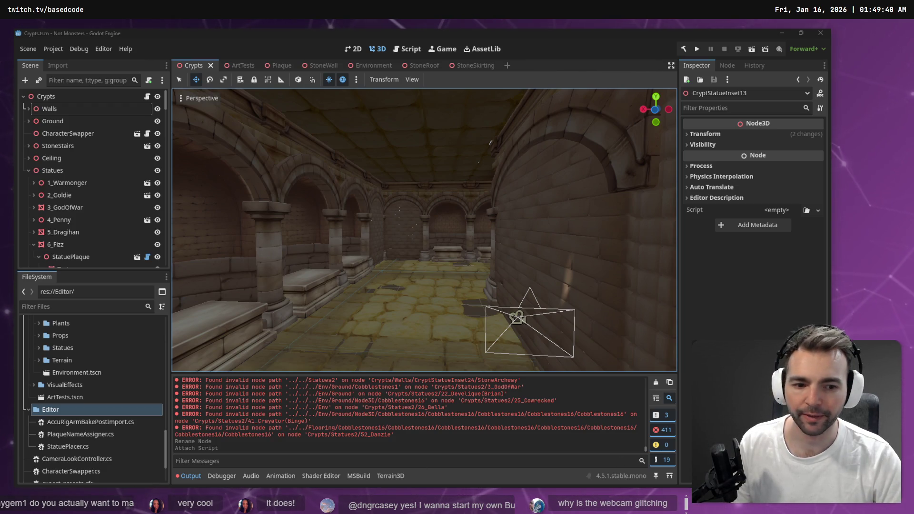
left_click(656, 384)
right_click(432, 221)
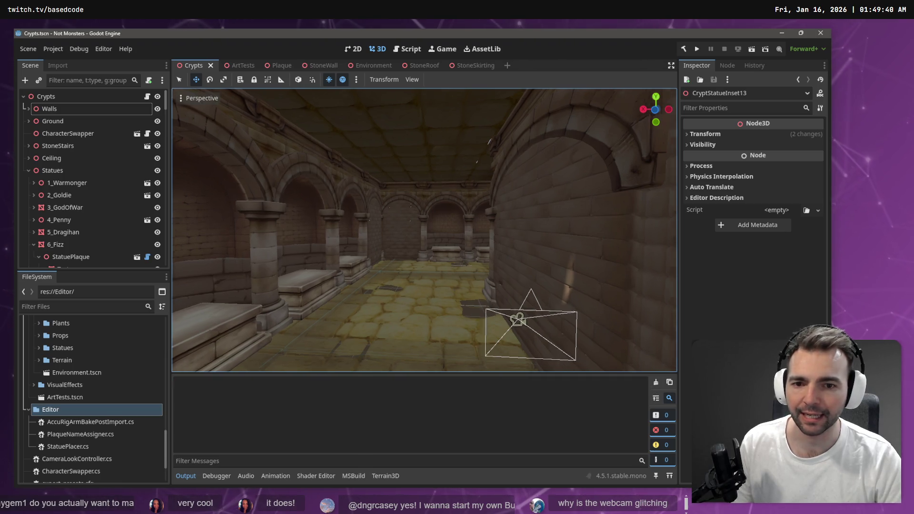
key("w")
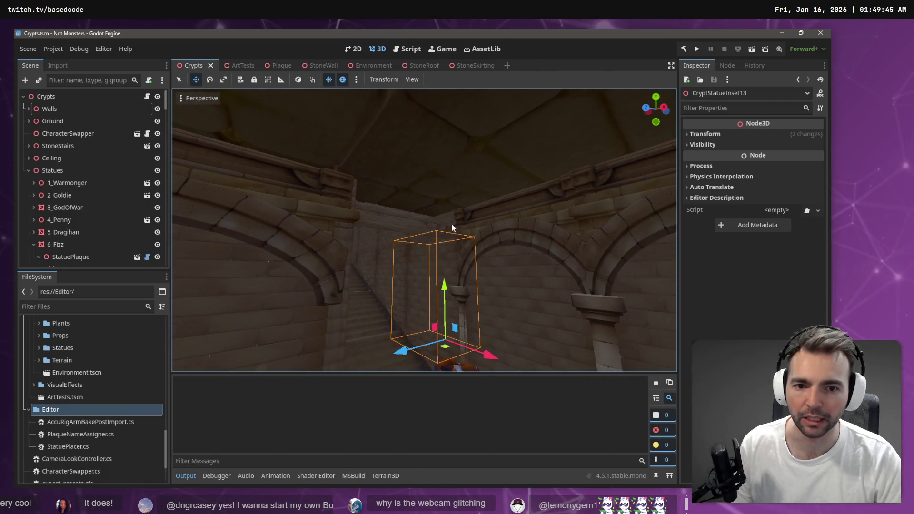
left_click(491, 220)
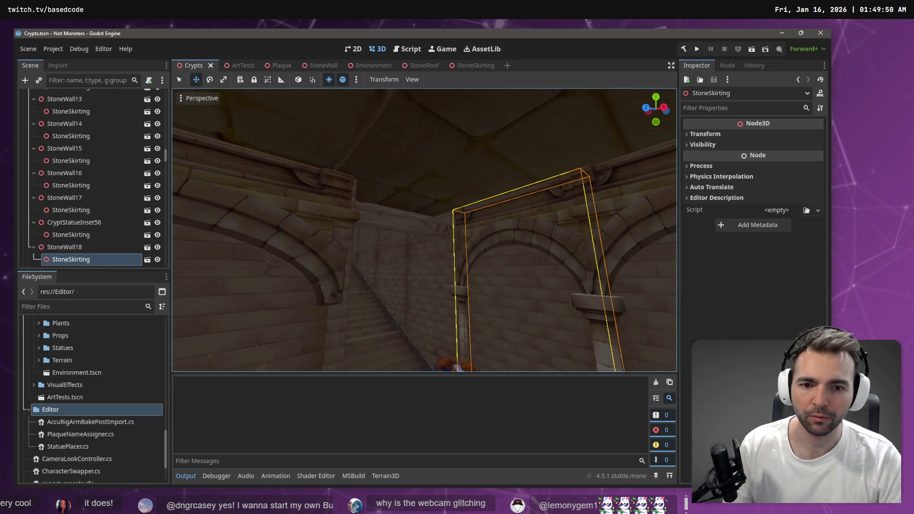
- Paste a StoneSkirting copy under Crypts, rotate it 105° and move it into the stairway opening
key("ctrl+v")
key("e")
mouse_move(380, 333)
left_mouse_down()
mouse_move(540, 164)
mouse_move(266, 143)
mouse_move(428, 153)
left_mouse_up()
key("w")
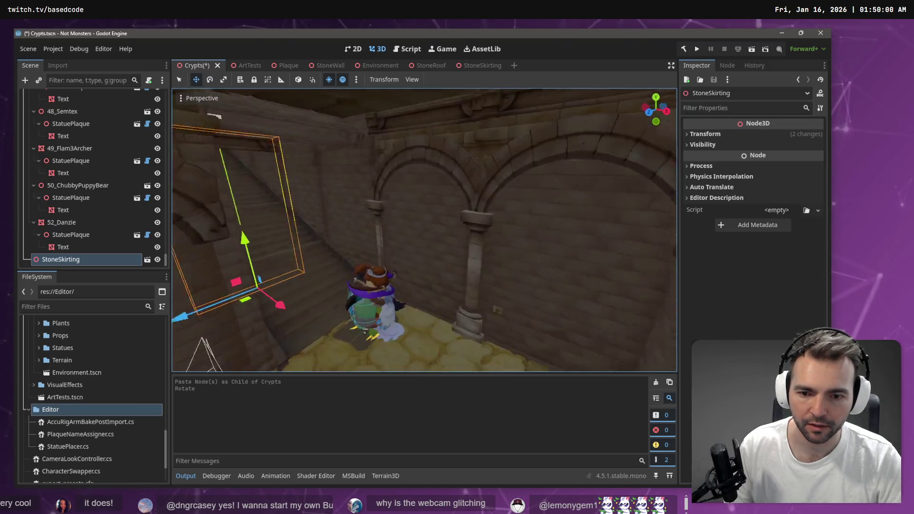
left_click_drag(328, 289, 465, 286)
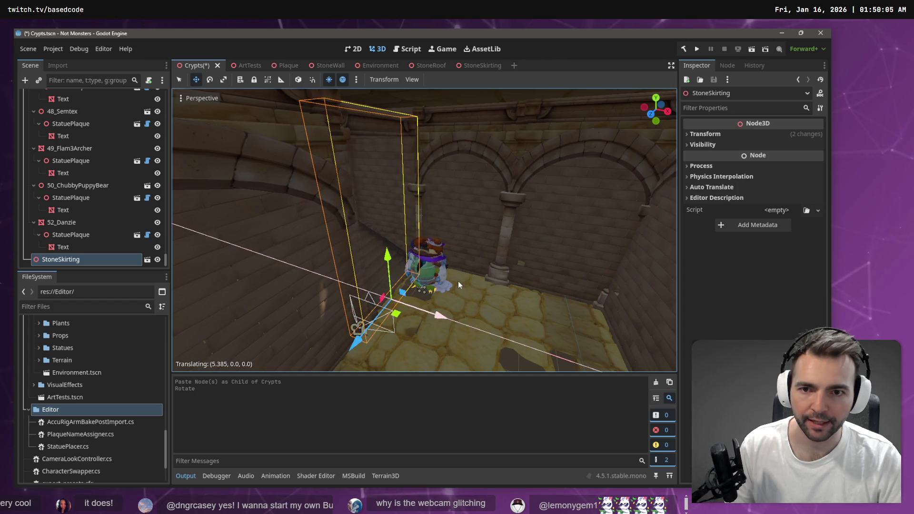
left_click(458, 281)
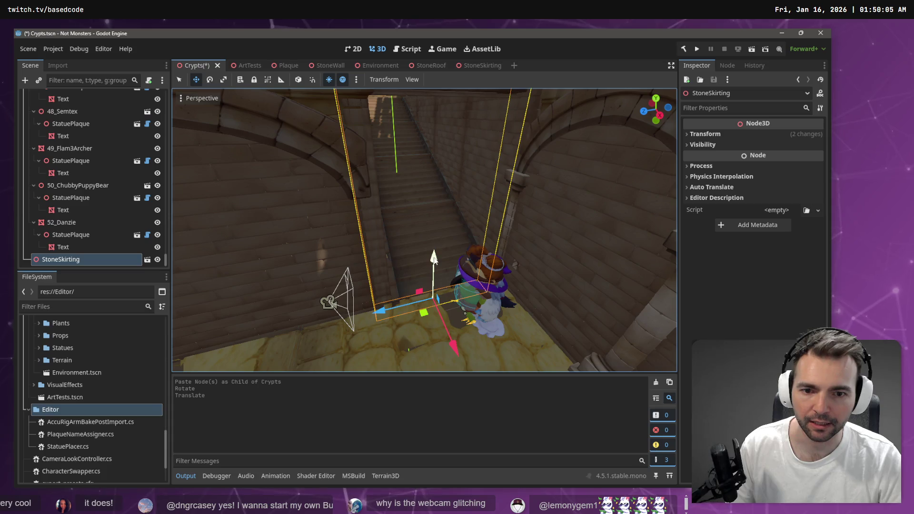
left_click_drag(434, 257, 434, 247)
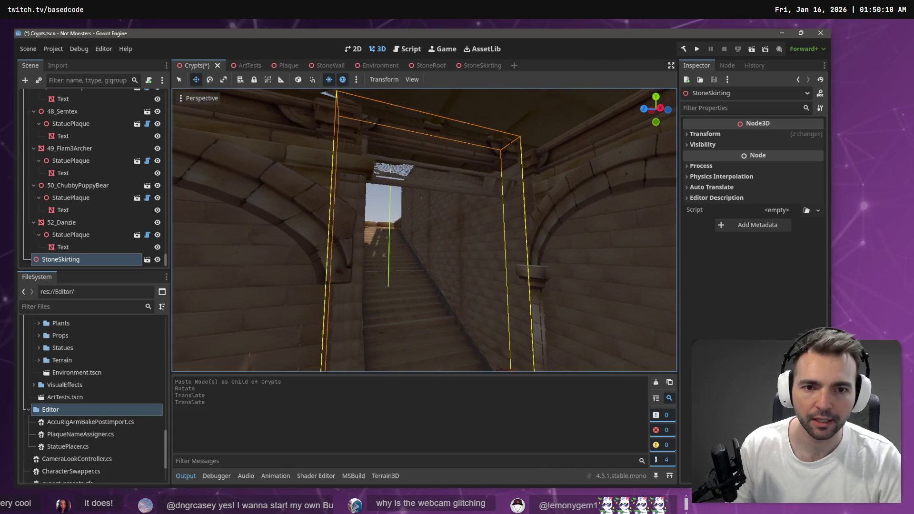
key("s")
left_click_drag(450, 317, 455, 328)
- Raise the StoneWall beam above the stair corridor and nudge the skirting -0.365 on Z
left_click(408, 148)
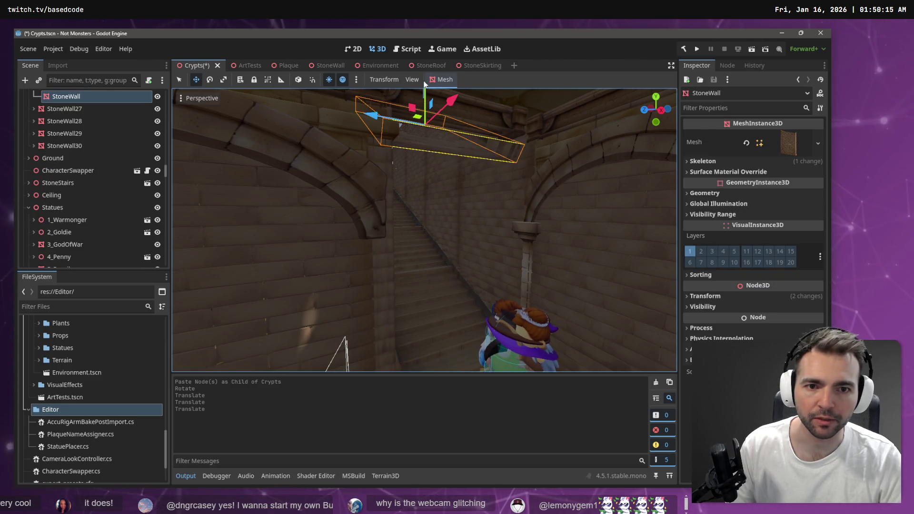
key("w")
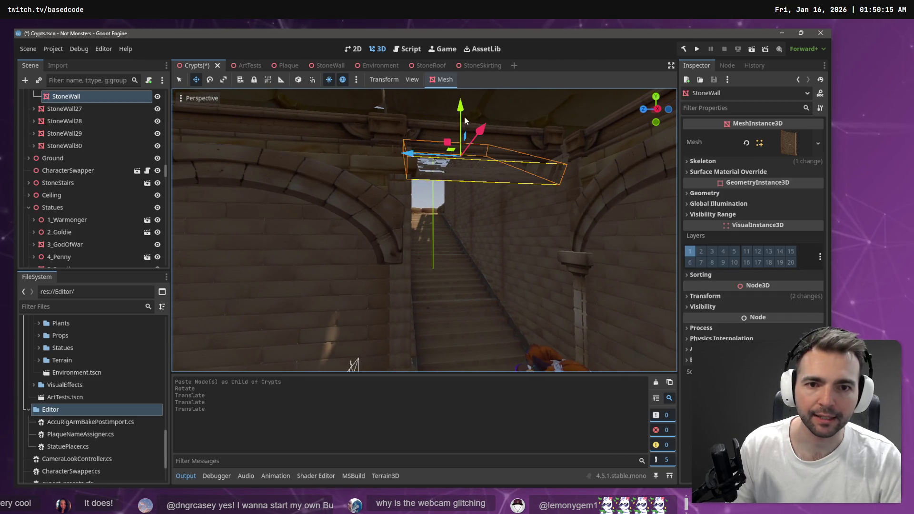
left_click_drag(464, 121, 461, 96)
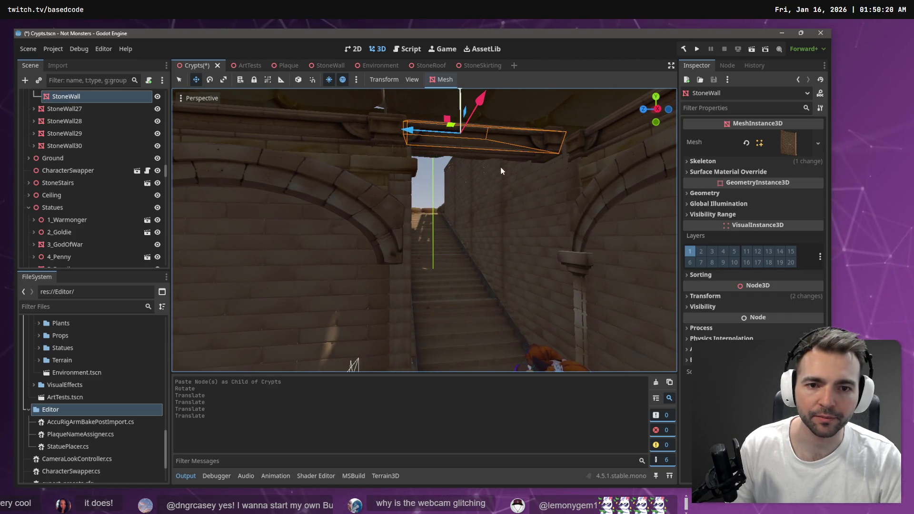
key("w")
left_click(437, 152)
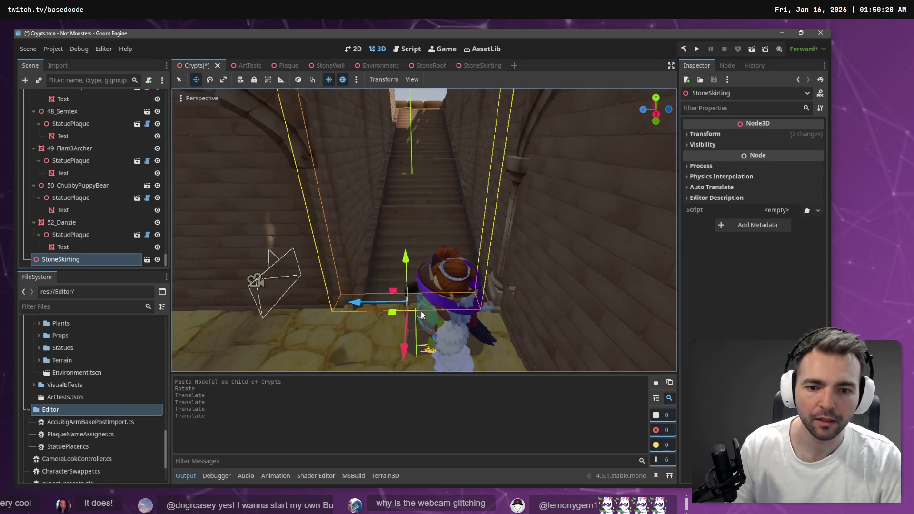
left_click_drag(372, 302, 376, 303)
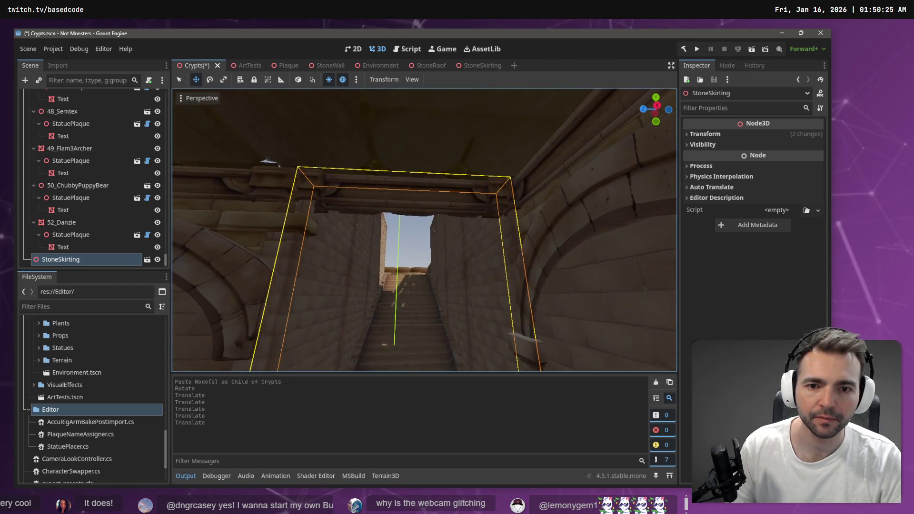
left_click(421, 235)
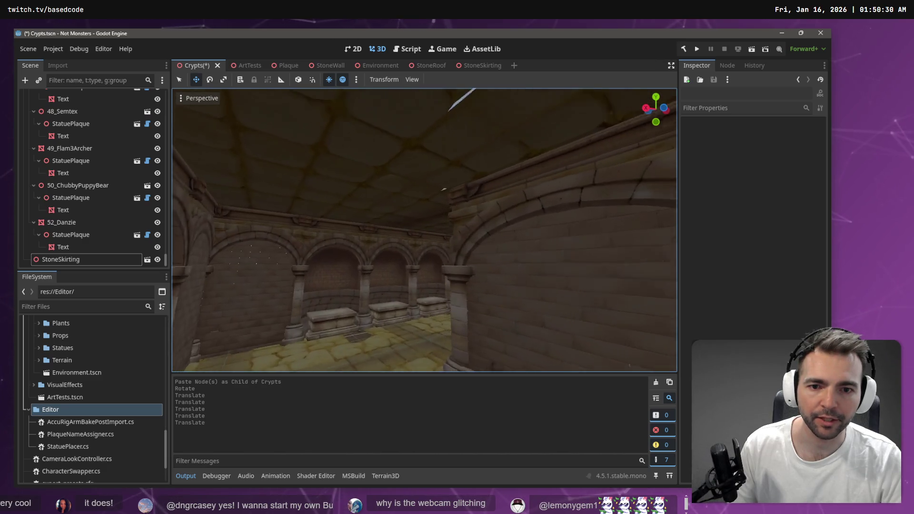
key("ctrl+s")
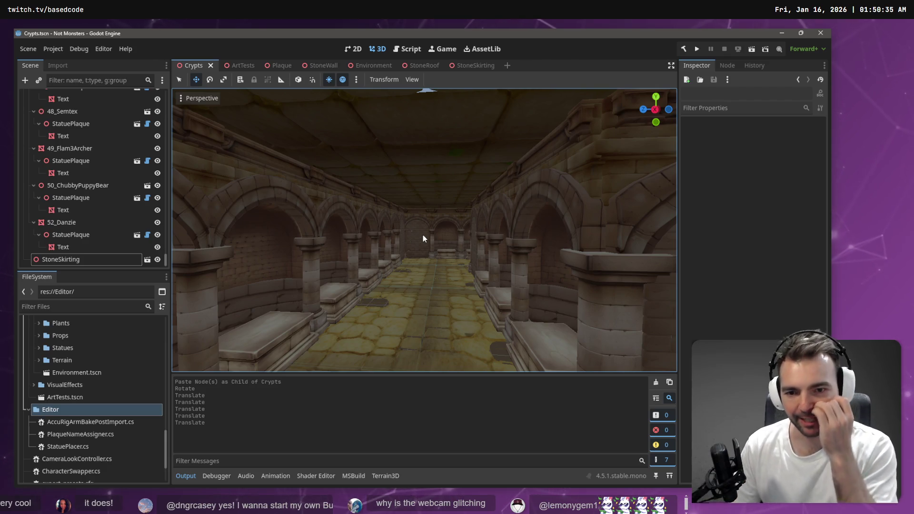
left_click_drag(479, 173, 478, 173)
left_click_drag(389, 206, 389, 206)
left_click(389, 205)
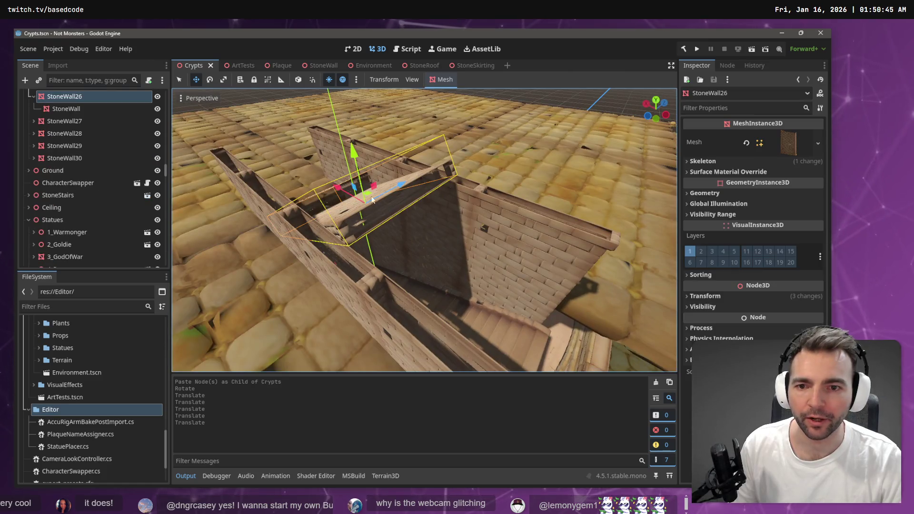
left_click_drag(359, 160, 358, 142)
key("ctrl+z")
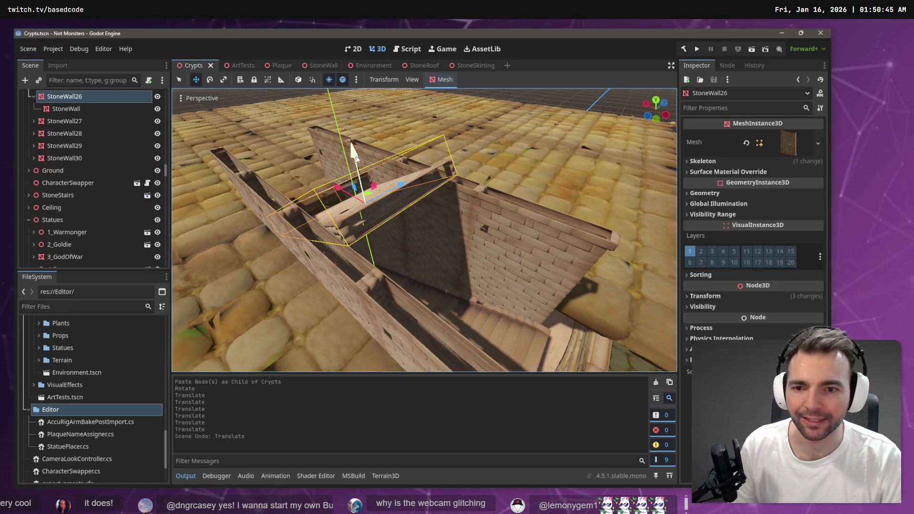
left_click(67, 109)
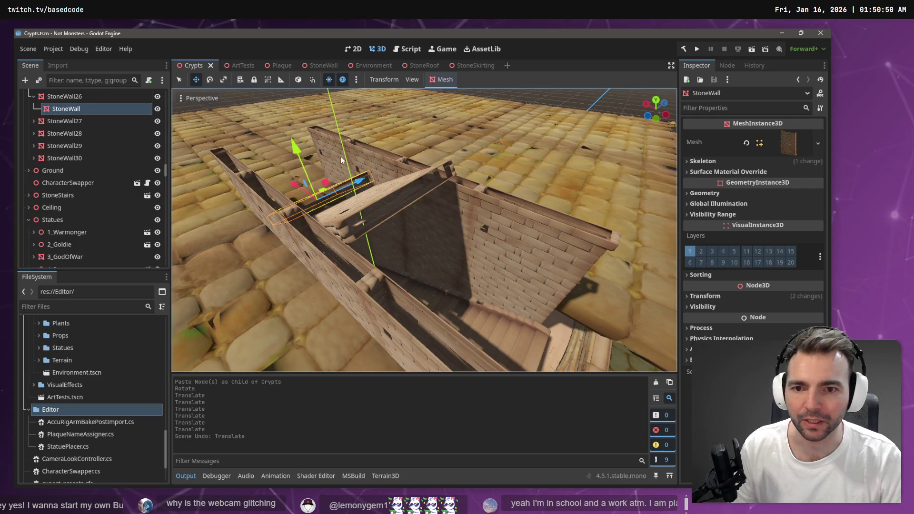
left_click(364, 209)
left_click_drag(352, 150, 353, 130)
left_click(82, 110)
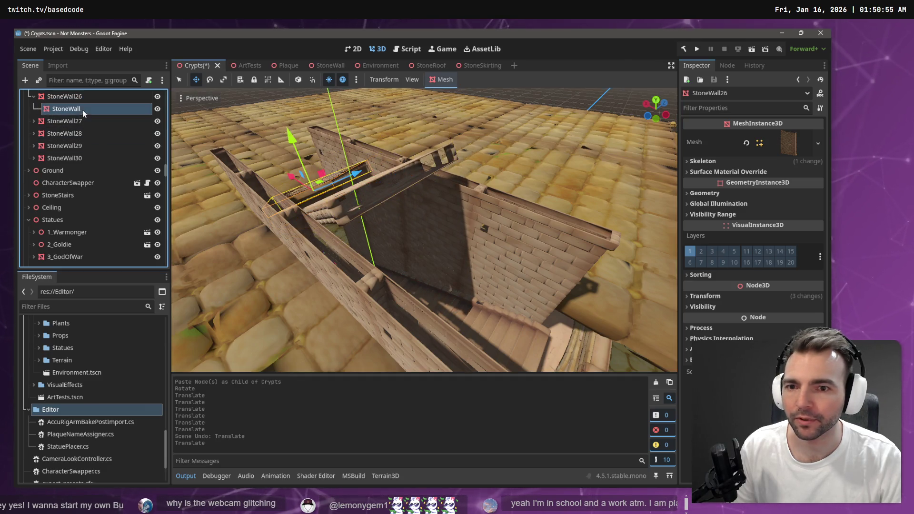
left_click_drag(295, 144, 310, 162)
key("w")
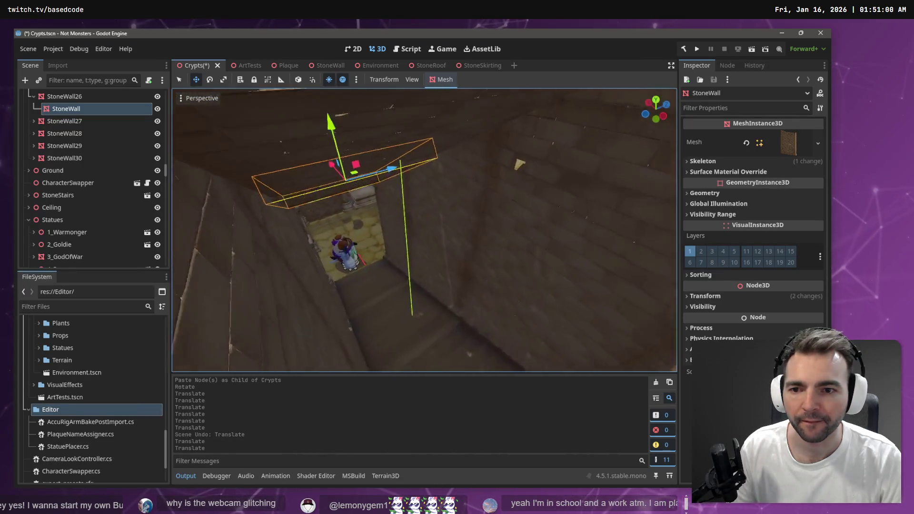
key("s")
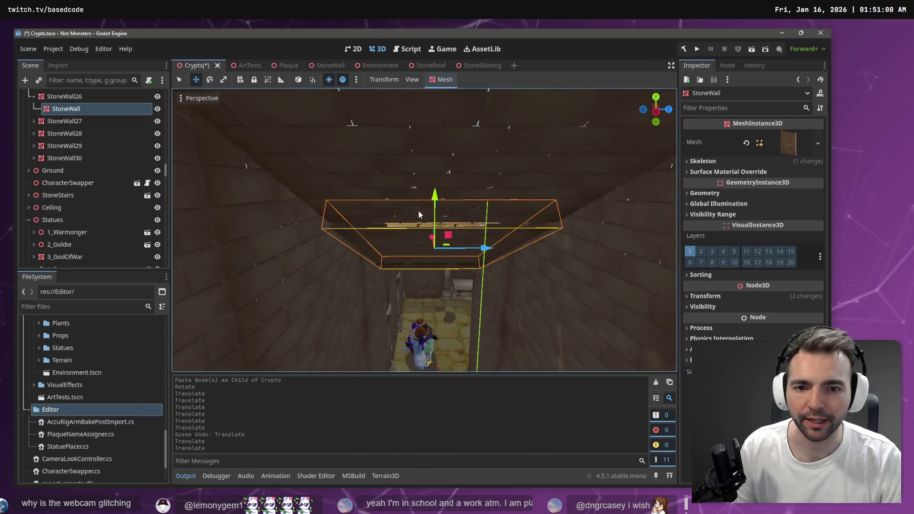
left_click_drag(435, 200, 434, 183)
key("w")
key("w")
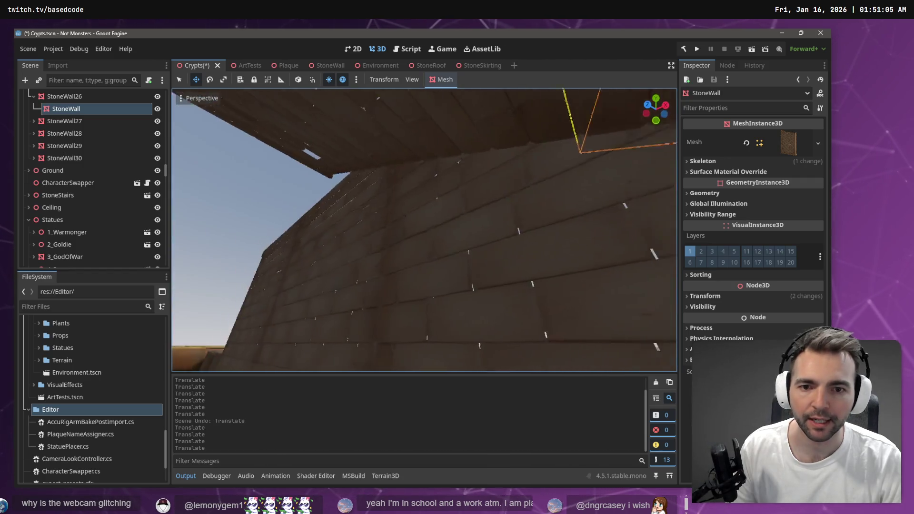
left_click(418, 256)
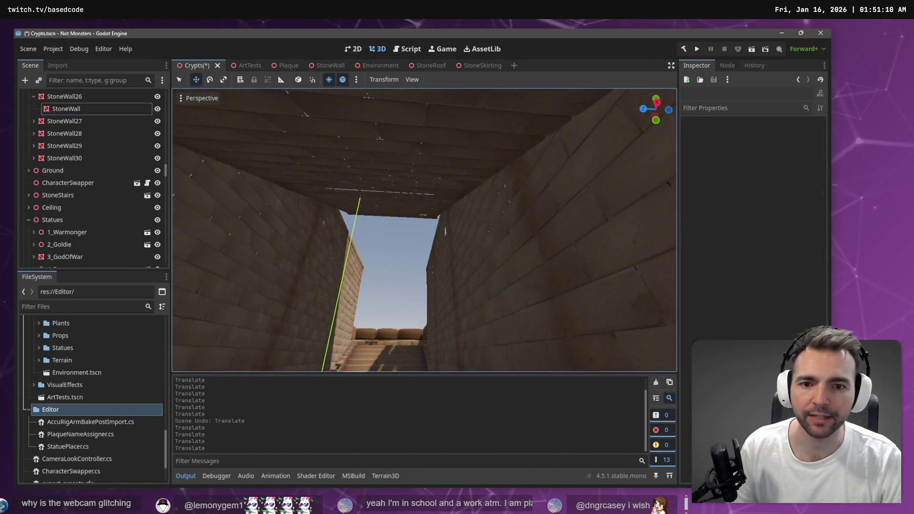
key("w")
key("s")
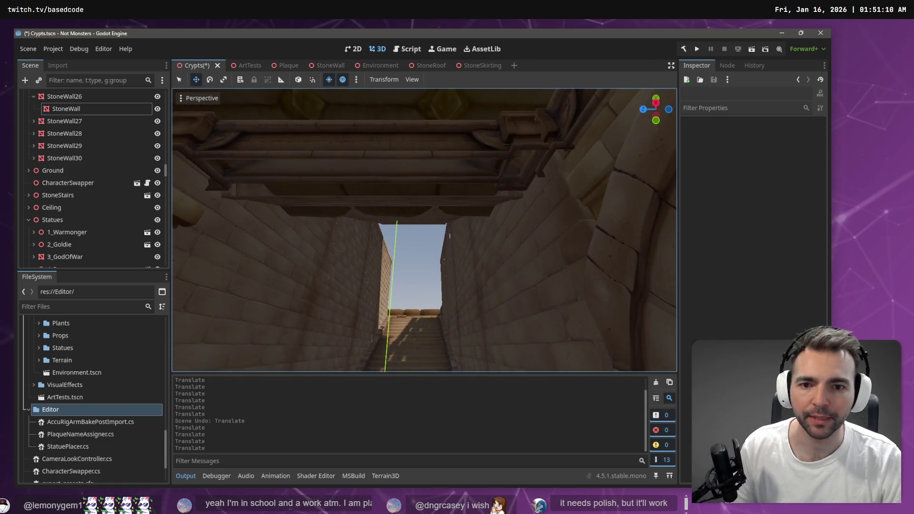
key("w")
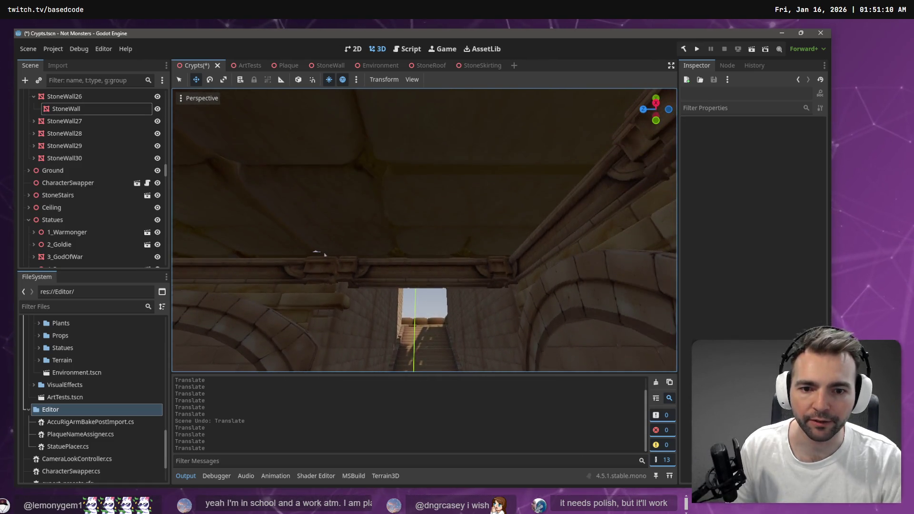
key("w")
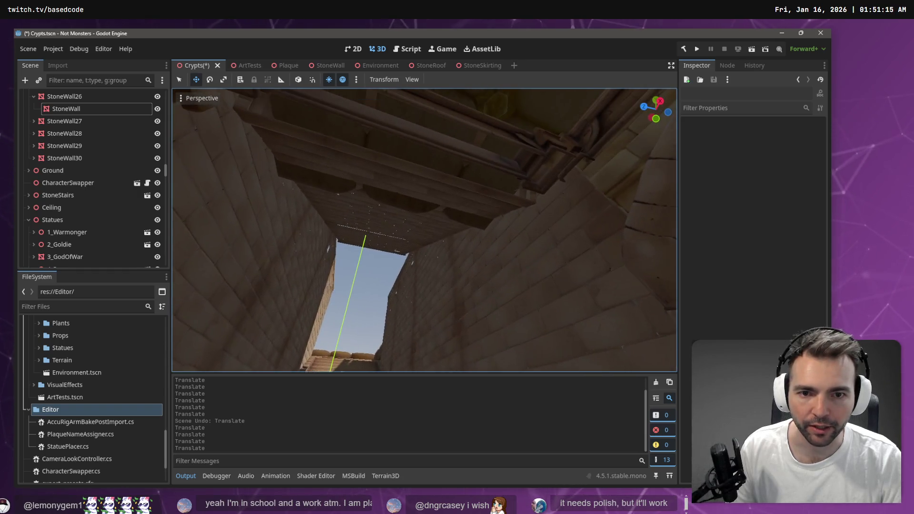
left_click(419, 190)
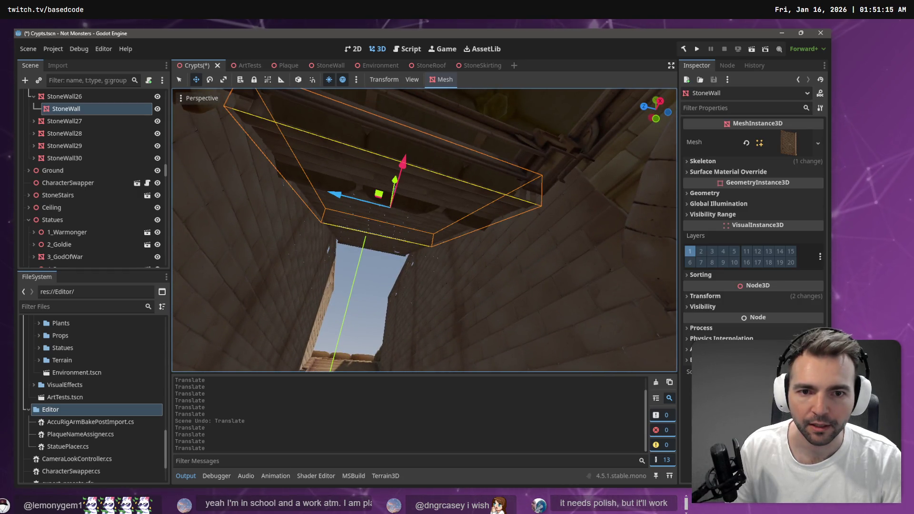
key("s")
key("w")
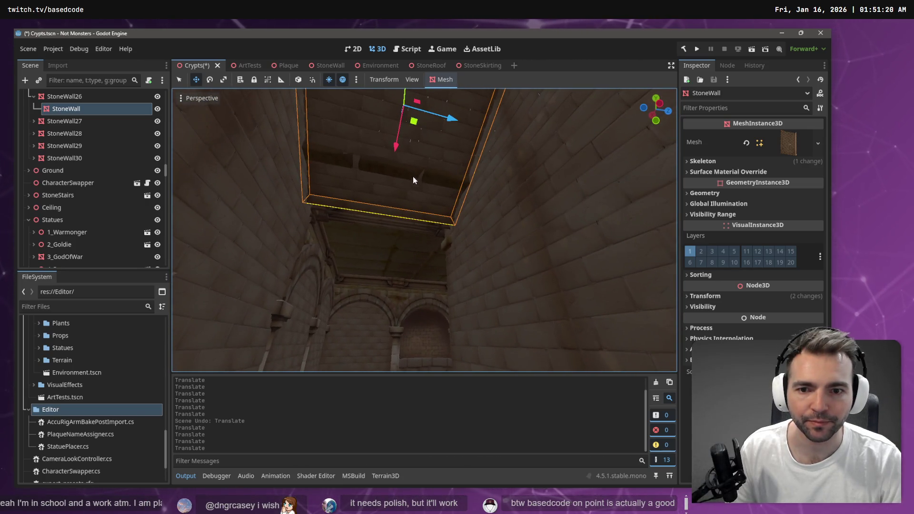
key("s")
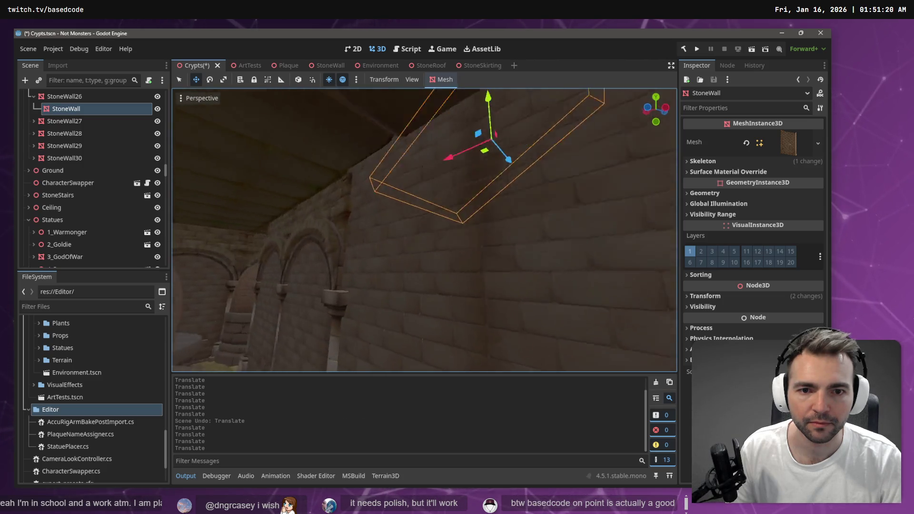
key("s")
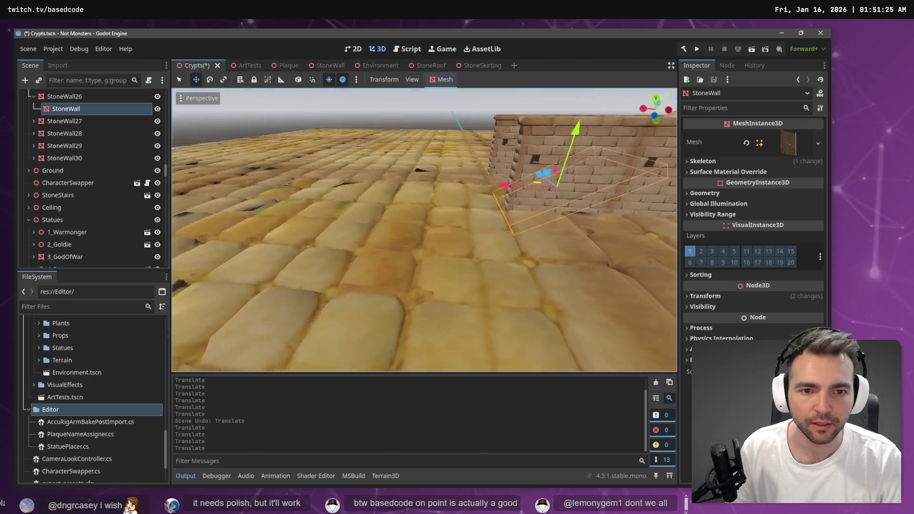
left_click(433, 224)
key("s")
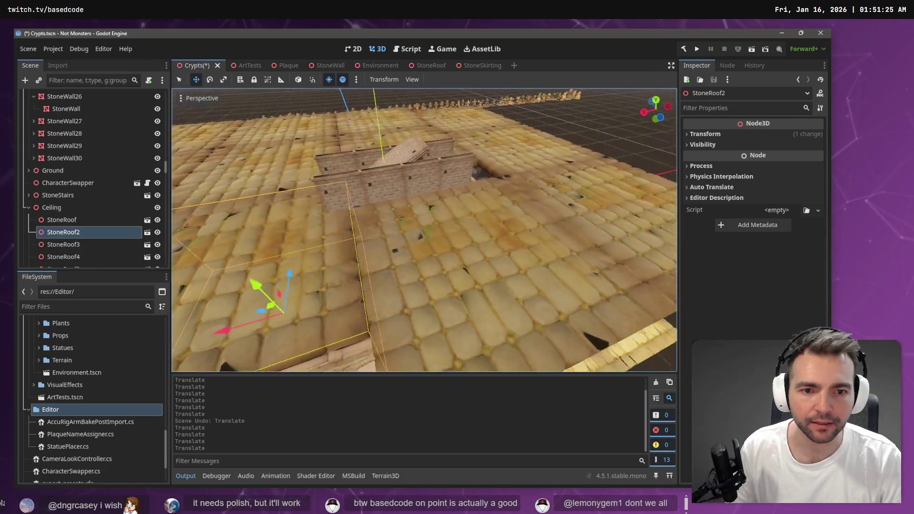
- Slide the Ceiling node along X so it lines up with the crypt walls
key("s")
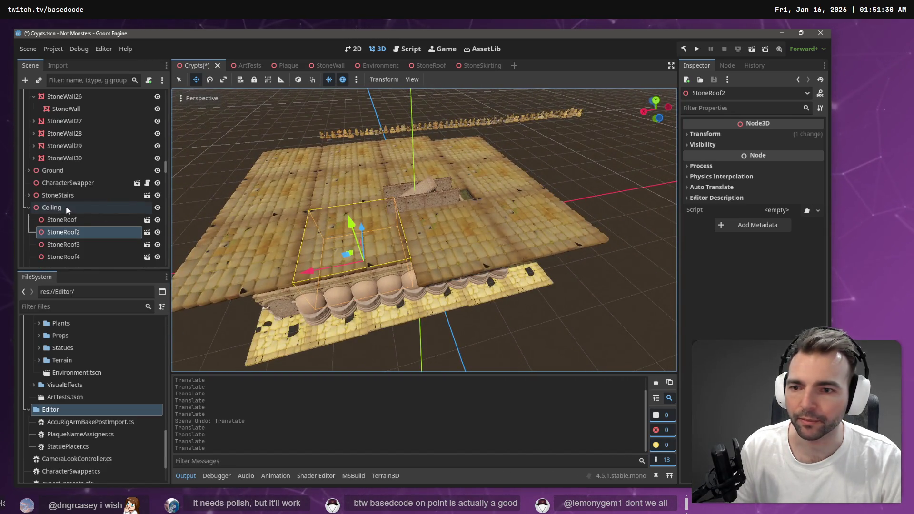
left_click(67, 208)
left_click_drag(367, 241, 360, 240)
key("w")
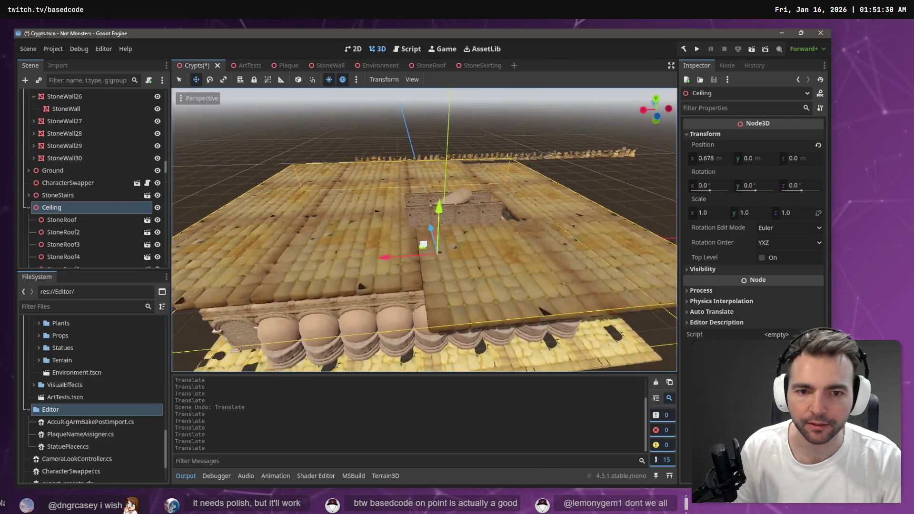
key("w")
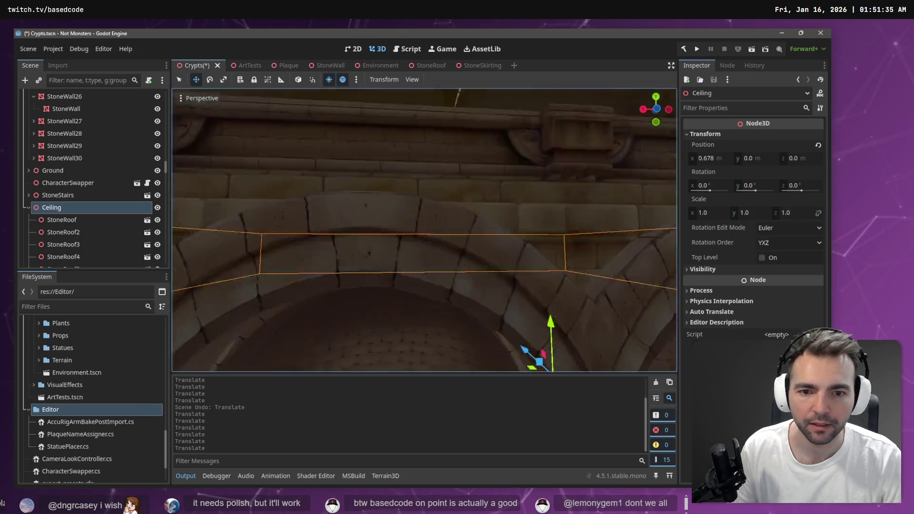
key("w")
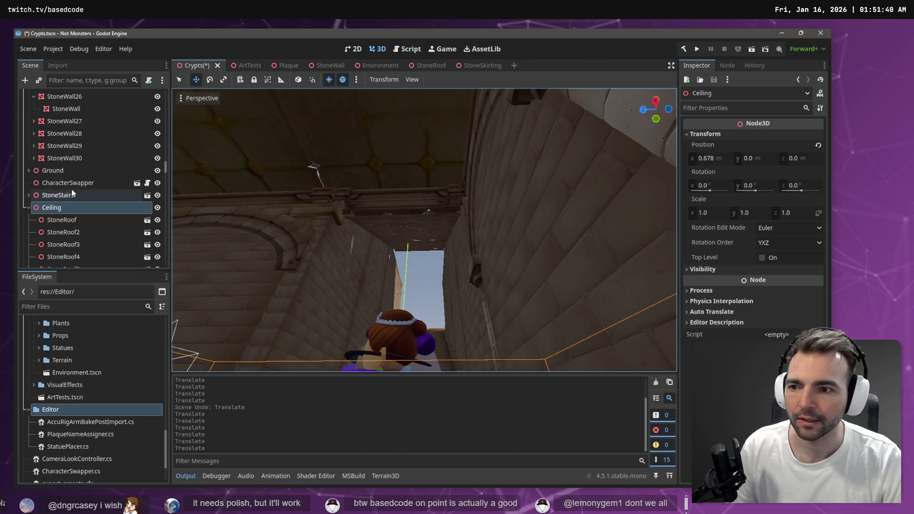
left_click(58, 209)
double_click(57, 210)
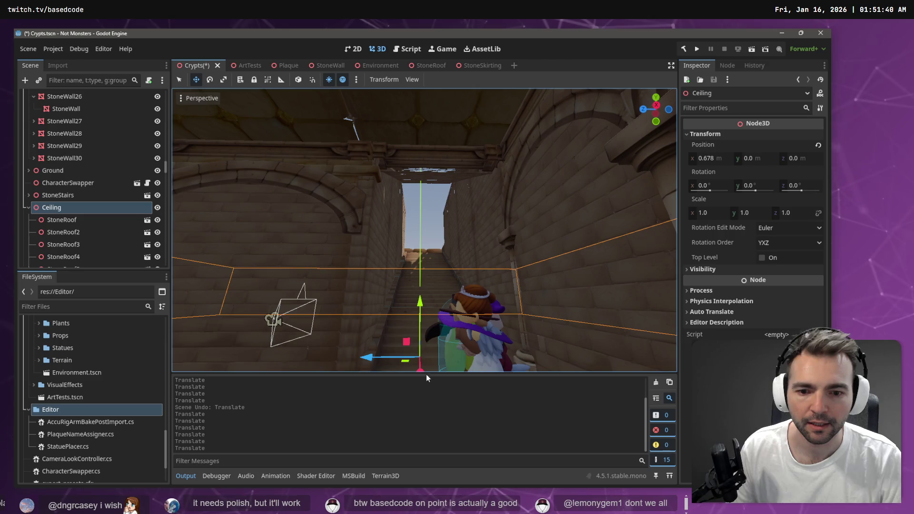
left_click_drag(421, 370, 423, 372)
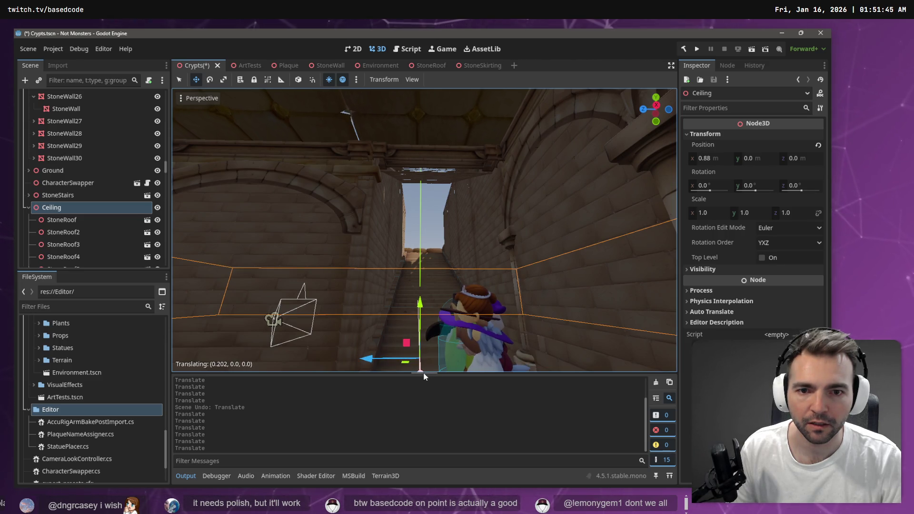
mouse_move(452, 296)
left_mouse_down()
mouse_move(457, 257)
mouse_move(471, 242)
mouse_move(466, 224)
mouse_move(406, 301)
left_mouse_up()
- Shift the StoneSkirting frame along X to fit the stair corridor's lower opening
left_click(460, 258)
mouse_move(461, 264)
left_mouse_down()
mouse_move(435, 306)
mouse_move(473, 346)
mouse_move(465, 344)
left_mouse_up()
left_click_drag(465, 344, 443, 287)
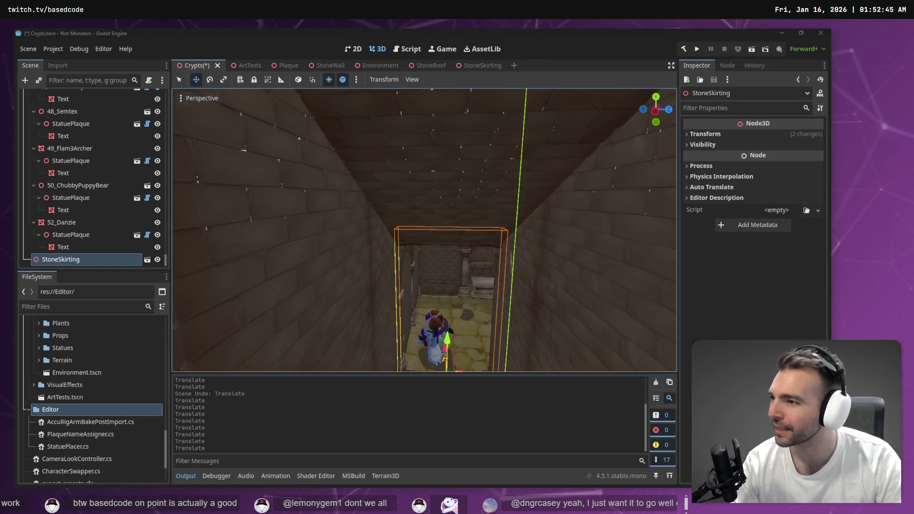
- Fly the view along the corridor to the stairway doorway and frame the StoneSkirting doorway frame
scroll(444, 244, "up", 3)
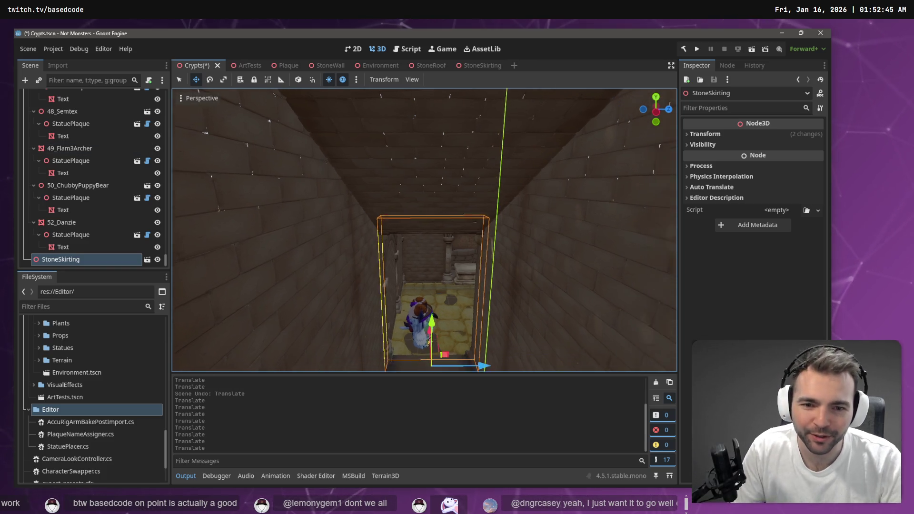
key("w")
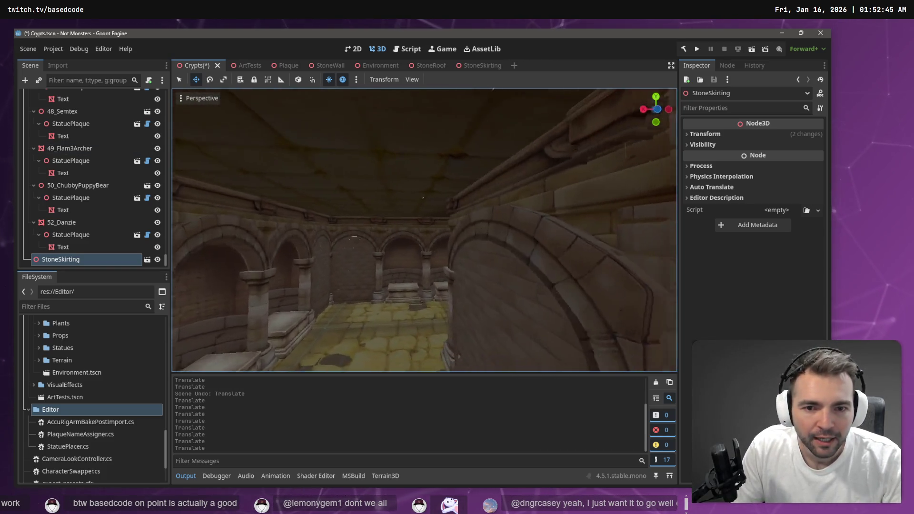
key("w")
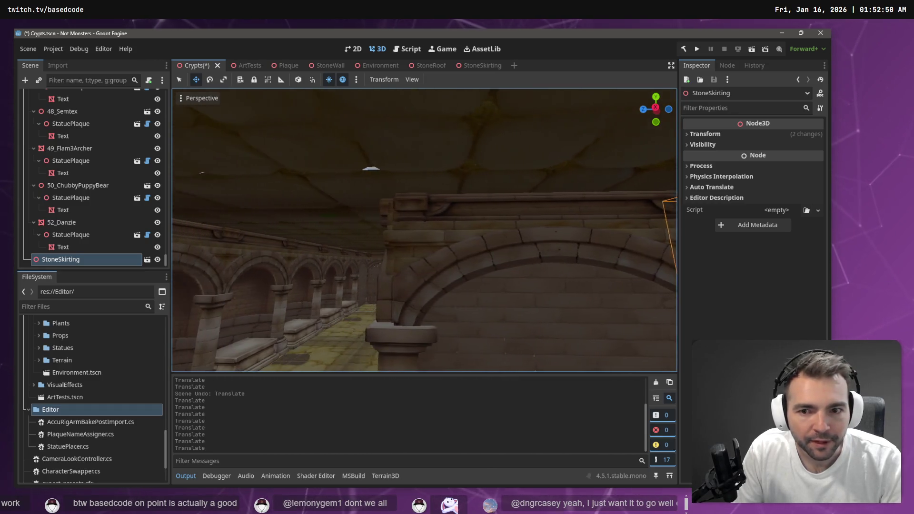
key("w")
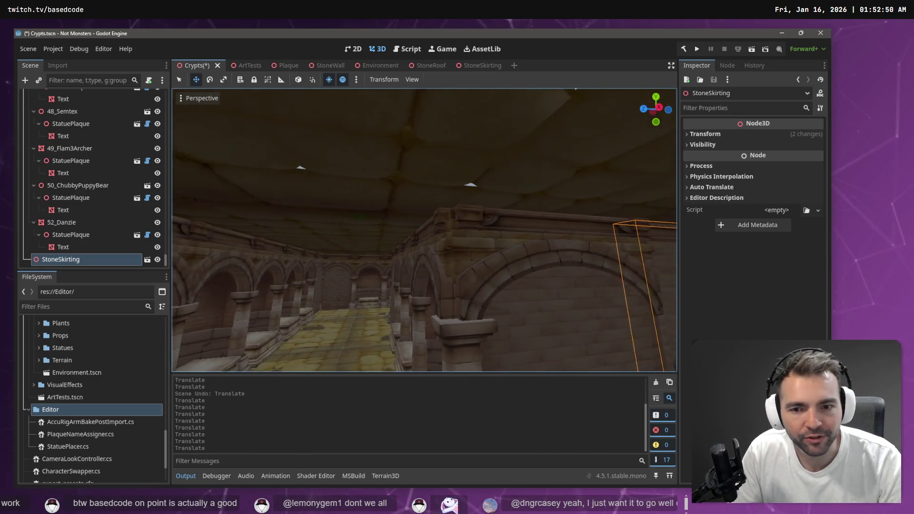
key("w")
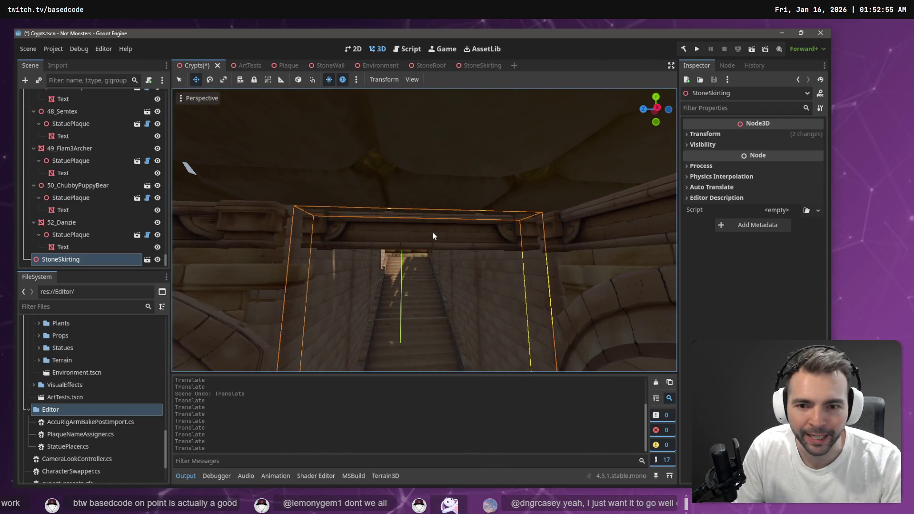
key("s")
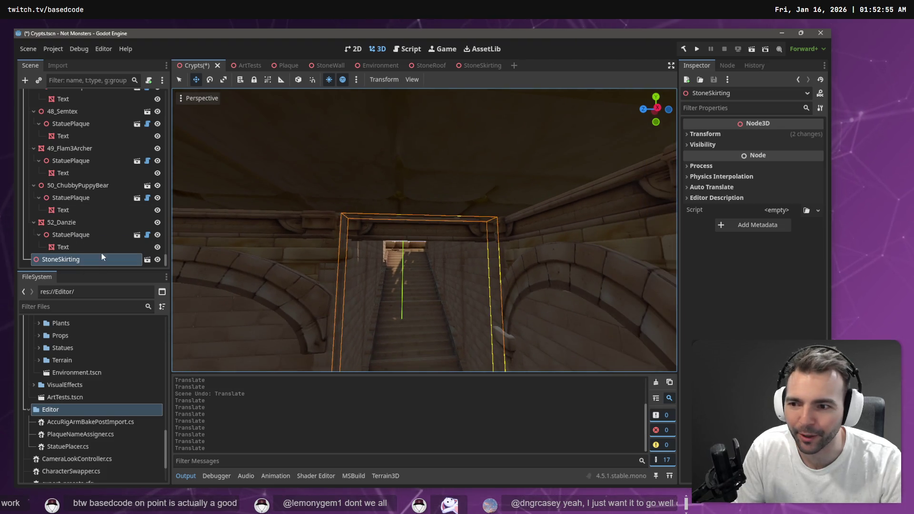
left_click(94, 246)
left_click(455, 231)
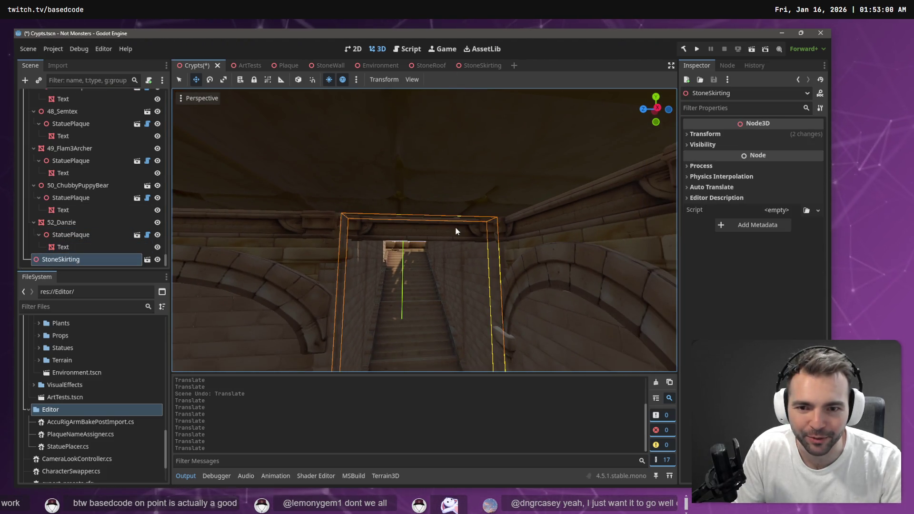
key("f")
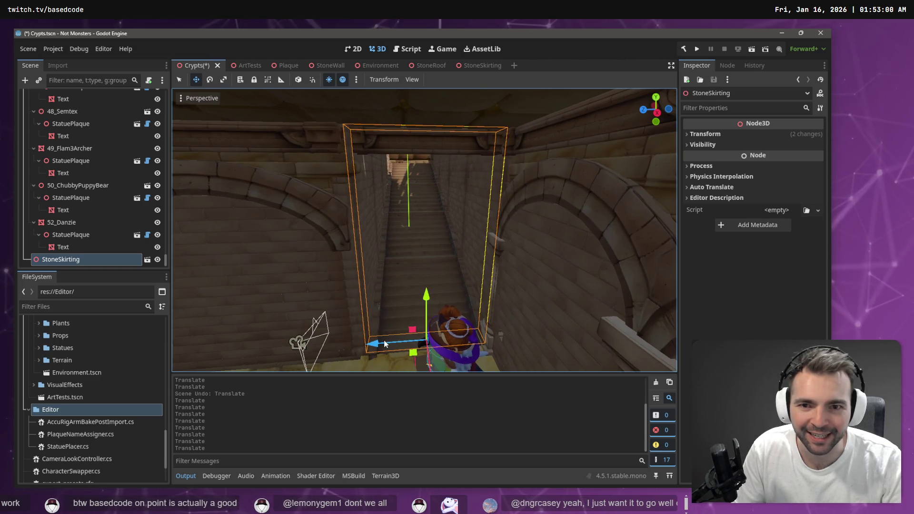
- Redo the skirting's last move and nudge StoneSkirting slightly along Z
left_click(384, 342)
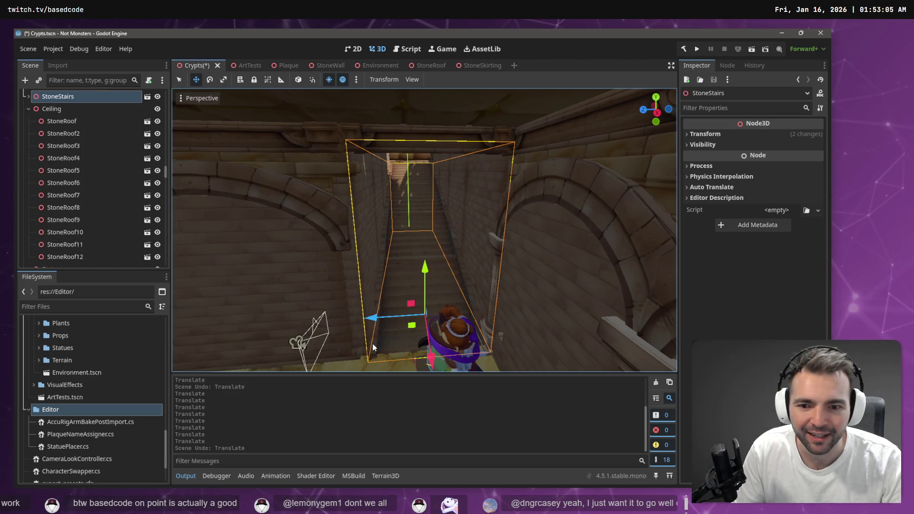
key("ctrl+shift+z")
left_click(410, 139)
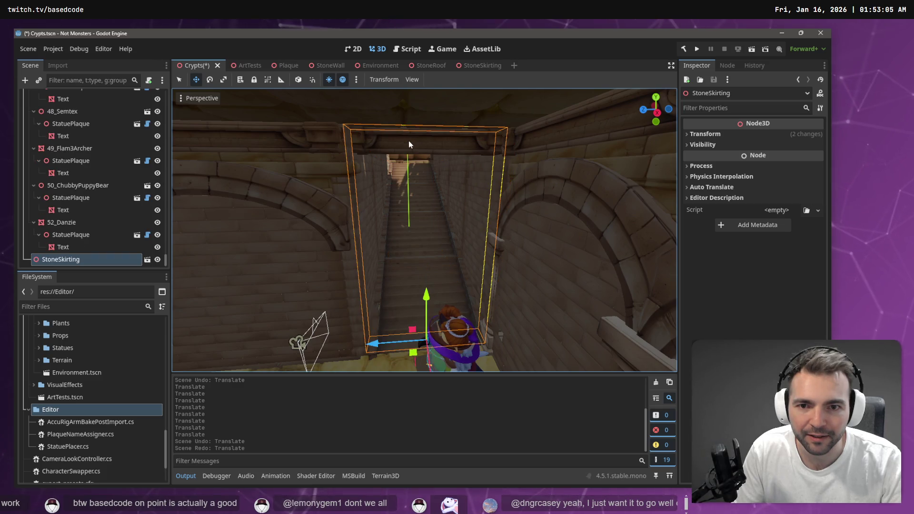
left_click_drag(373, 343, 375, 346)
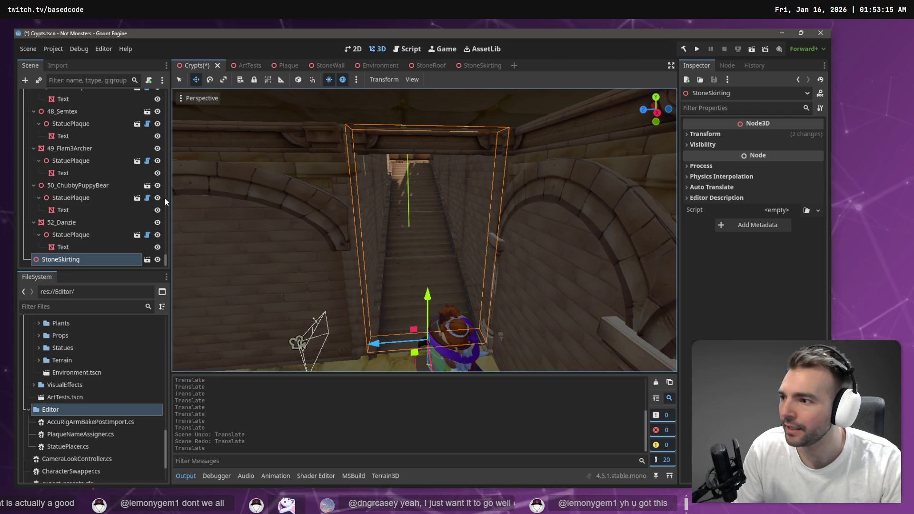
- Return to the editor and save the Crypts scene
key("alt+Tab")
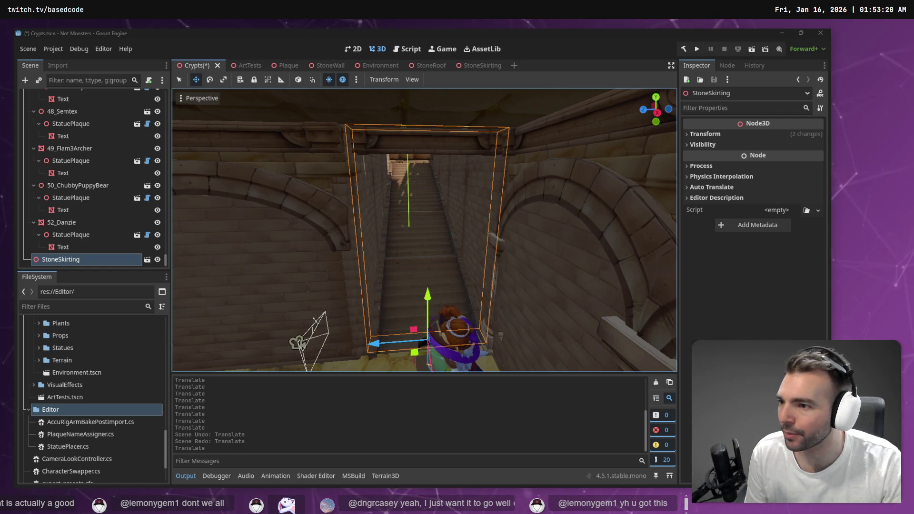
left_click(369, 233)
scroll(370, 232, "up", 5)
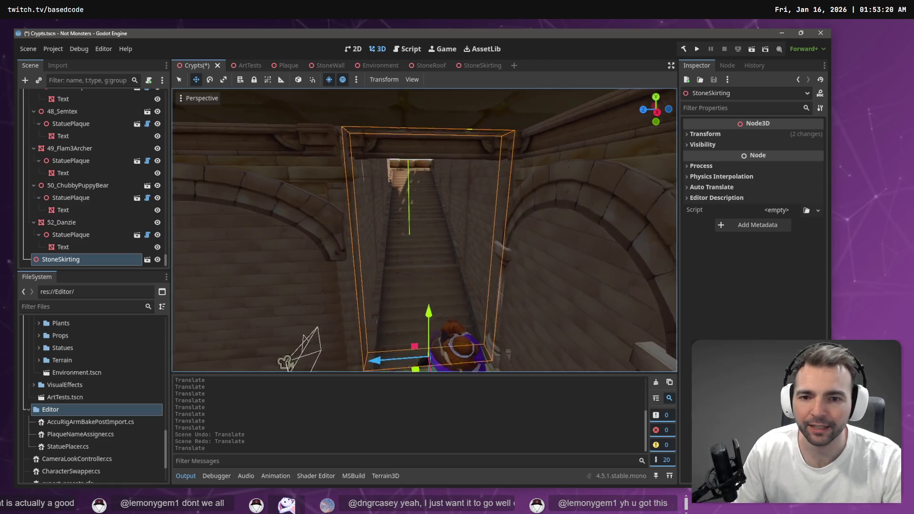
scroll(436, 201, "down", 2)
key("ctrl+s")
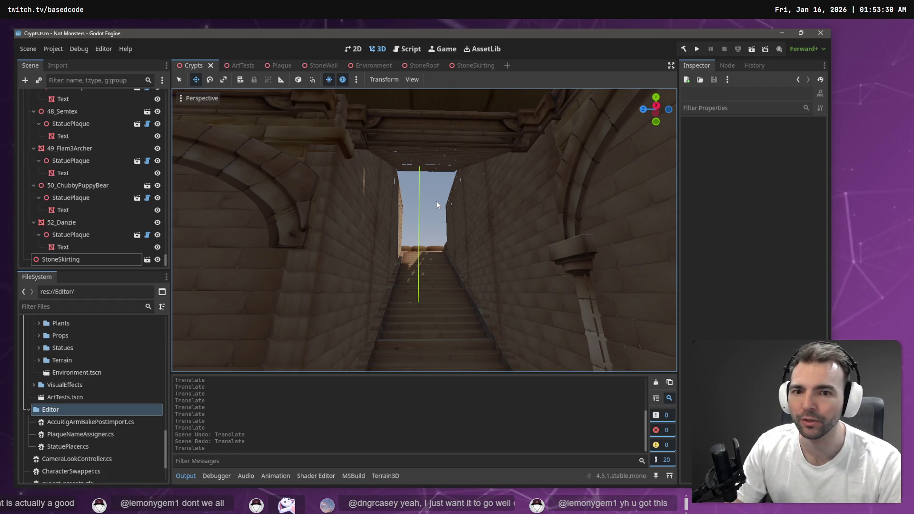
right_click(435, 200)
key("w")
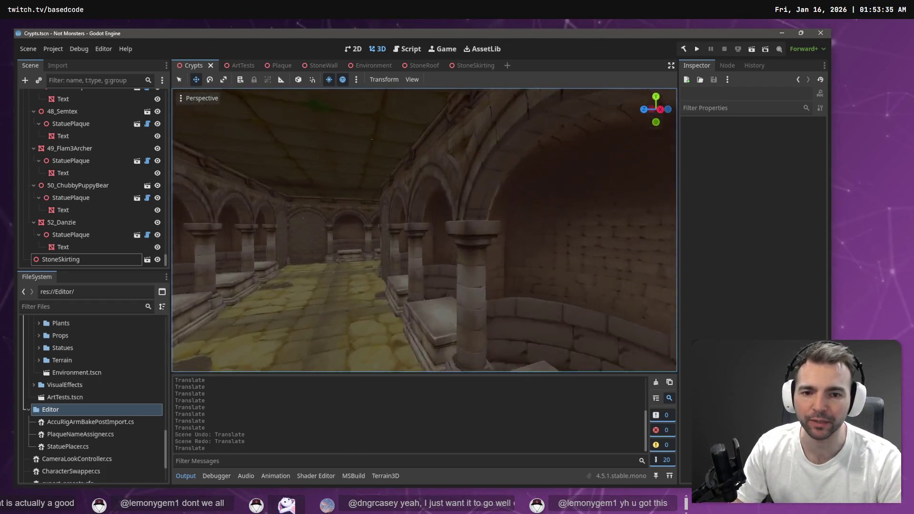
key("w")
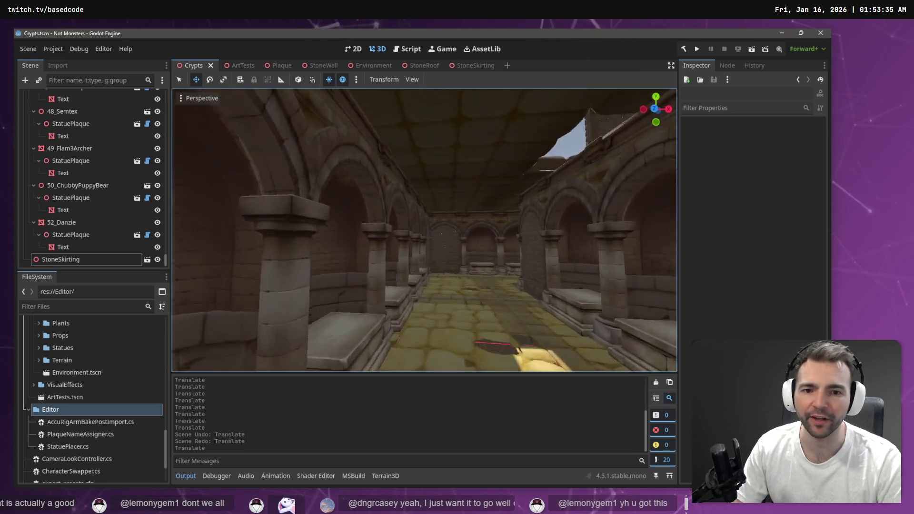
key("w")
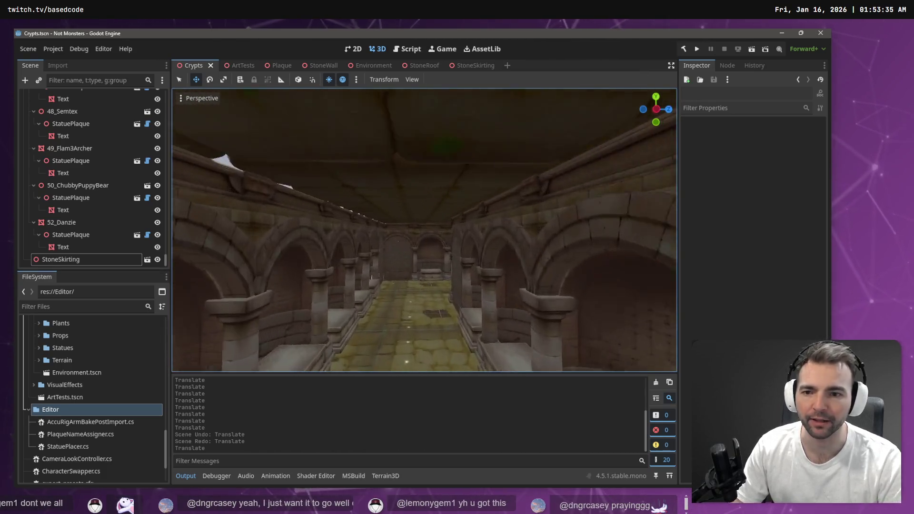
key("w")
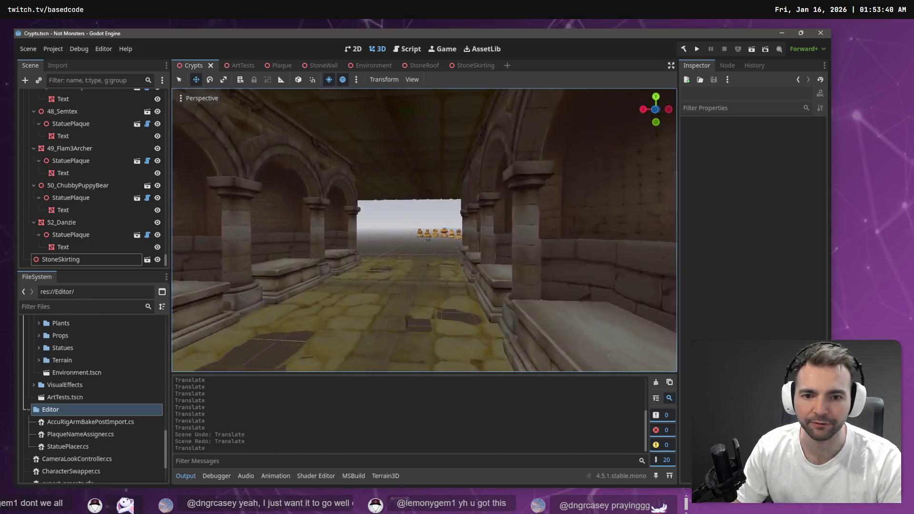
key("w")
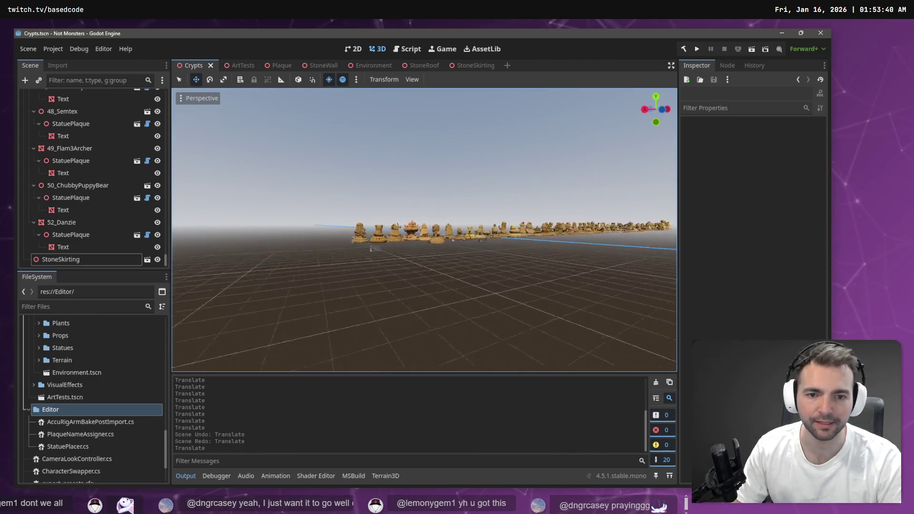
key("w")
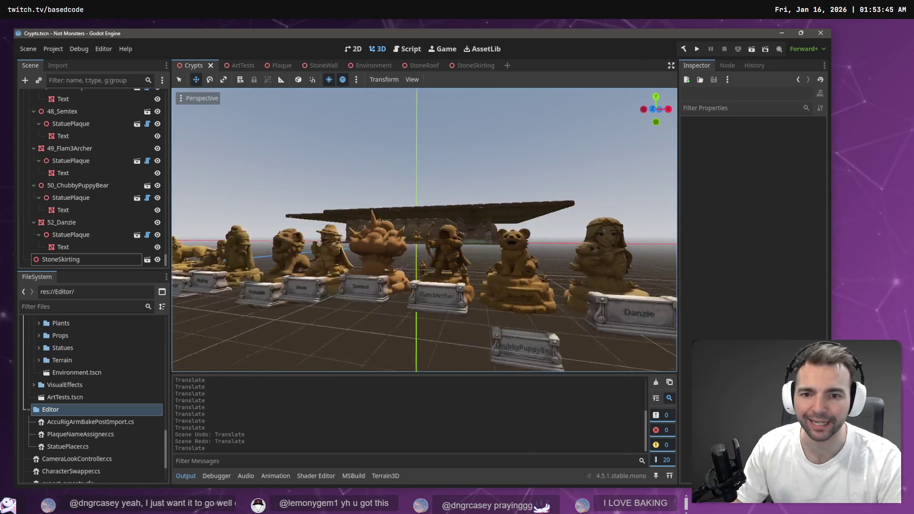
key("a")
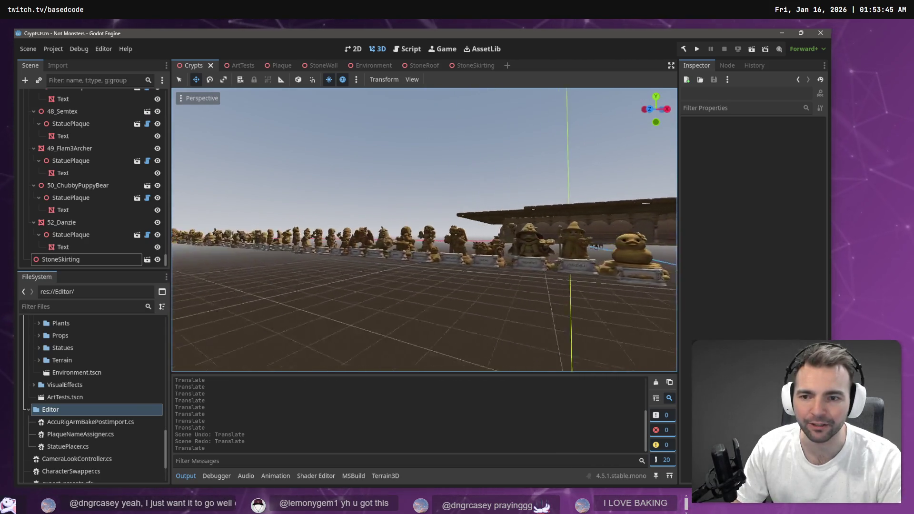
key("w")
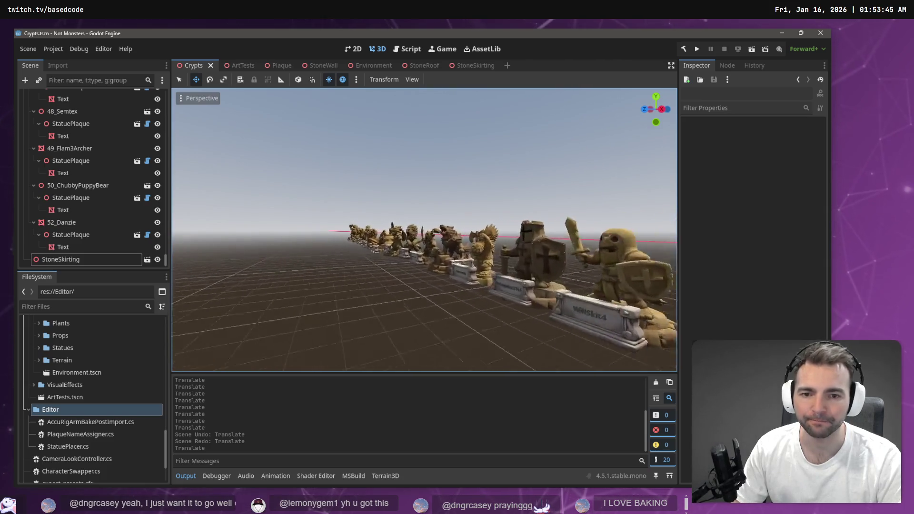
key("w")
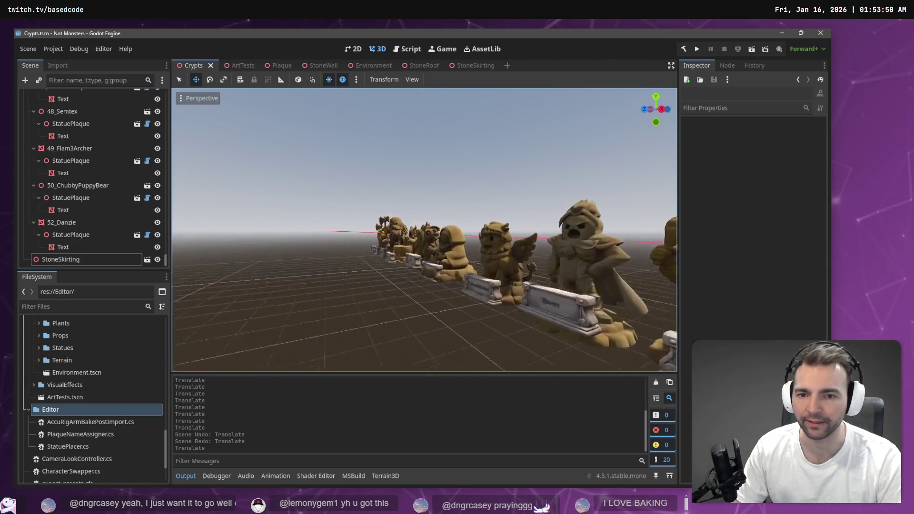
key("d")
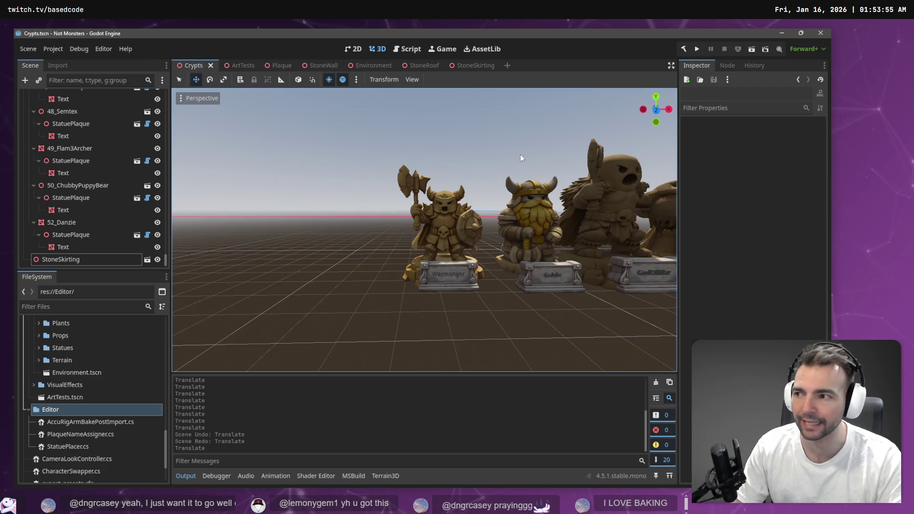
key("s")
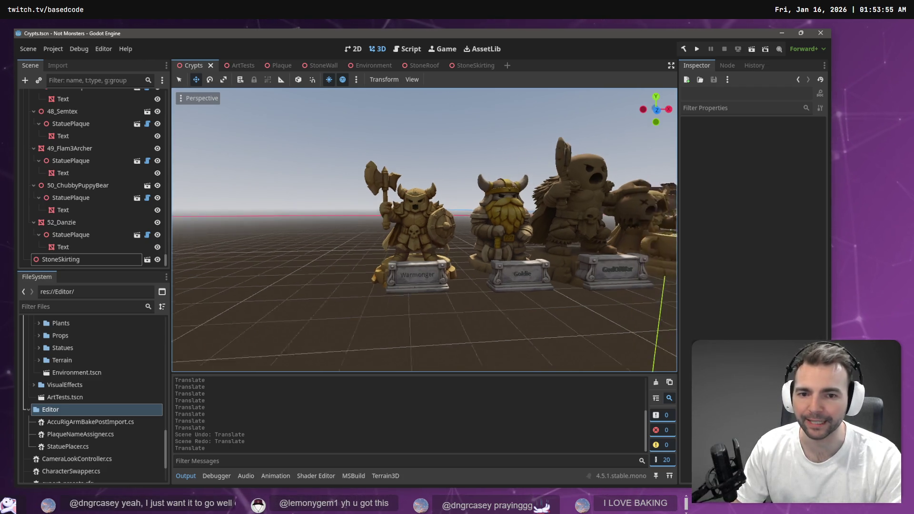
key("d")
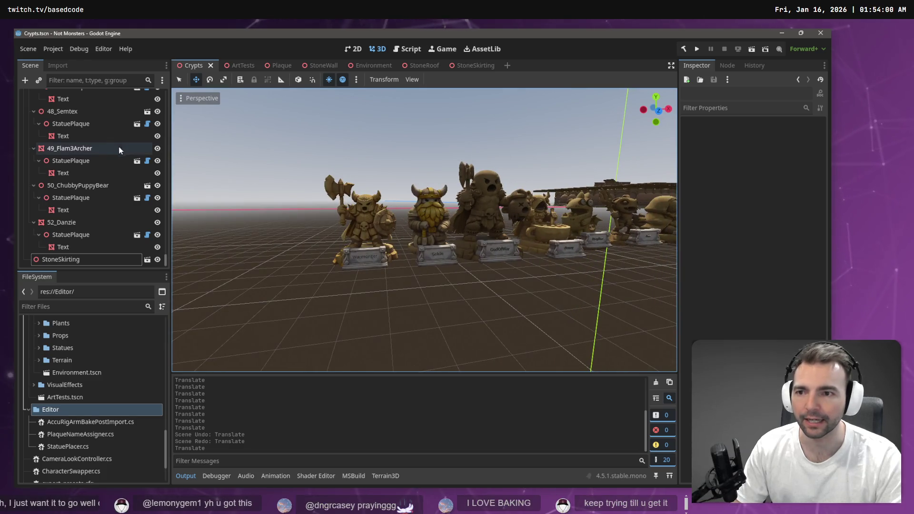
left_click_drag(166, 260, 173, 85)
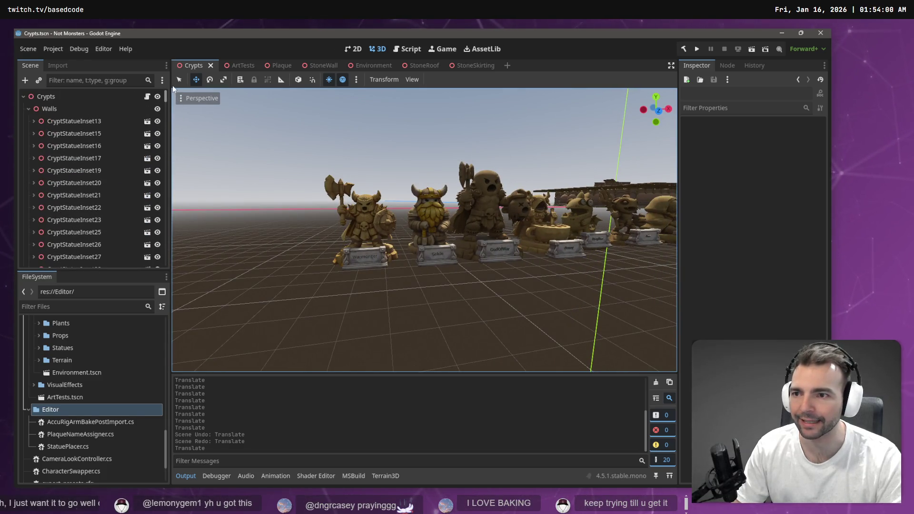
- Collapse the Walls, Ceiling and Statues nodes in the Scene dock
left_click(31, 113)
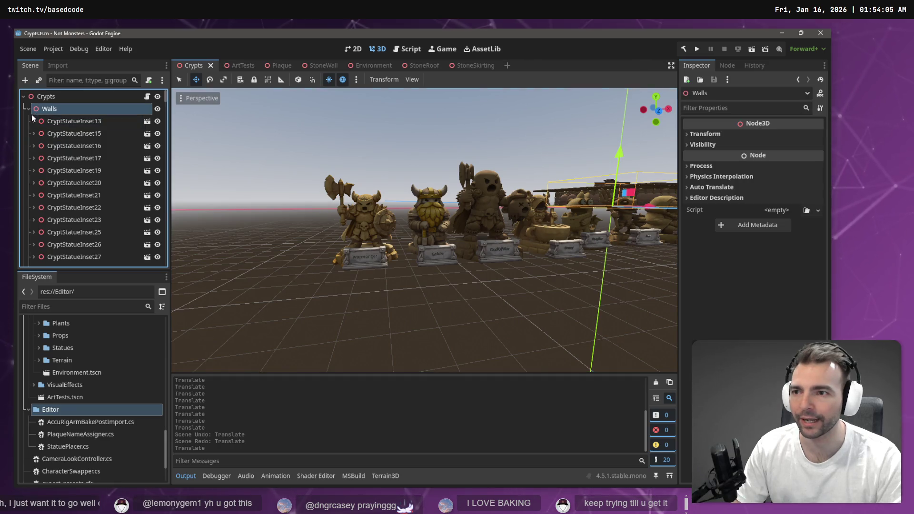
left_click(28, 111)
left_click(27, 155)
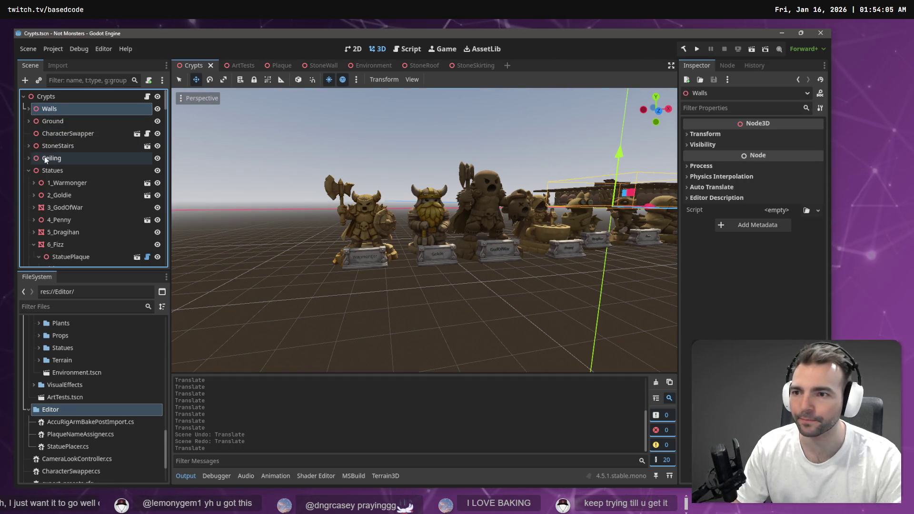
left_click(44, 156)
left_click(28, 170)
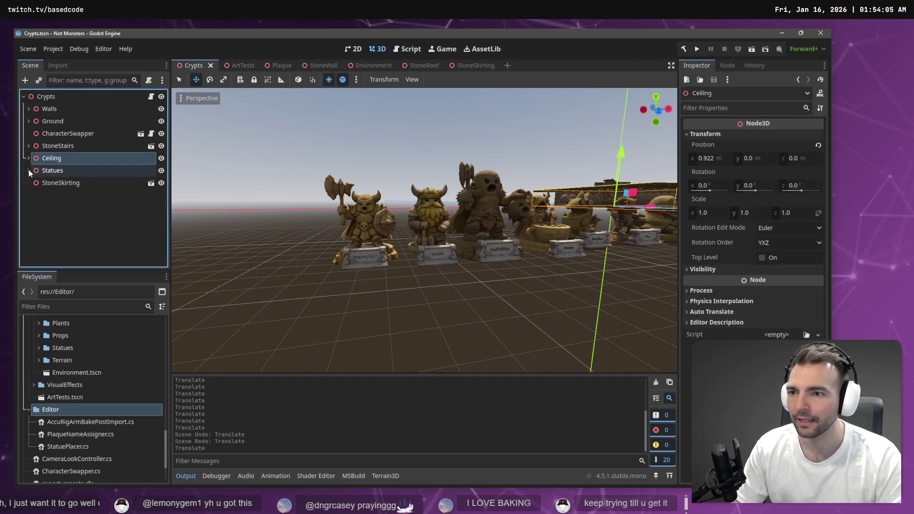
- Drag Statues above Walls so it becomes the first child of Crypts
left_click(76, 172)
left_click_drag(58, 119, 57, 105)
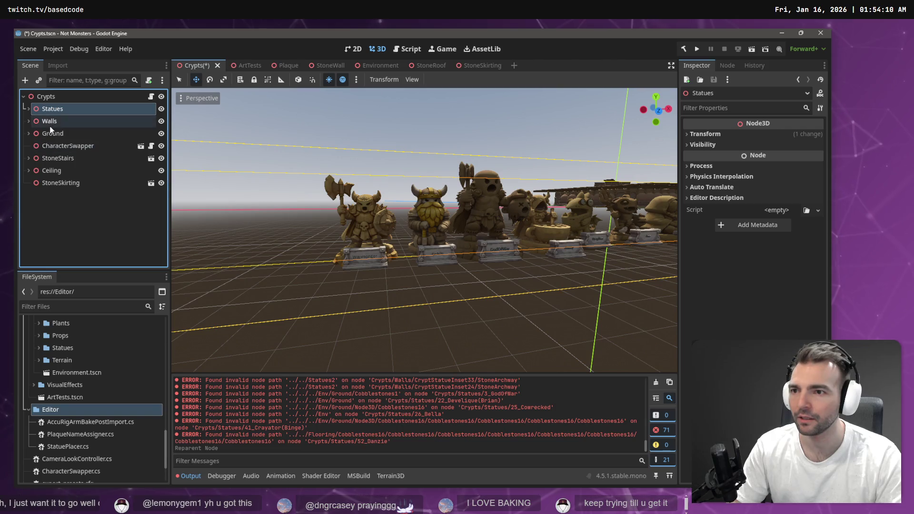
left_click(47, 121)
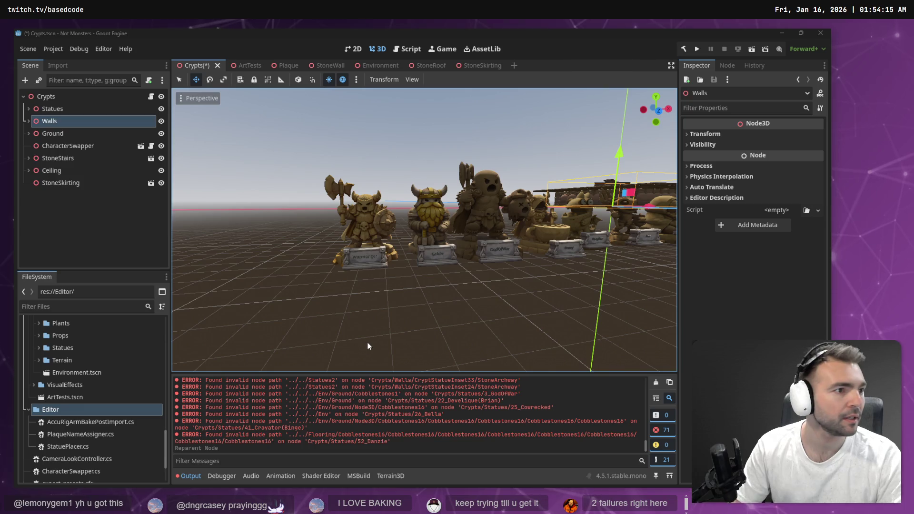
- Remove both image attachments from the assistant prompt in the code editor
key("alt+Tab")
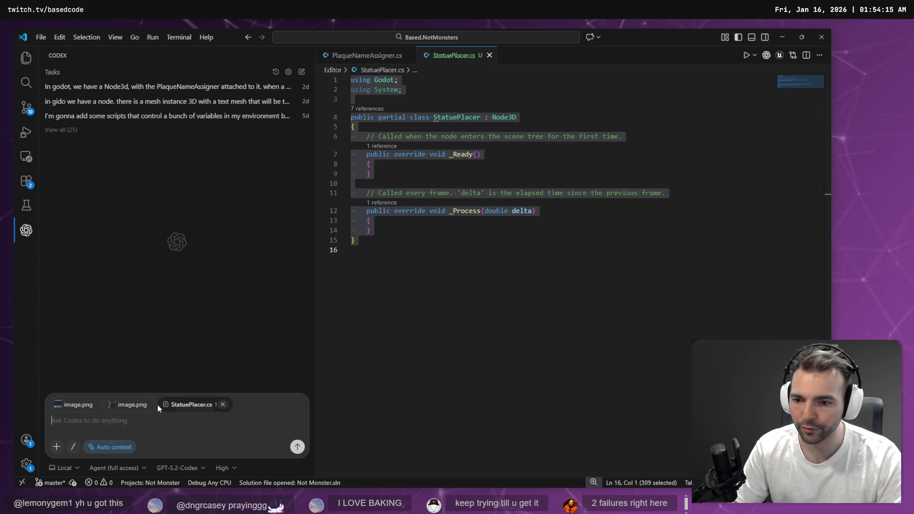
left_click(151, 404)
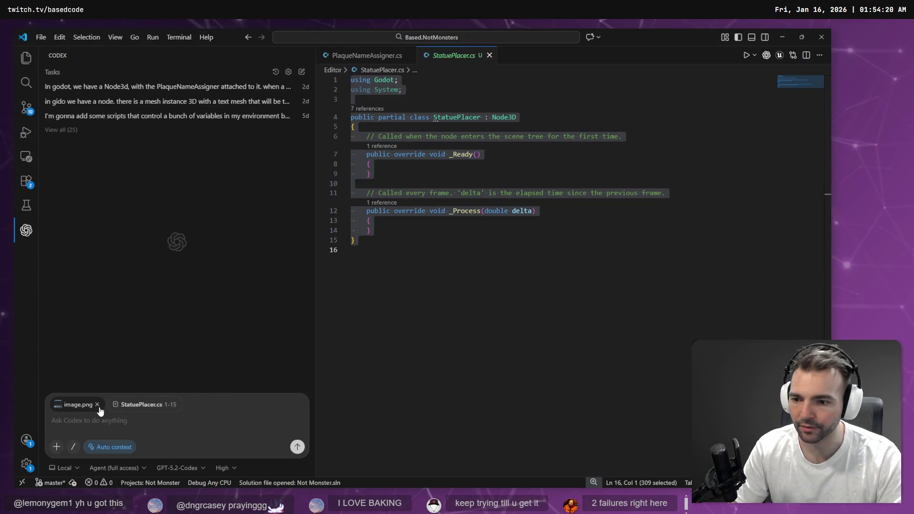
left_click(97, 404)
- Capture a region screenshot of the top rows of the Godot scene tree
key("alt+Tab")
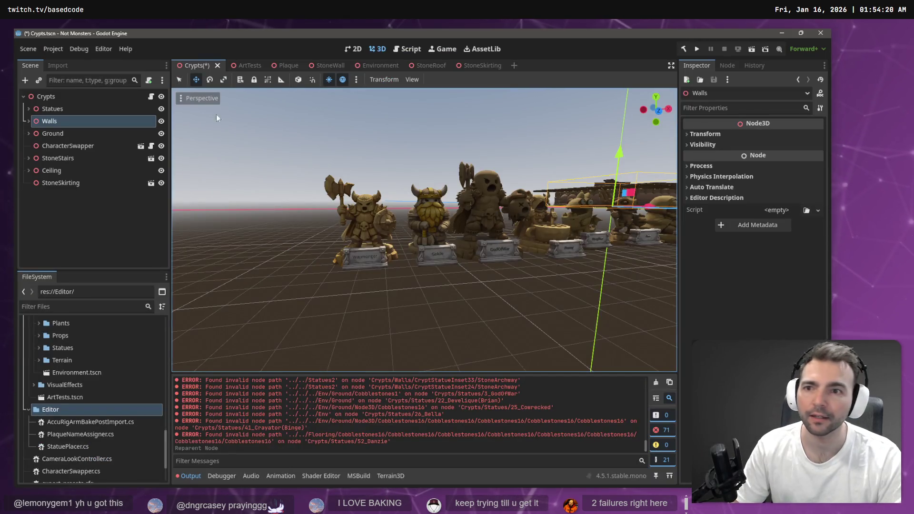
key("super+shift+s")
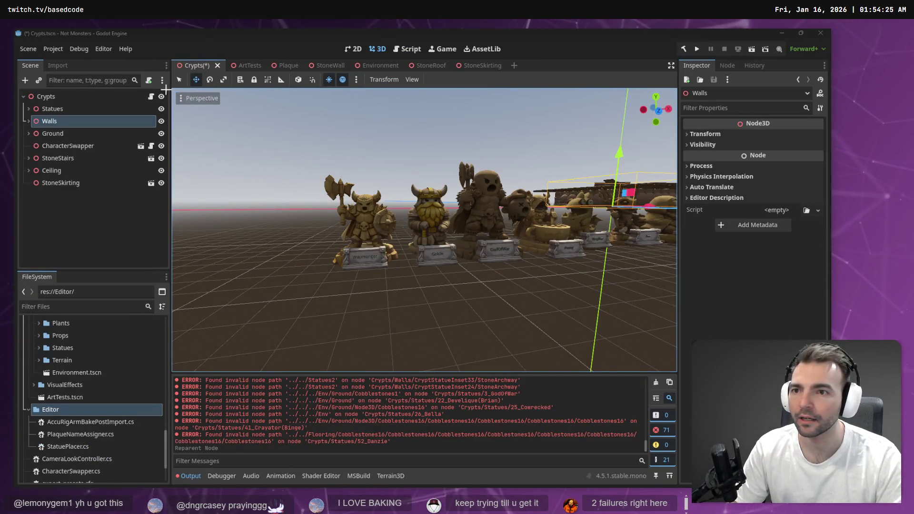
left_click_drag(166, 89, 18, 127)
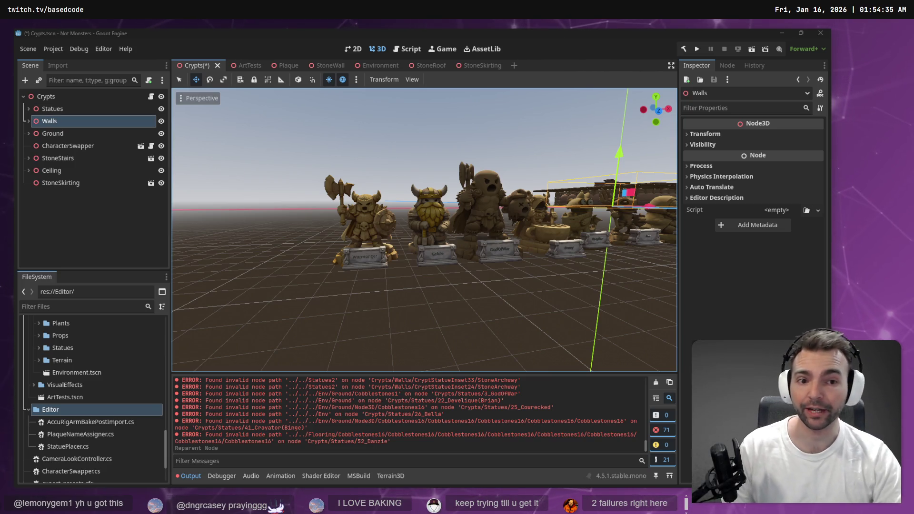
- Select Statues and save the Crypts scene with Ctrl+S
left_click(52, 113)
key("ctrl+s")
left_click(47, 121)
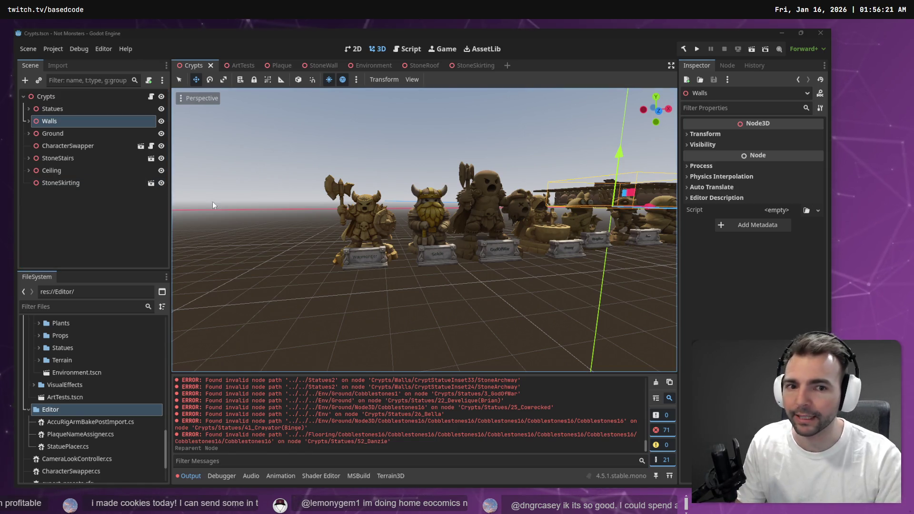
- Orbit around the statue row, select the Crypts root, and start the C# project build
left_click(246, 235)
left_click_drag(287, 180, 287, 179)
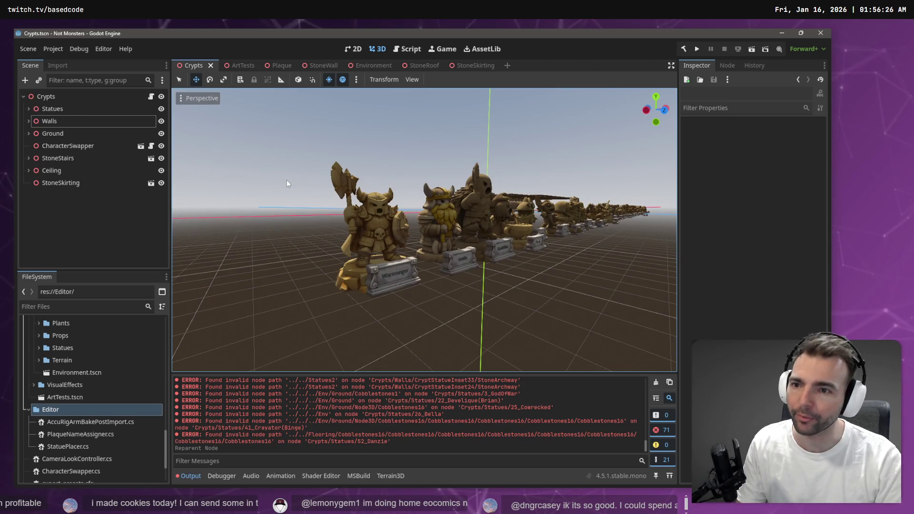
left_click(63, 106)
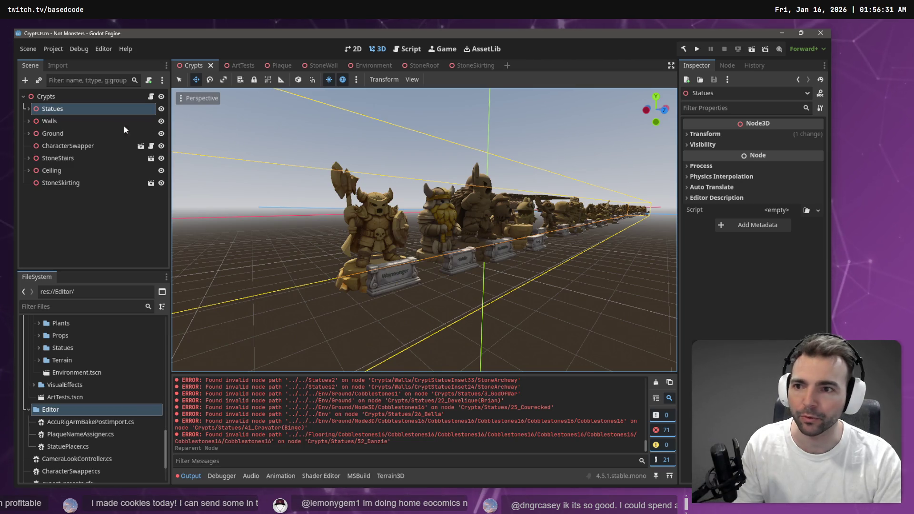
left_click(59, 98)
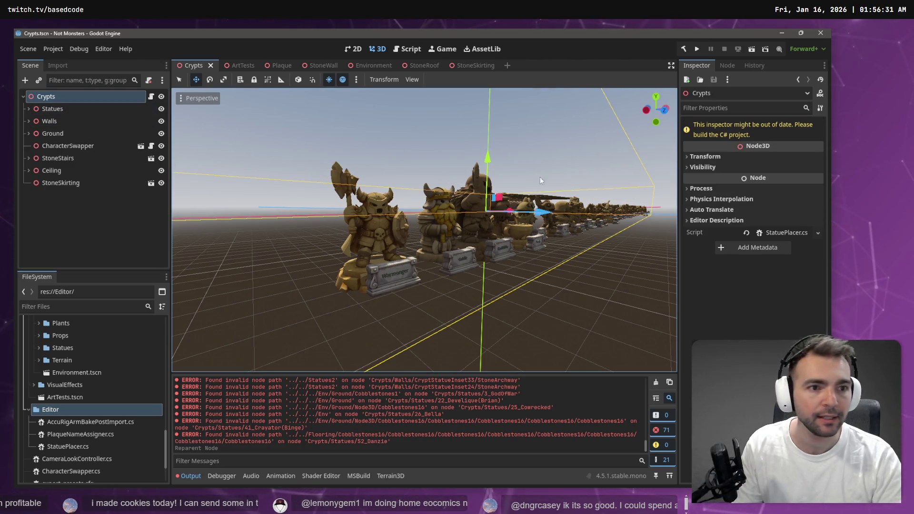
left_click(683, 48)
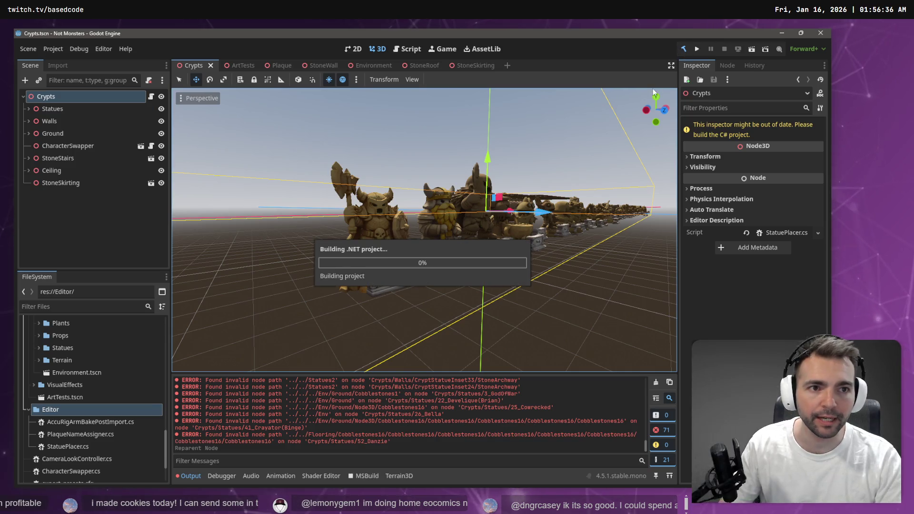
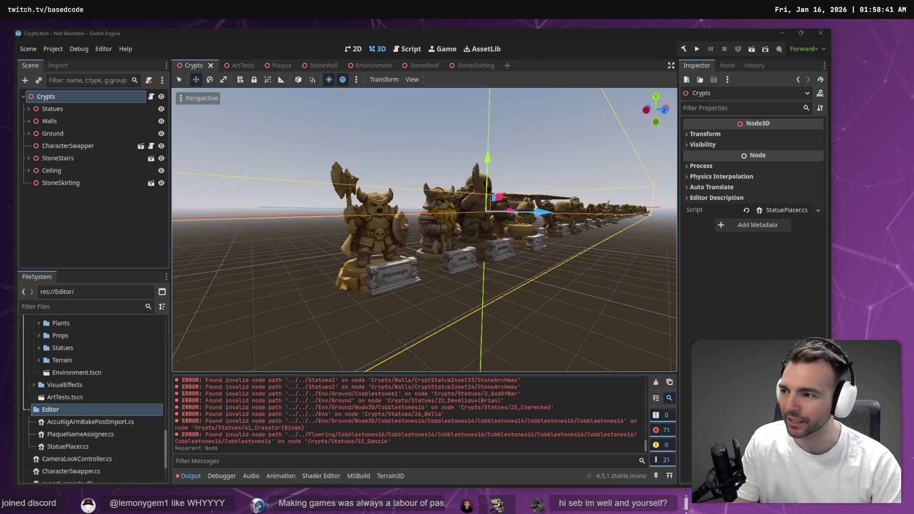
- Inspect the statue row by selecting 3_GodOfWar and flying closer, then select the Crypts root
scroll(428, 239, "up", 5)
left_click(429, 239)
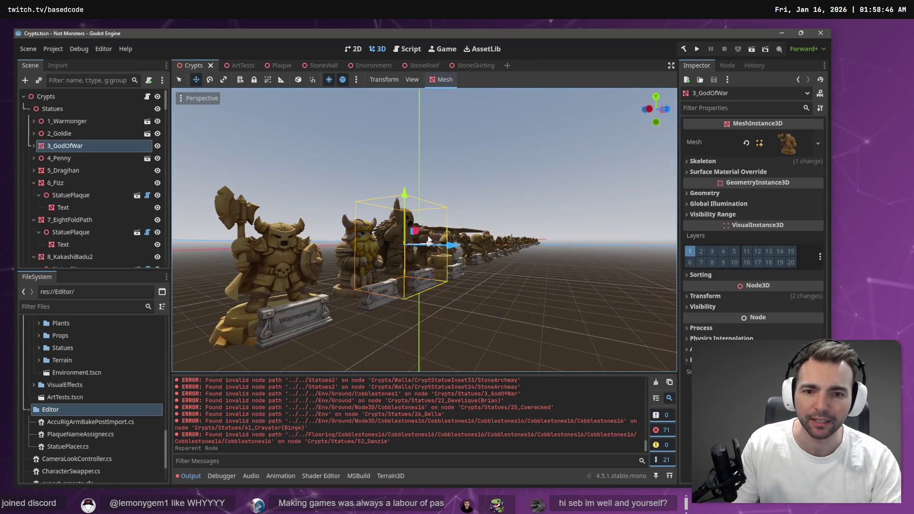
left_click(514, 175)
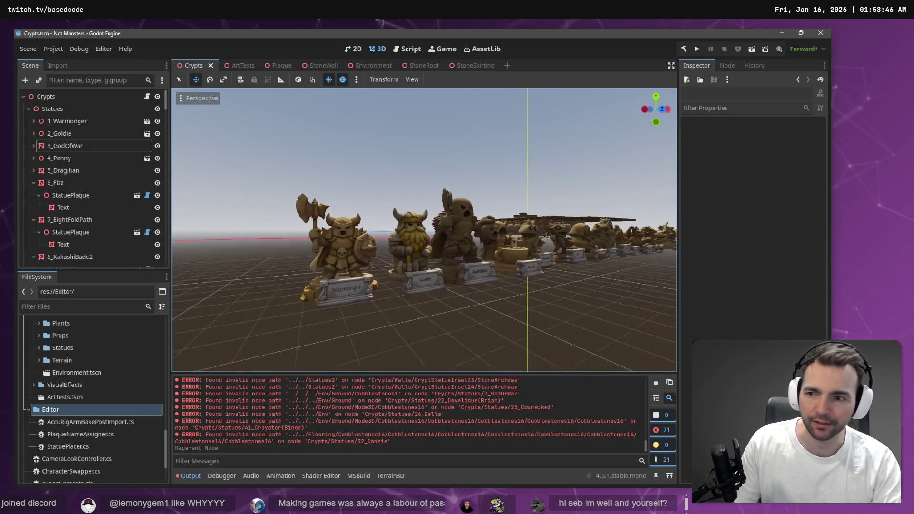
key("w")
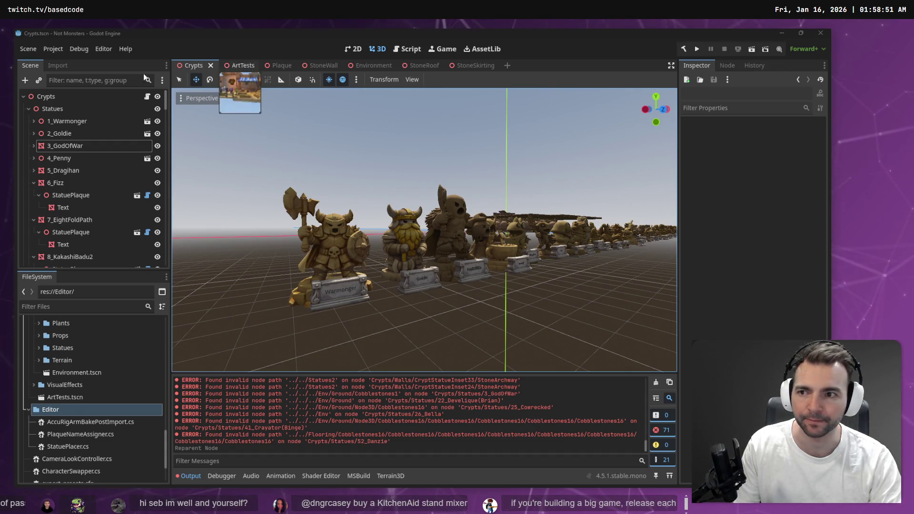
left_click(29, 96)
left_click(28, 109)
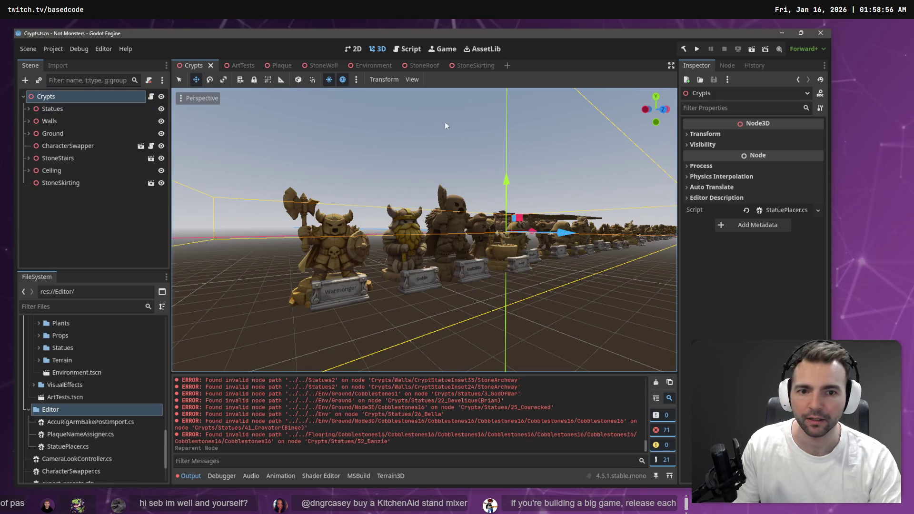
key("w")
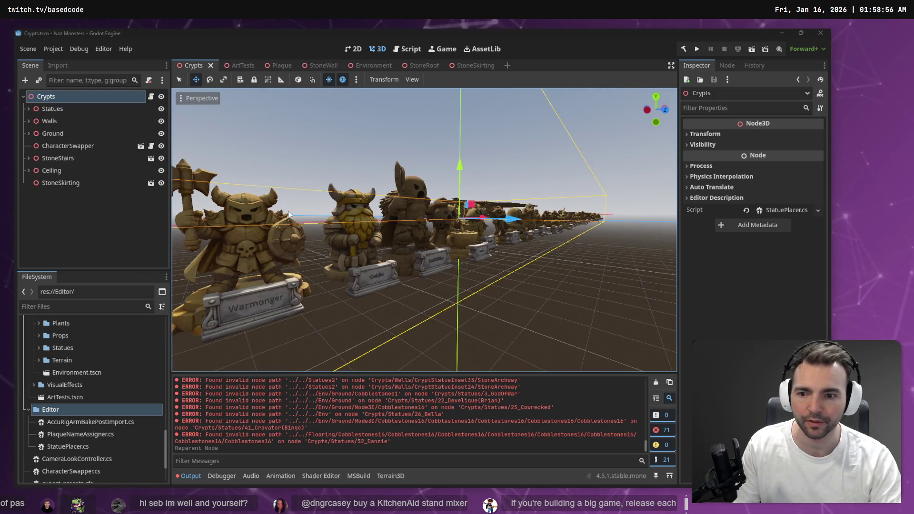
key("alt+Tab")
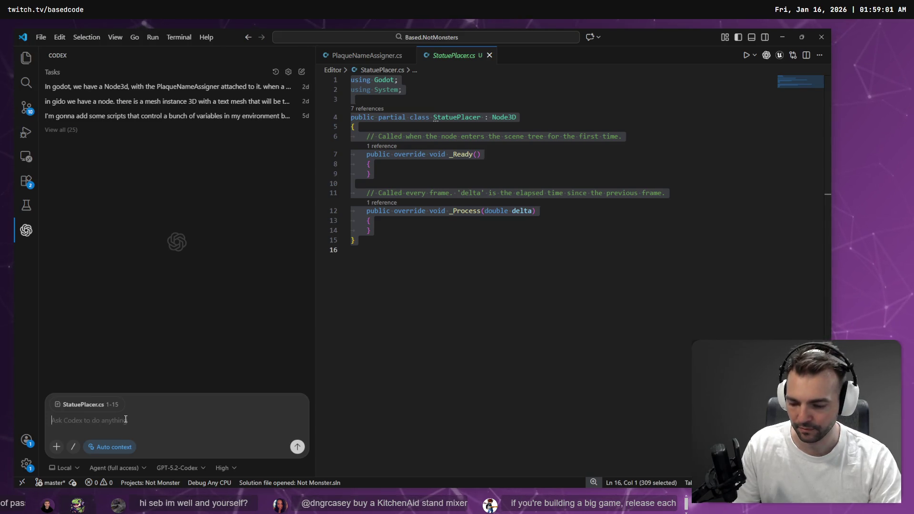
- Snip the top of the Crypts scene tree (Crypts/Walls) for the Codex prompt
key("alt+Tab")
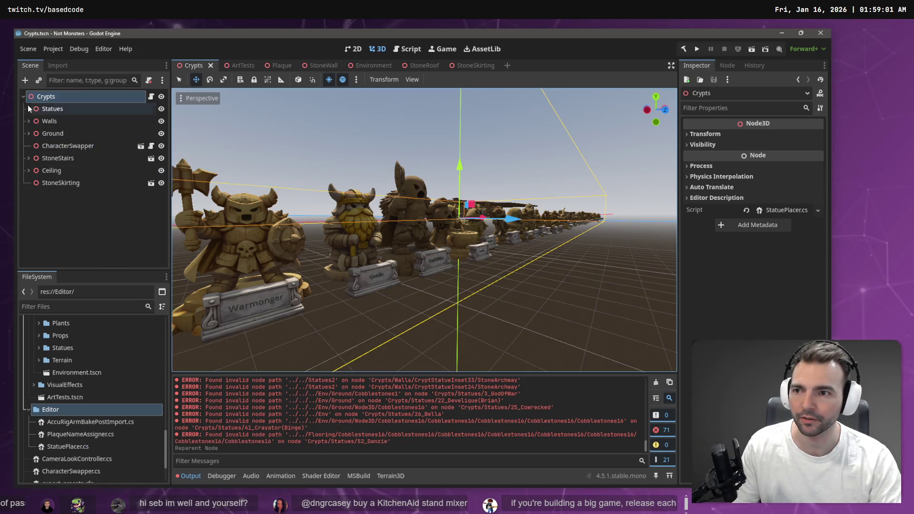
key("super+shift+s")
mouse_move(20, 91)
left_mouse_down()
mouse_move(128, 129)
mouse_move(168, 127)
left_mouse_up()
key("alt+Tab")
left_click(155, 423)
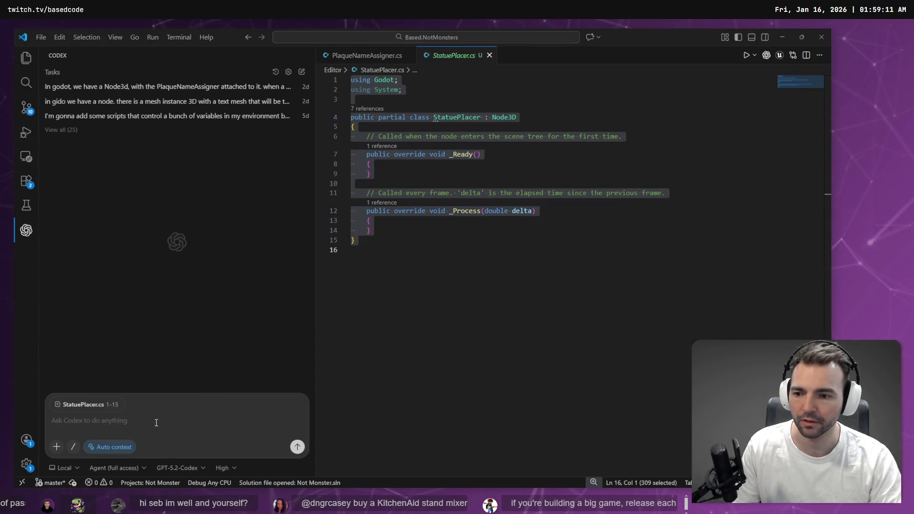
key("alt+Tab")
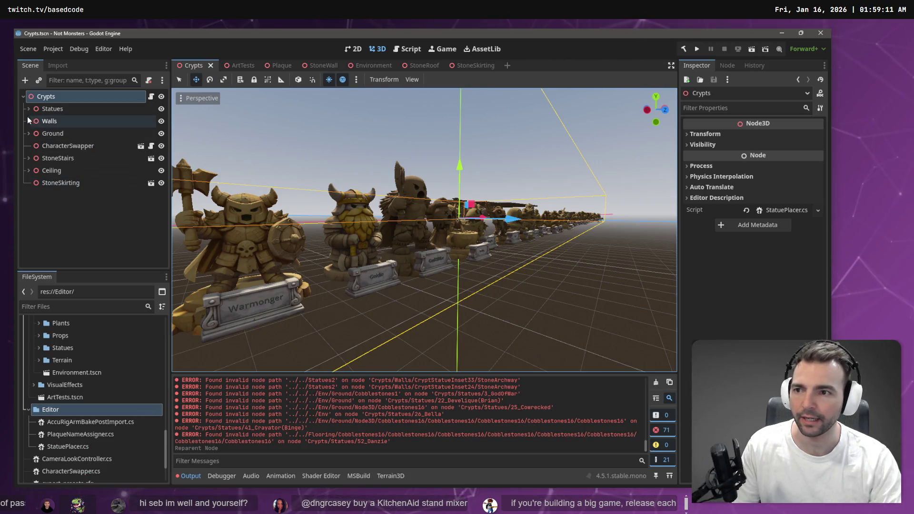
- Expand Walls and paste a snip of the CryptStatueInset node list into Codex
left_click(29, 121)
left_click(33, 133)
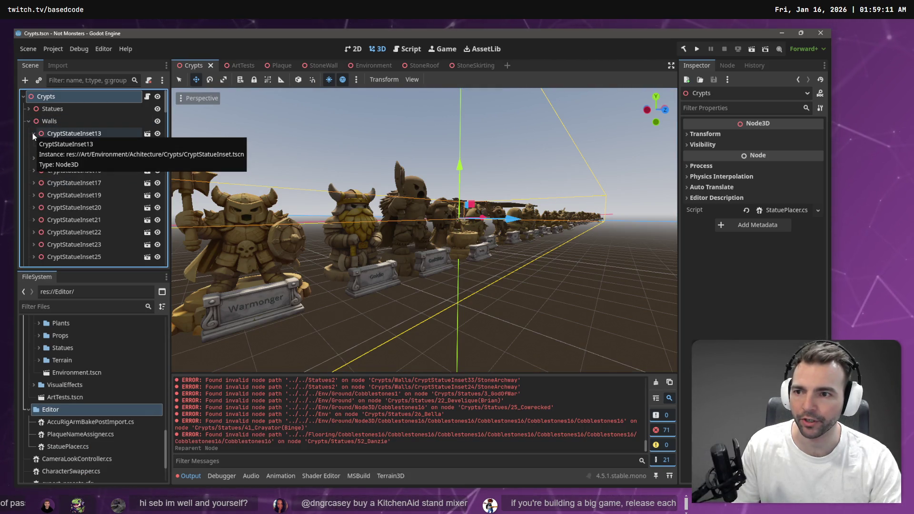
left_click(35, 134)
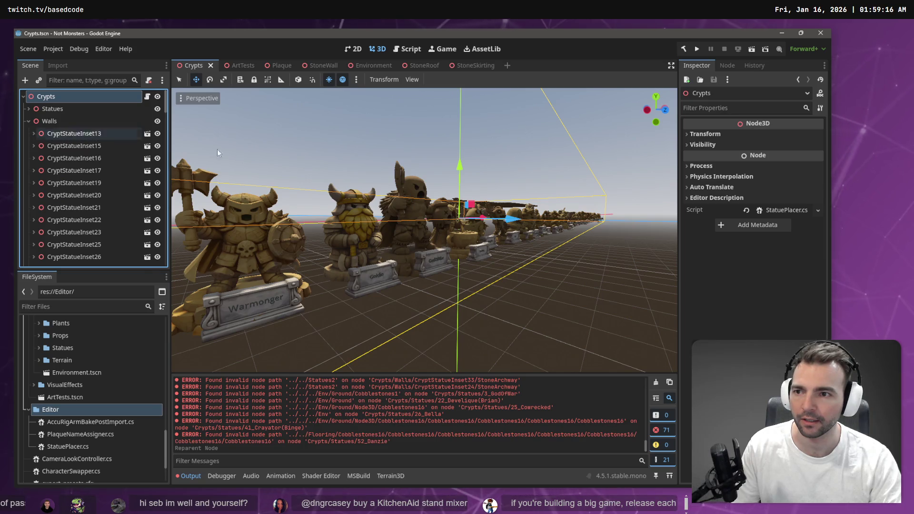
key("super+shift+s")
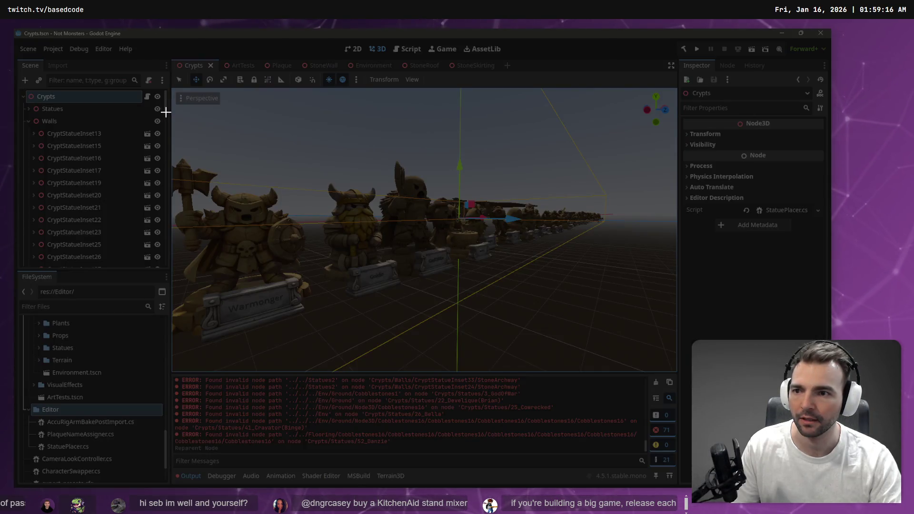
mouse_move(166, 111)
left_mouse_down()
mouse_move(56, 145)
mouse_move(23, 167)
left_mouse_up()
key("alt+Tab")
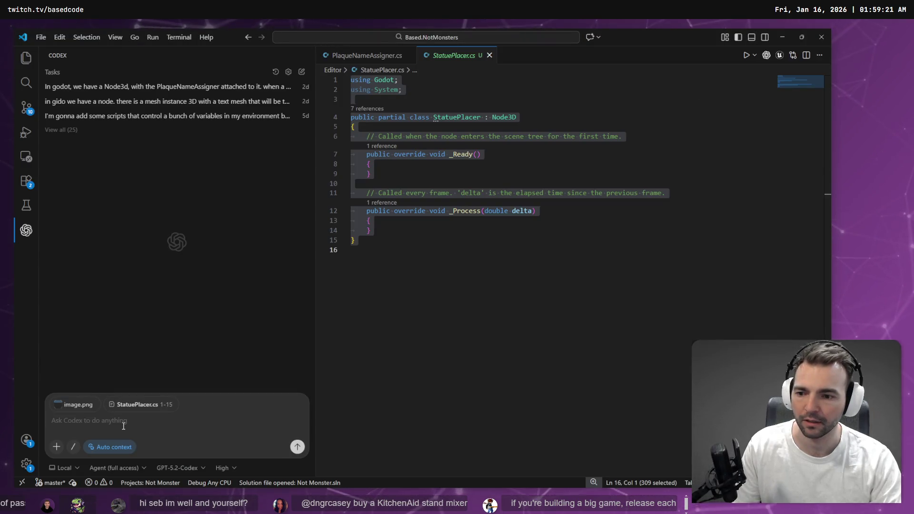
key("ctrl+v")
- Expand Statues and paste a snip of the statue rows into the Codex prompt
key("alt+Tab")
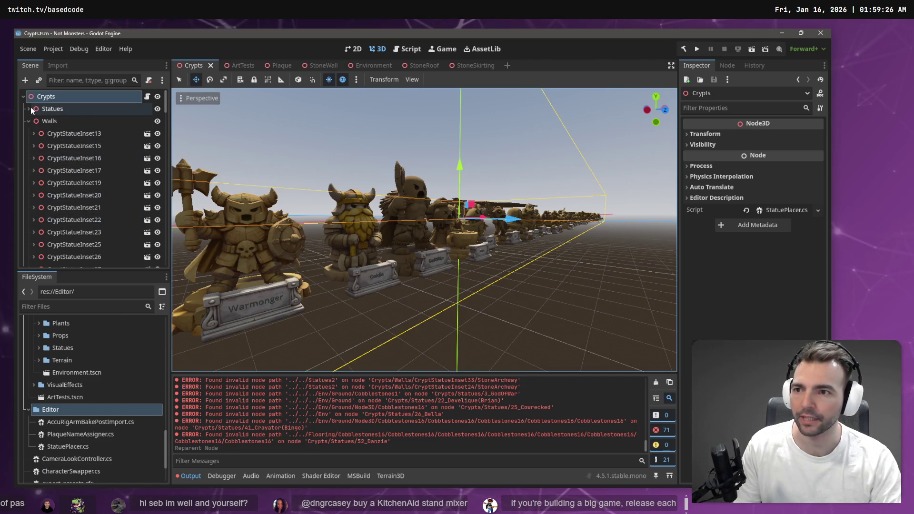
left_click(29, 108)
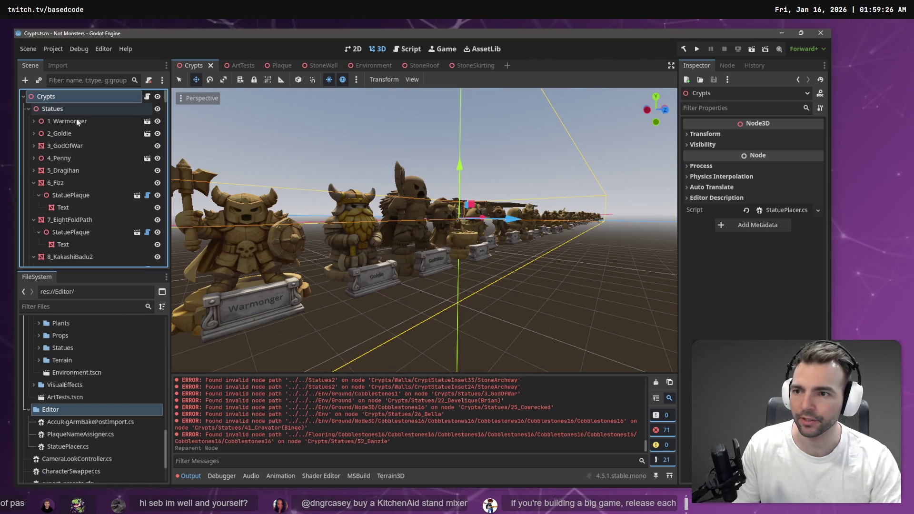
left_click(34, 182)
key("super+shift+s")
mouse_move(165, 102)
left_mouse_down()
mouse_move(76, 144)
mouse_move(23, 141)
left_mouse_up()
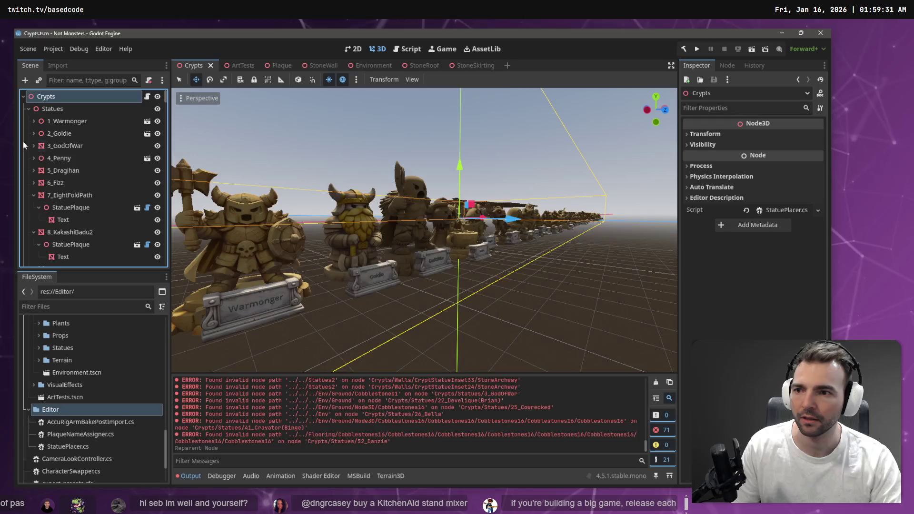
key("alt+Tab")
key("ctrl+v")
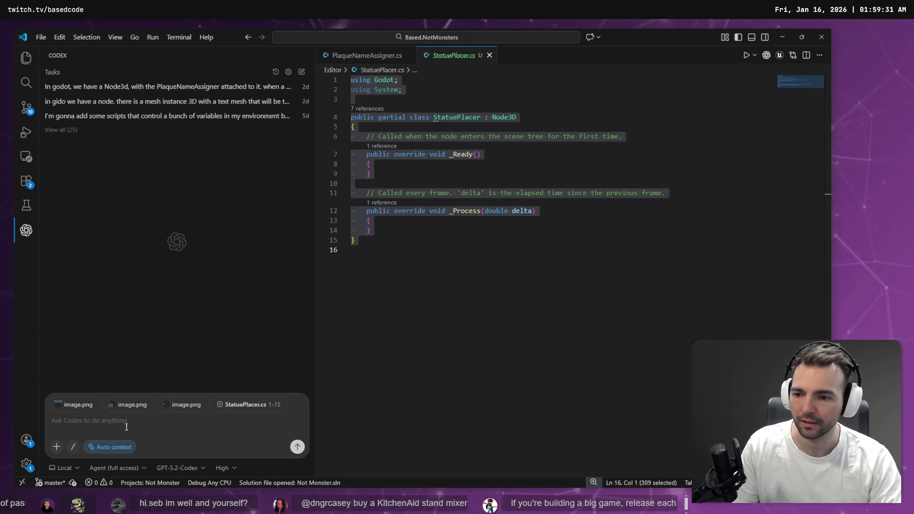
- Dictate the crypt scene description, correcting the misheard 'goodo' to 'godot'
key("super+h")
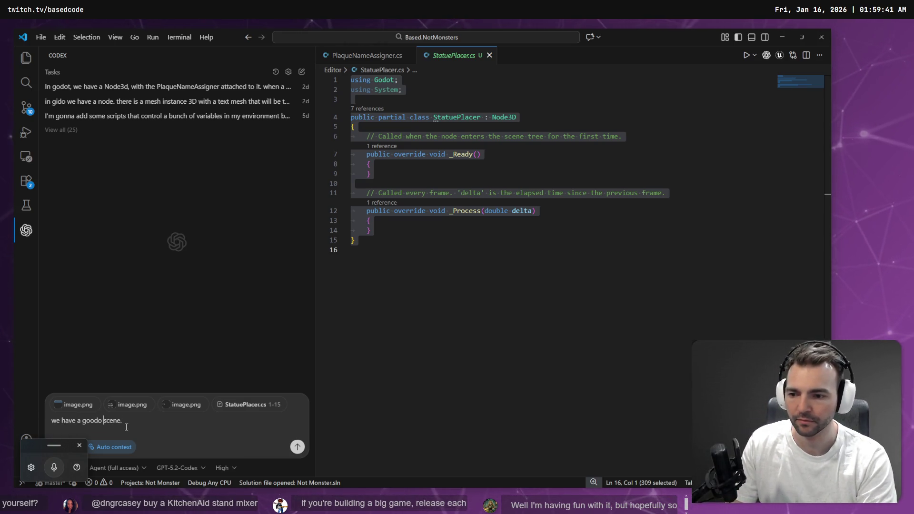
key("Delete")
key("Delete")
key("Delete")
type("godot")
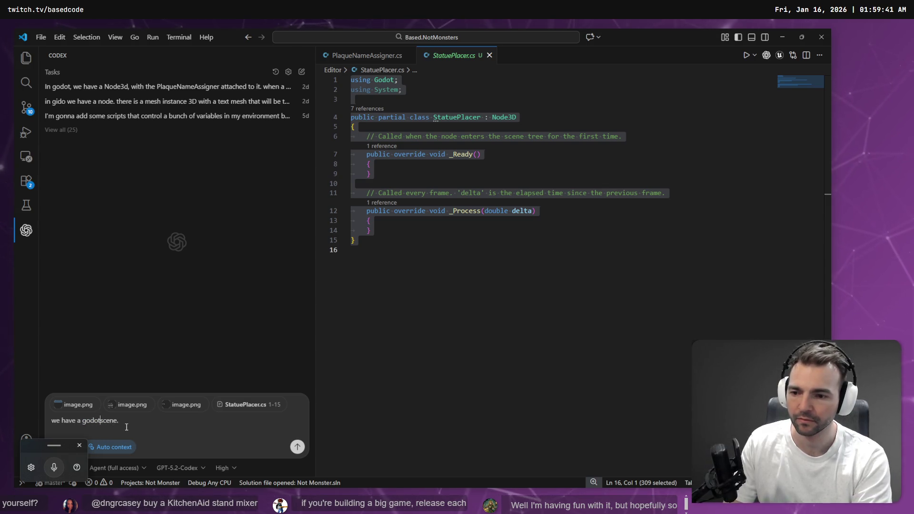
key("super+h")
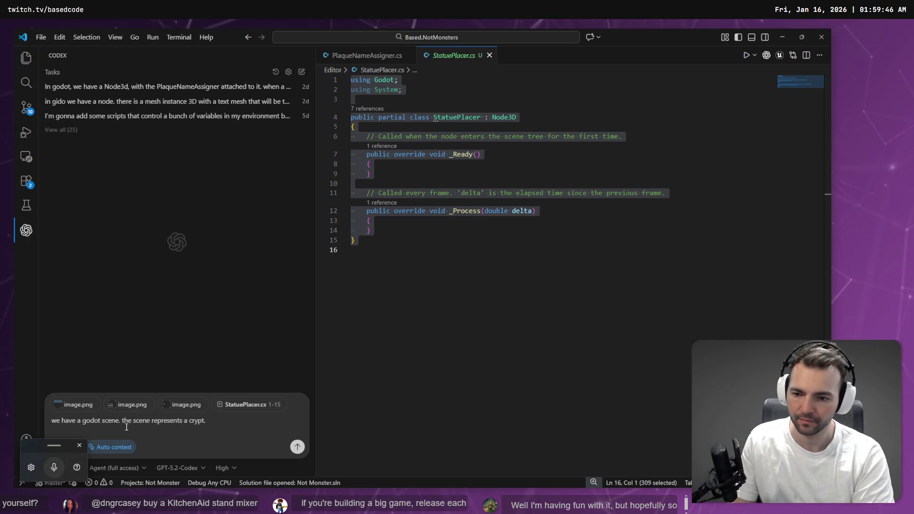
key("super+h")
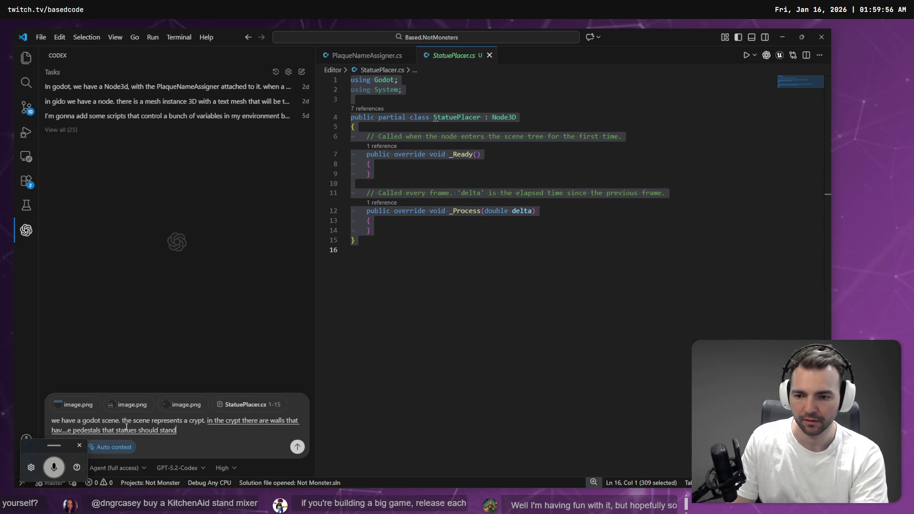
- Check CryptStatueInset13, then dictate the CryptStatueInset## naming with integer numbers
key("alt+Tab")
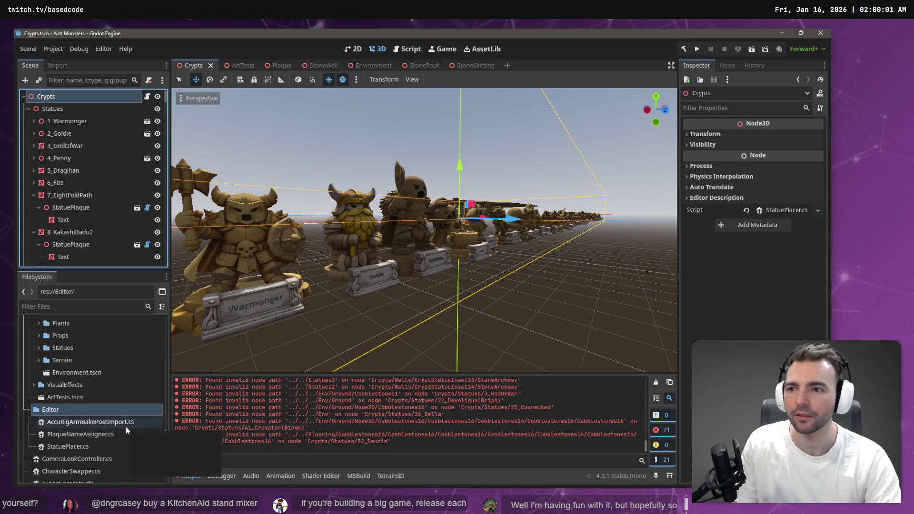
left_click(29, 109)
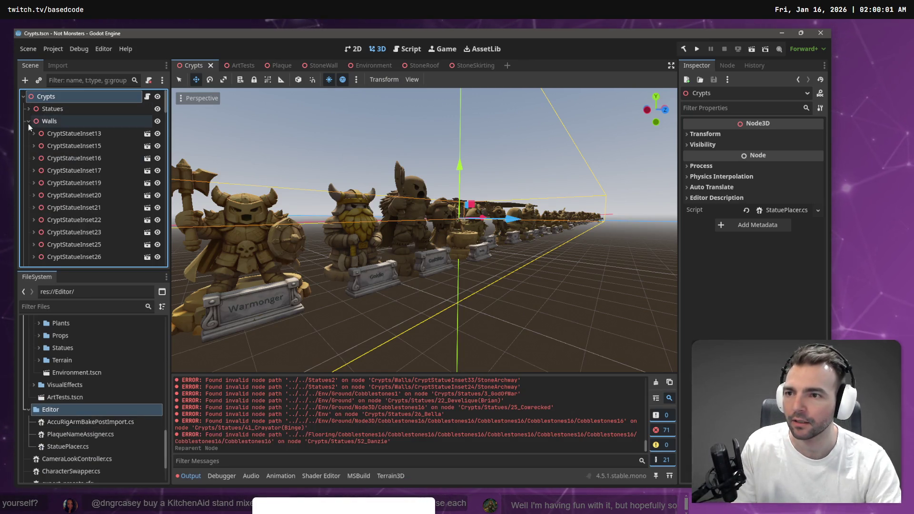
left_click(74, 137)
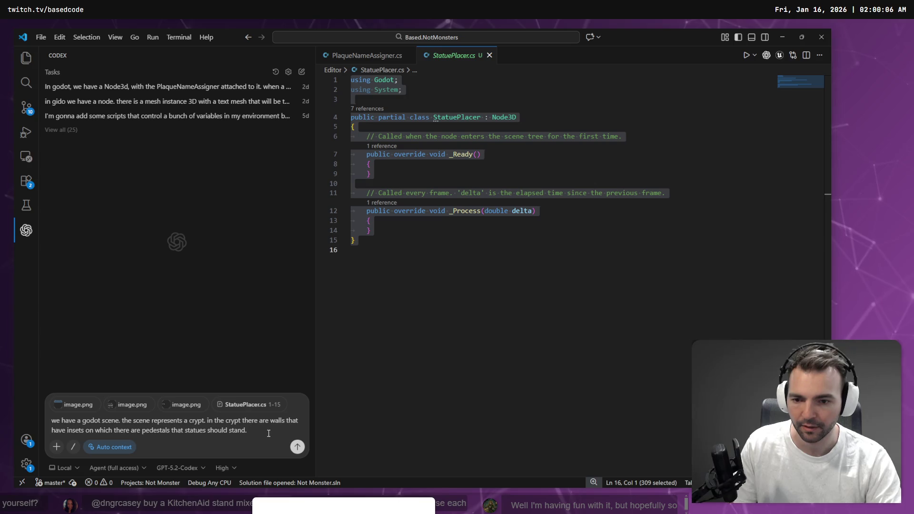
key("super+h")
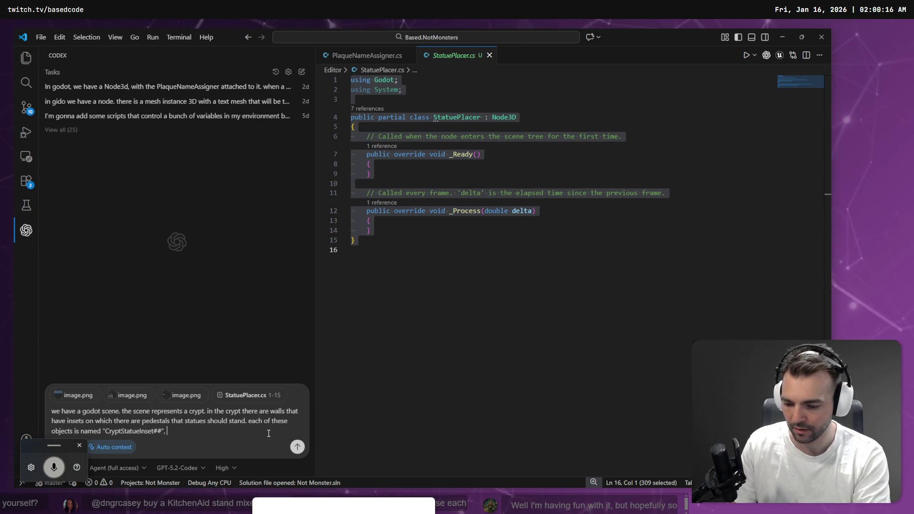
key("super+h")
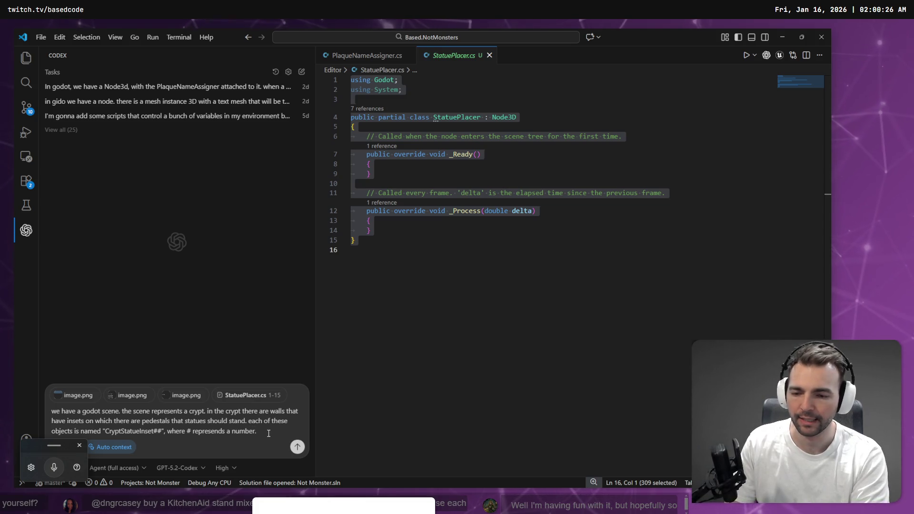
key("BackSpace")
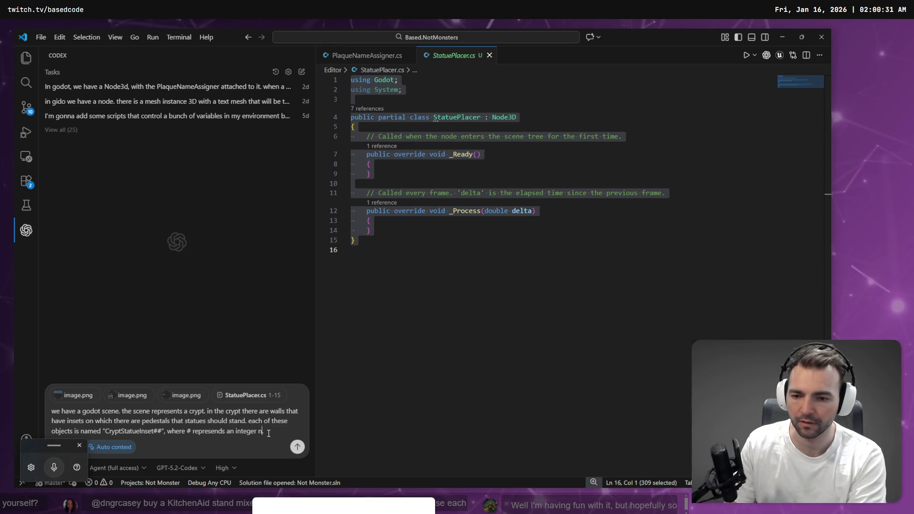
type("umber")
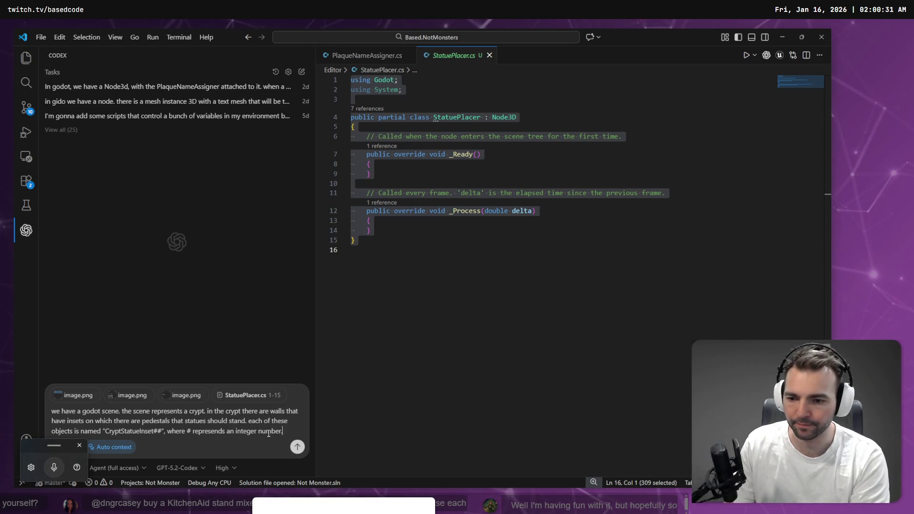
type(".")
- Dictate more naming details and begin the example with ', eg "1_'
key("super+h")
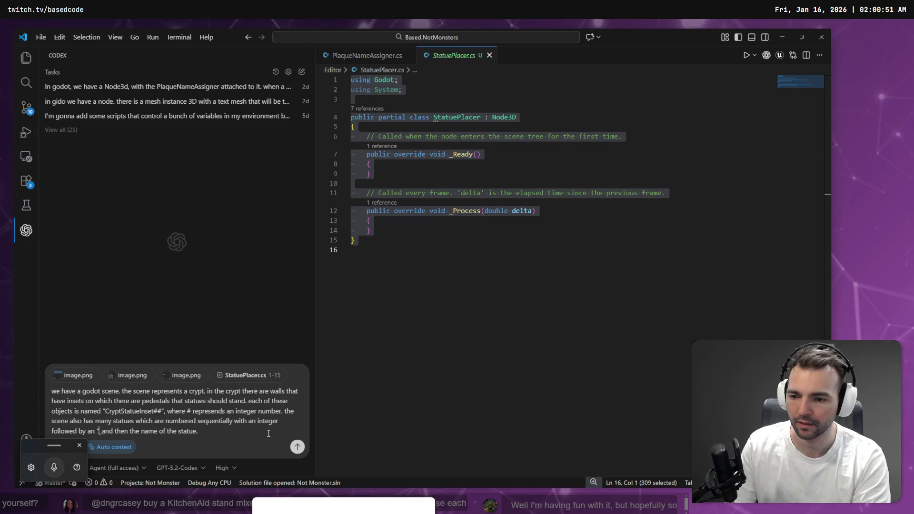
key("Right")
type("\"")
key("End")
key("BackSpace")
type(", eg")
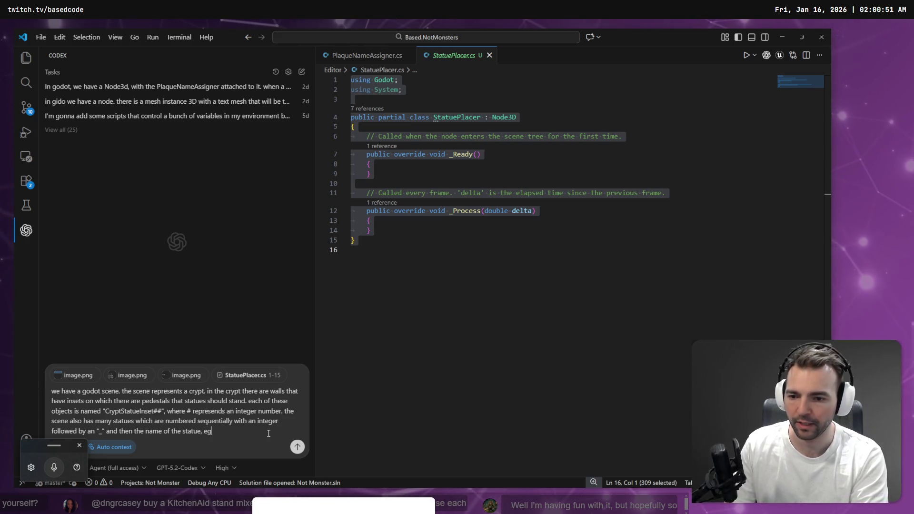
type(" \"1_")
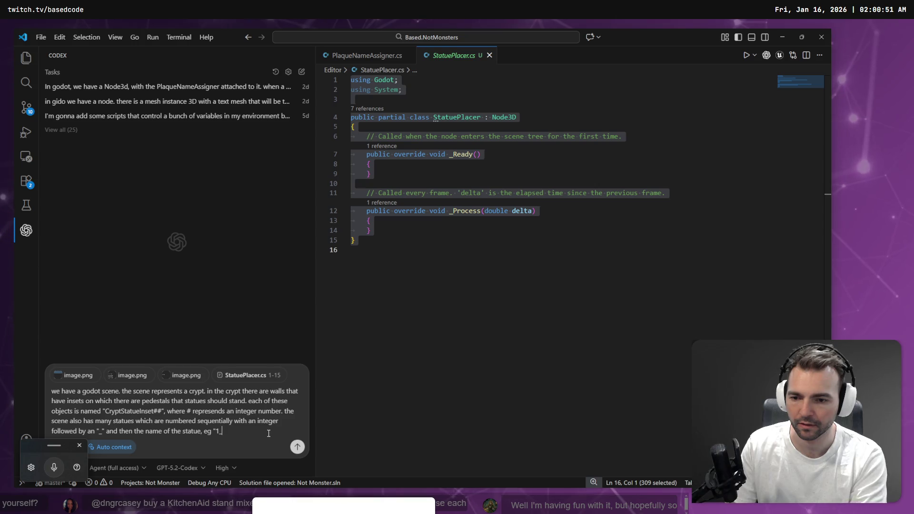
- Look up the 1_Warmonger statue in Godot and complete the example as "1_Warmonger"
key("alt+Tab")
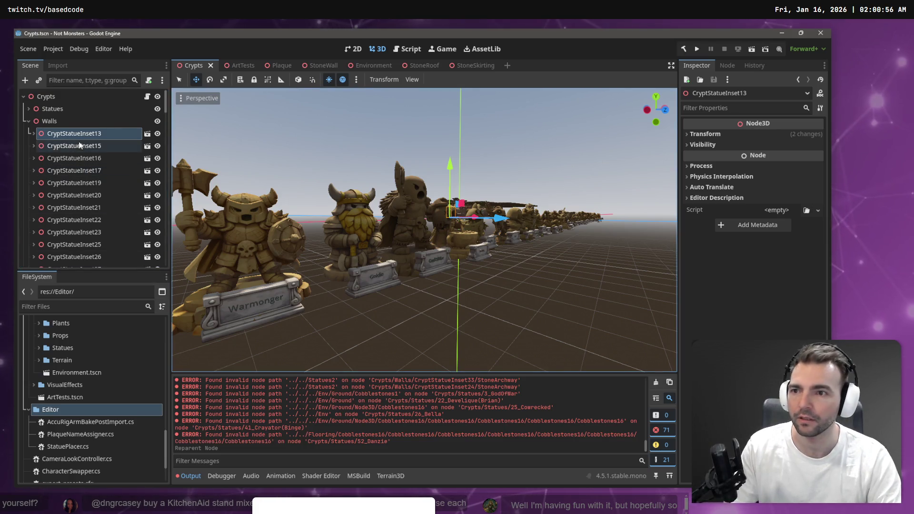
left_click(29, 120)
left_click(28, 108)
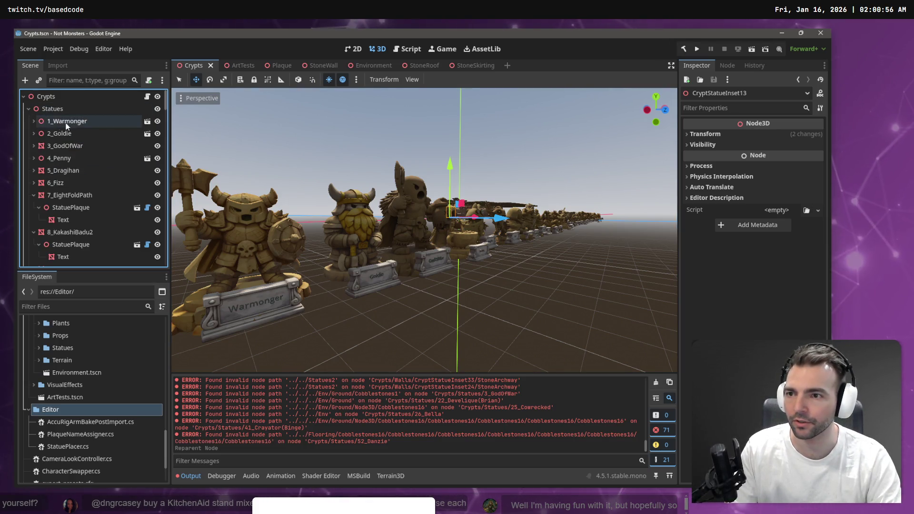
left_click(66, 122)
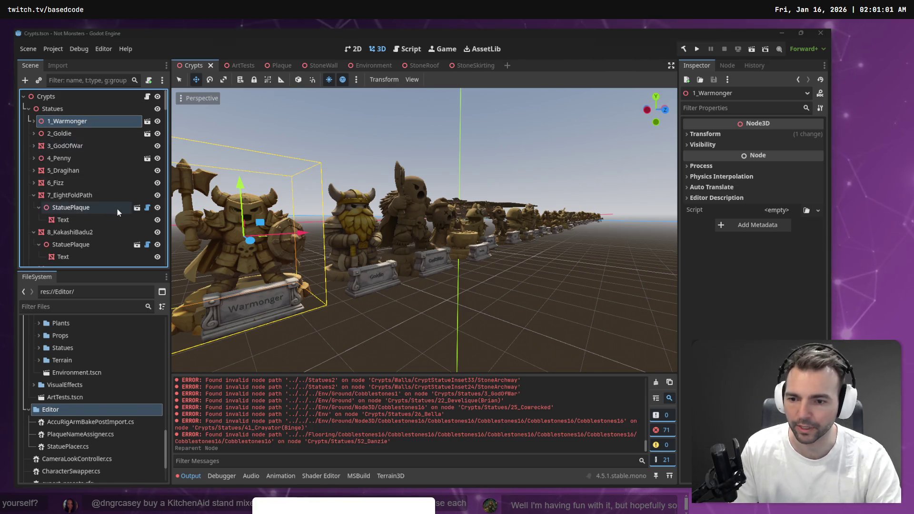
key("alt+Tab")
type("Warmonger")
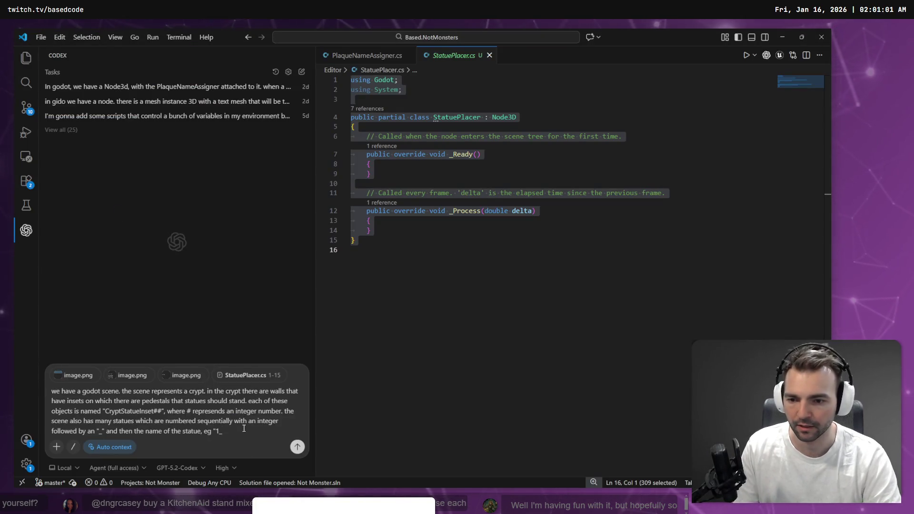
type("\".")
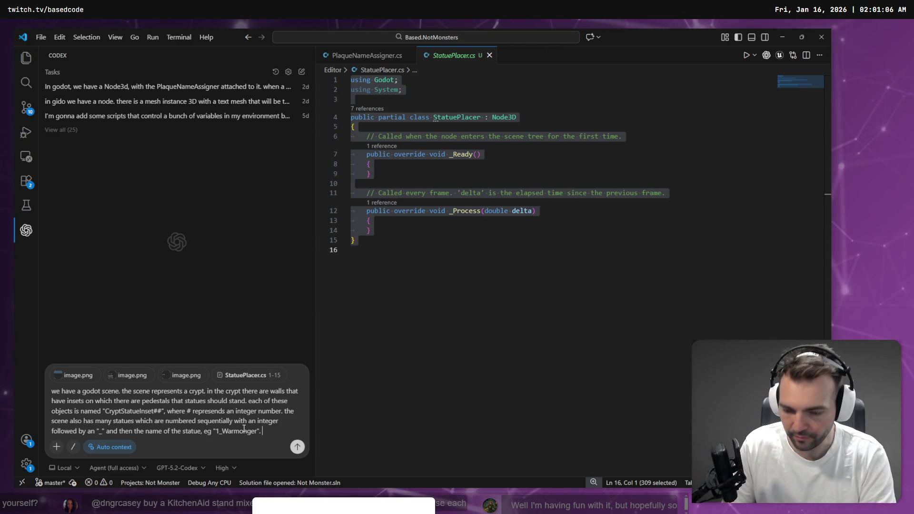
key("shift+Return")
key("shift+Return")
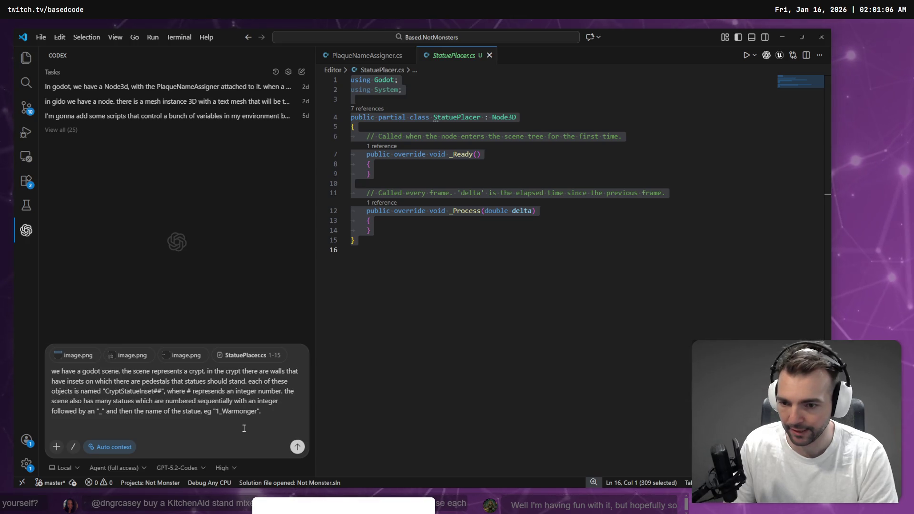
- Dictate the request for an editor-only StatuePlacer script placing statues at insets plus an offset
key("super+h")
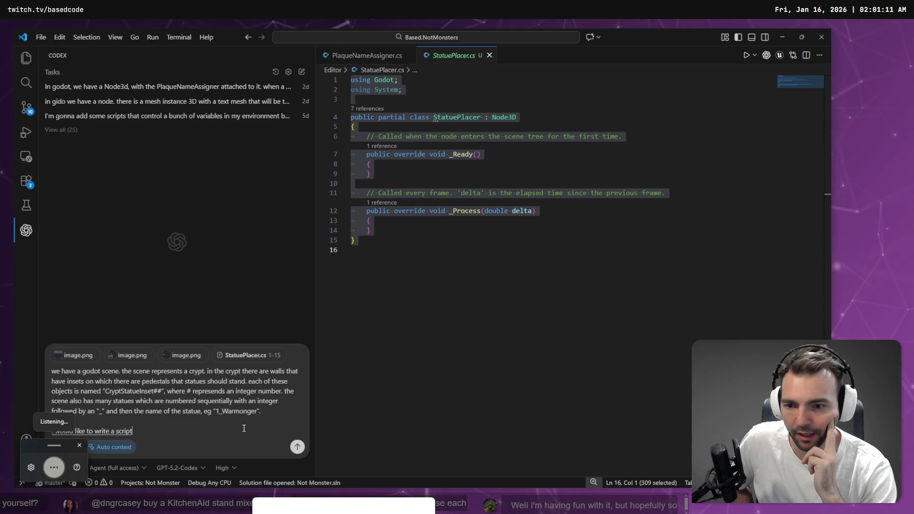
type(" in")
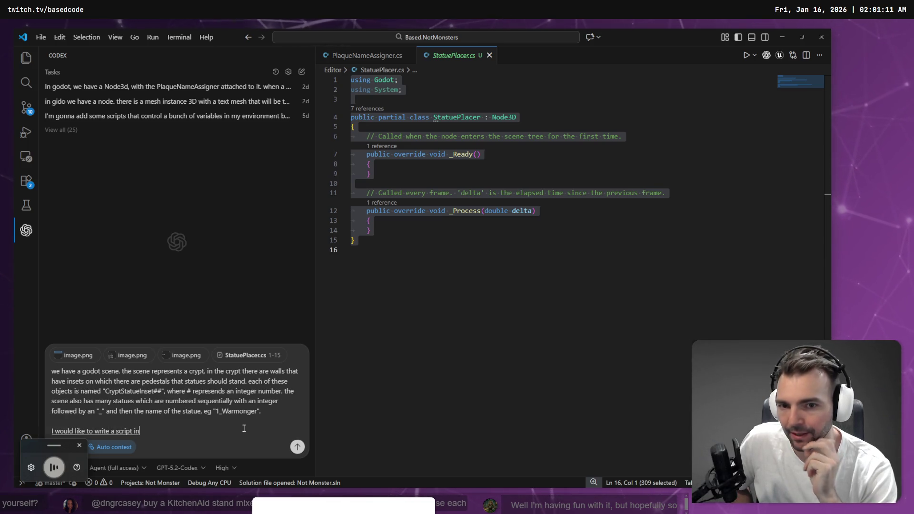
type(" statu placer.")
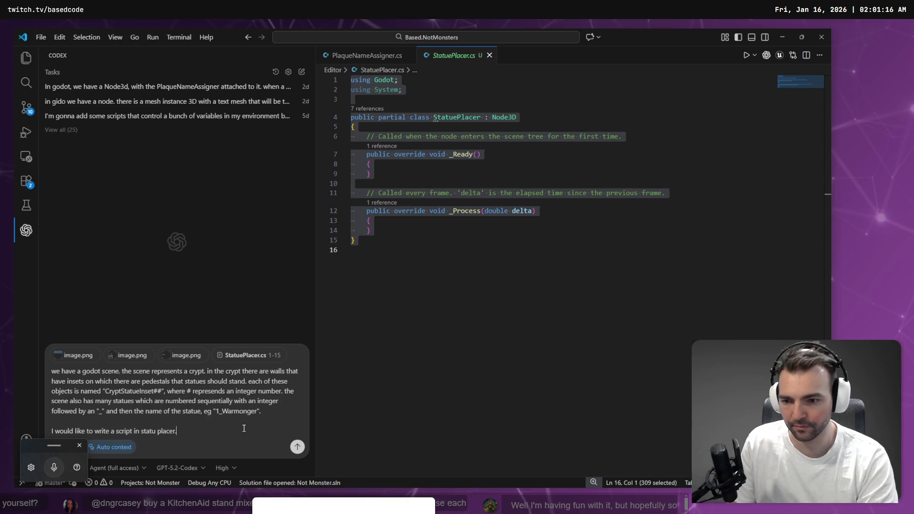
key("super+h")
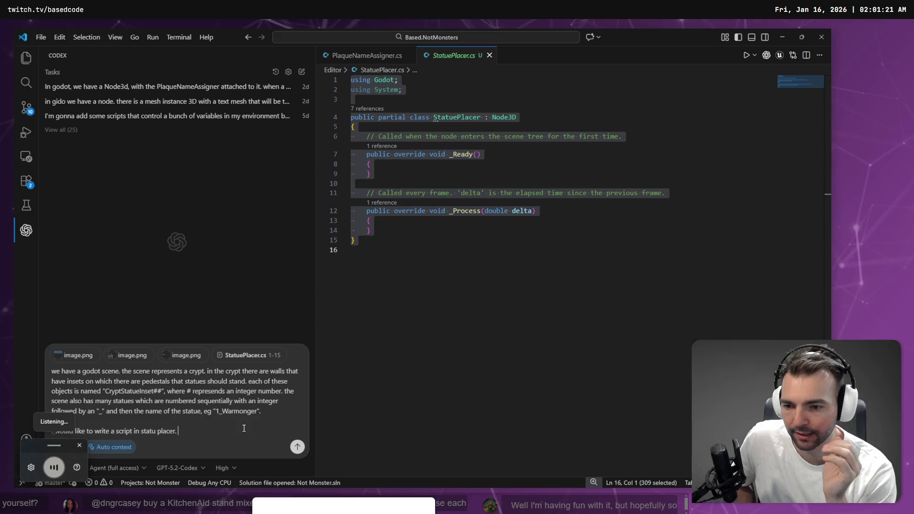
type("in the editor.")
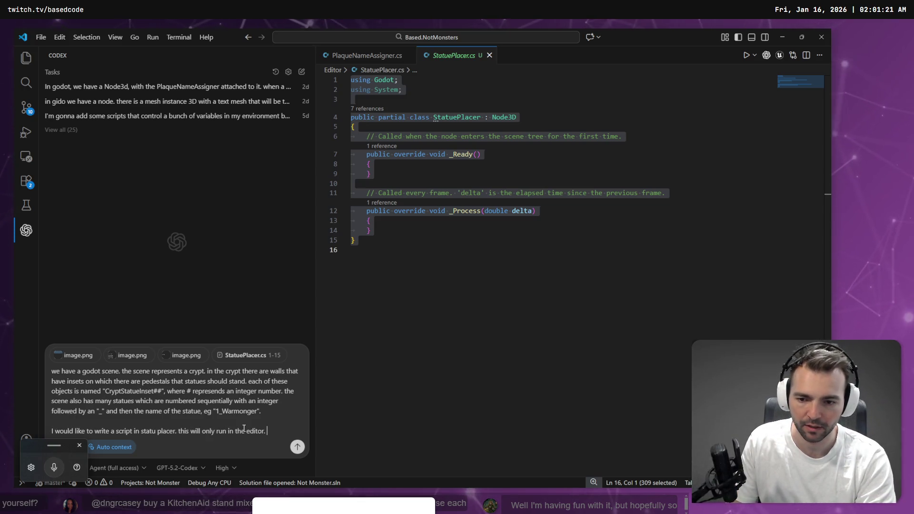
key("super+h")
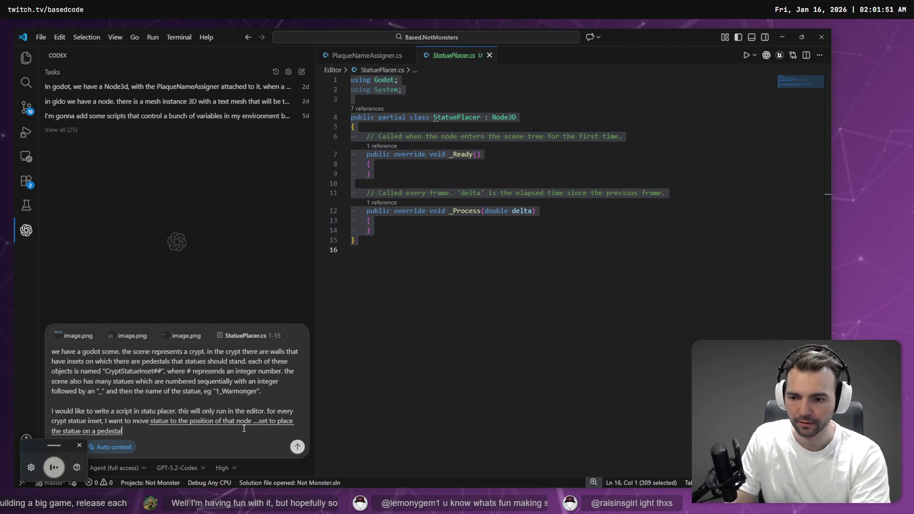
key("ctrl+super")
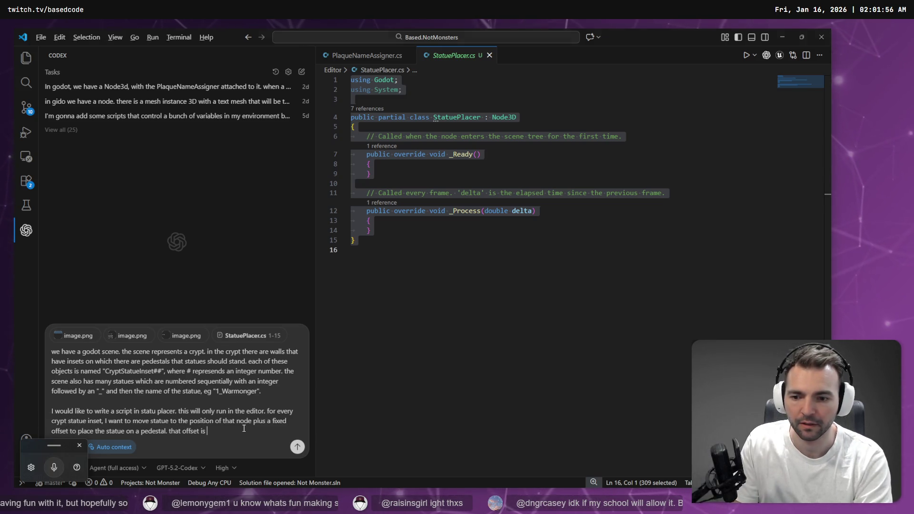
key("alt+Tab")
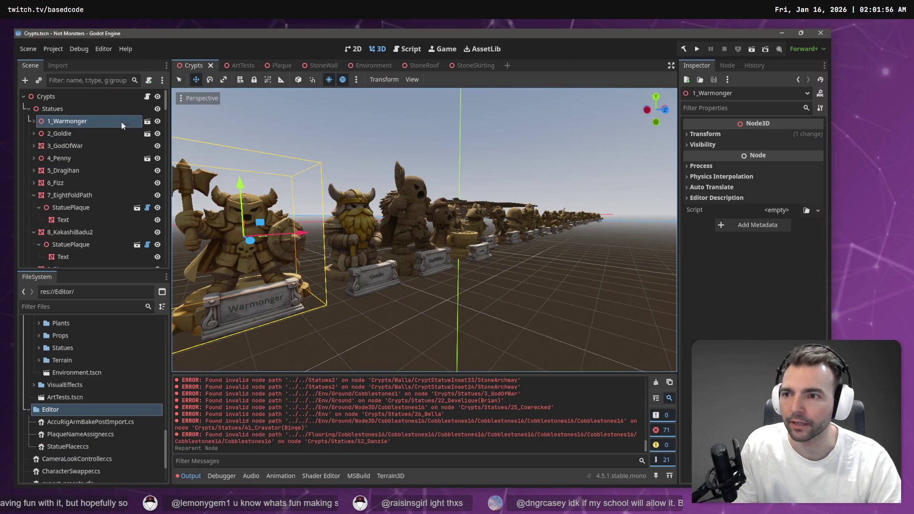
- Fly the view into the crypt and select the CryptStatueInset49 niche
left_click_drag(346, 143, 355, 145)
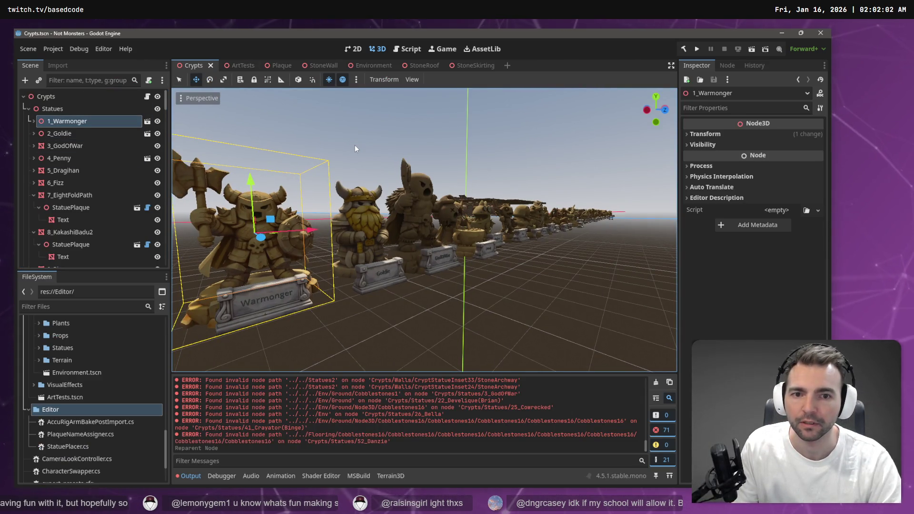
left_click(83, 113)
left_click(81, 121)
key("f")
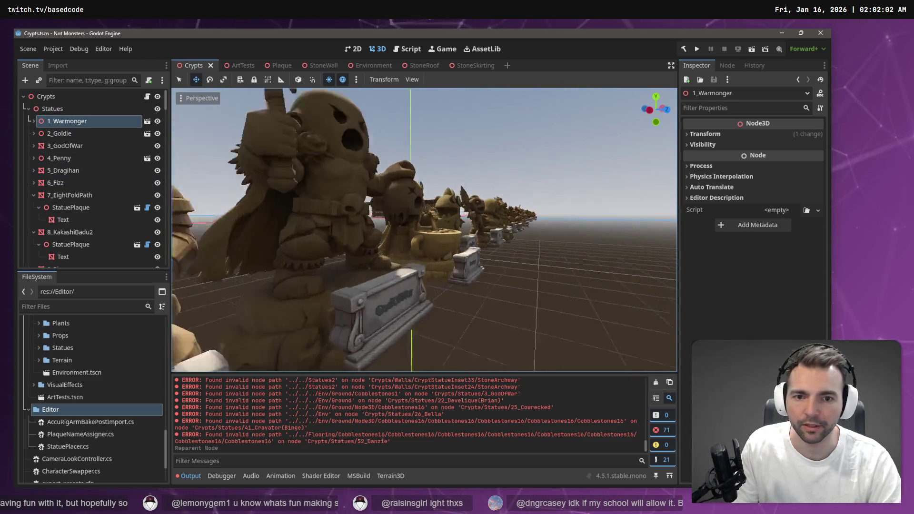
key("s")
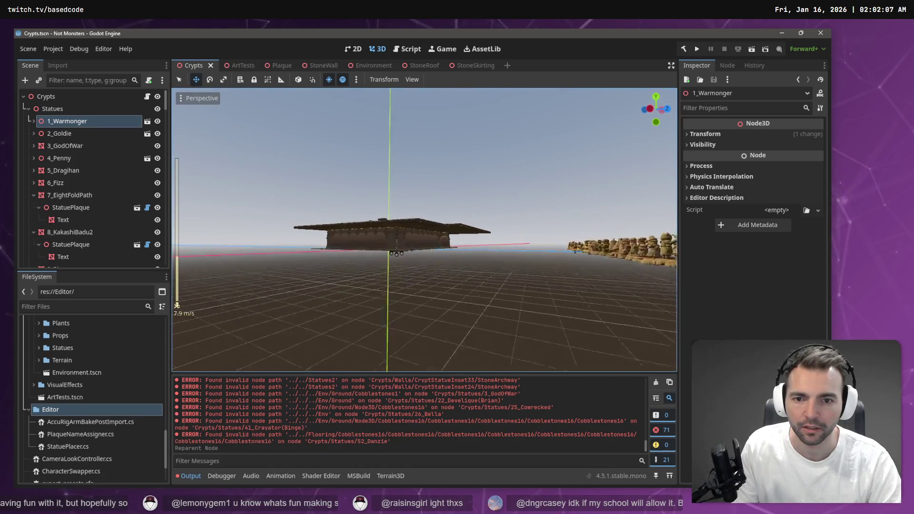
key("w")
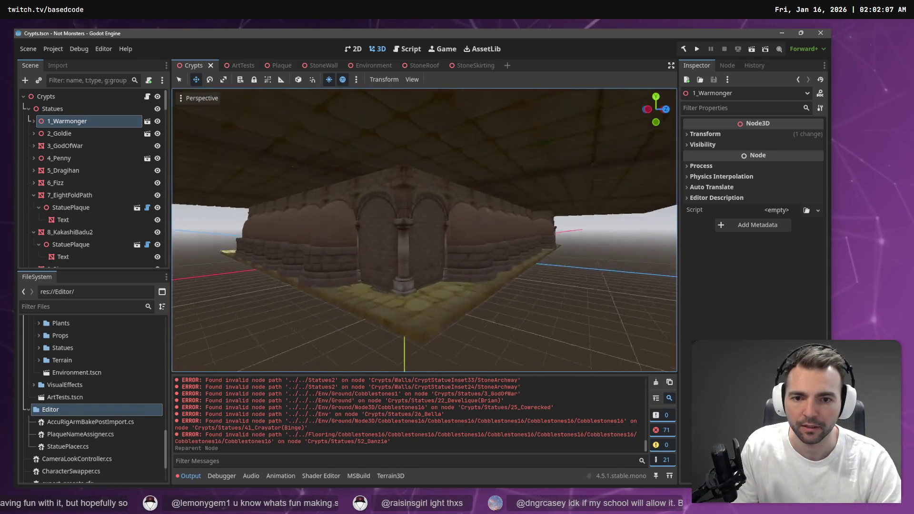
key("w")
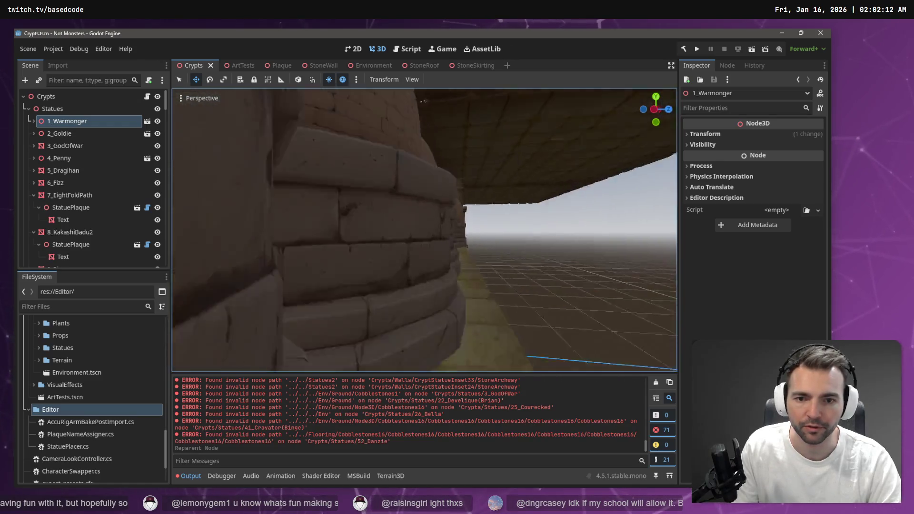
key("w")
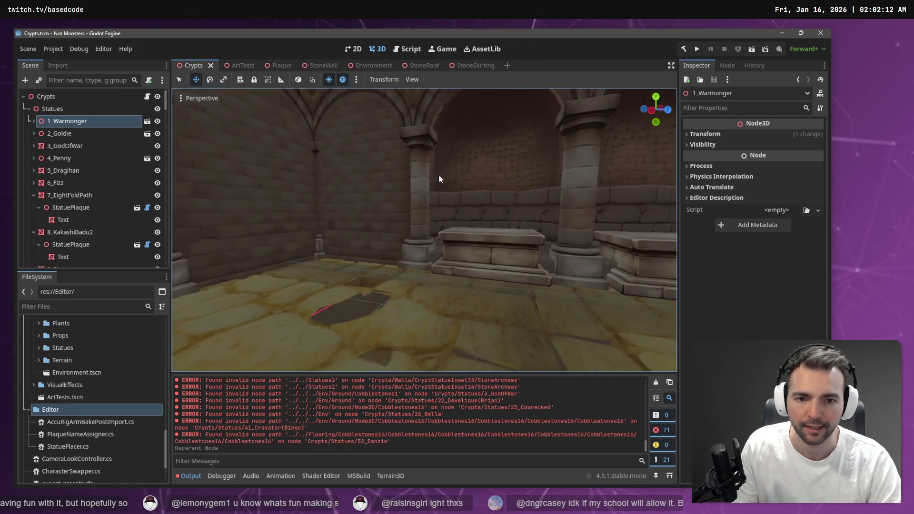
left_click(443, 241)
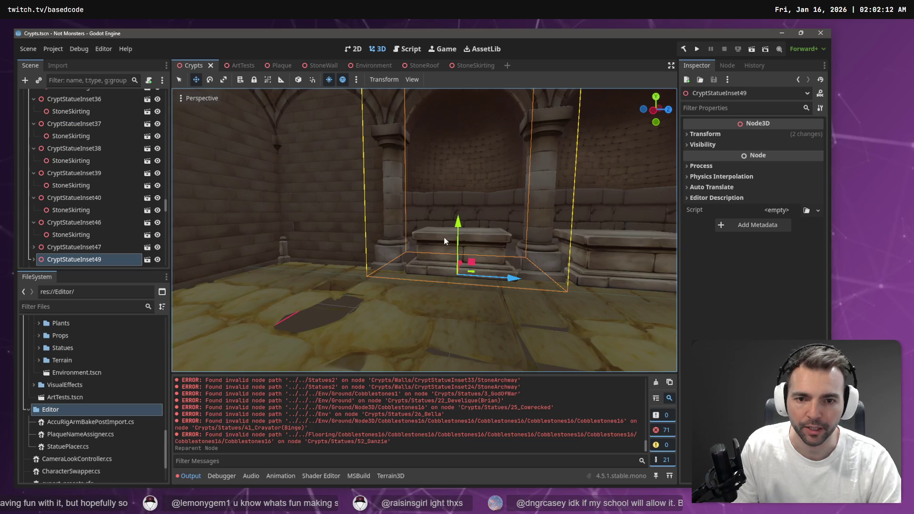
- Add a Node3D child under CryptStatueInset49
left_click(34, 259)
scroll(95, 246, "down", 3)
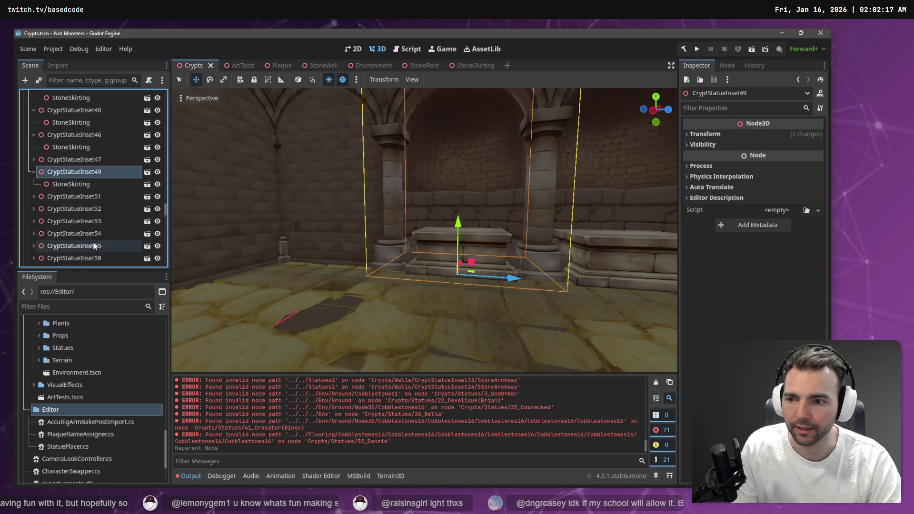
left_click(71, 185)
left_click(71, 171)
right_click(83, 172)
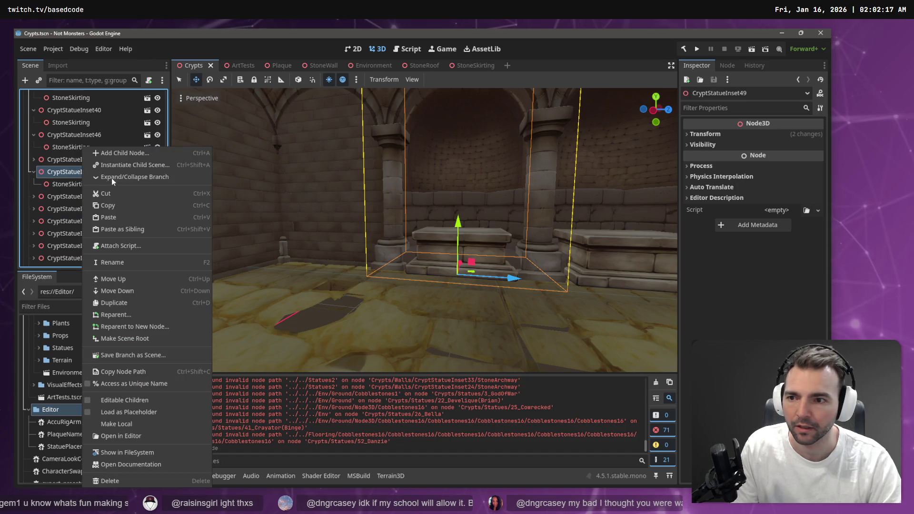
left_click(138, 153)
double_click(354, 129)
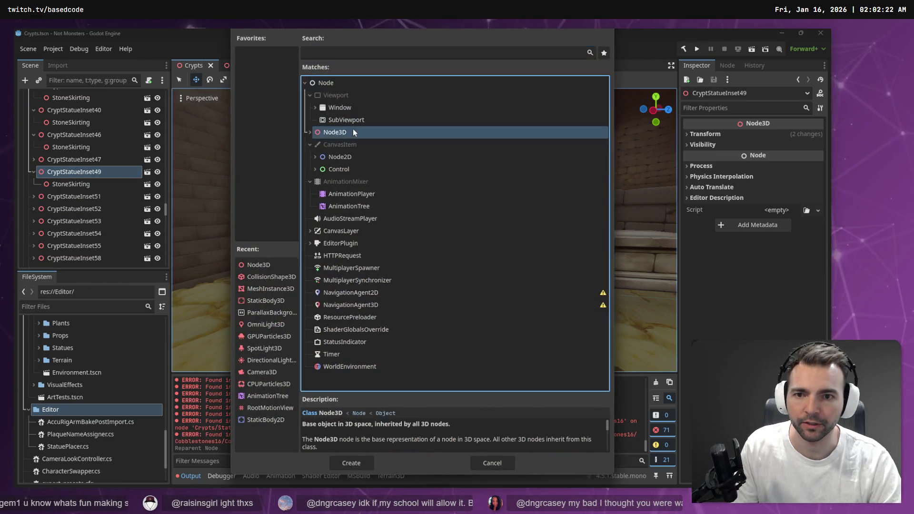
- Move the Node3D onto the pedestal top and read its position (0, 1.151, -0.26)
left_click_drag(461, 217, 461, 172)
key("w")
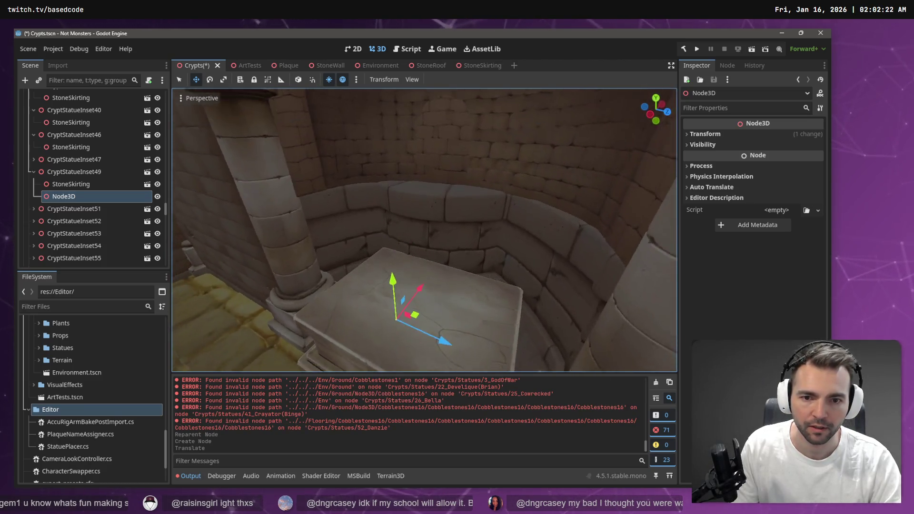
left_click_drag(425, 262, 426, 260)
left_click(704, 134)
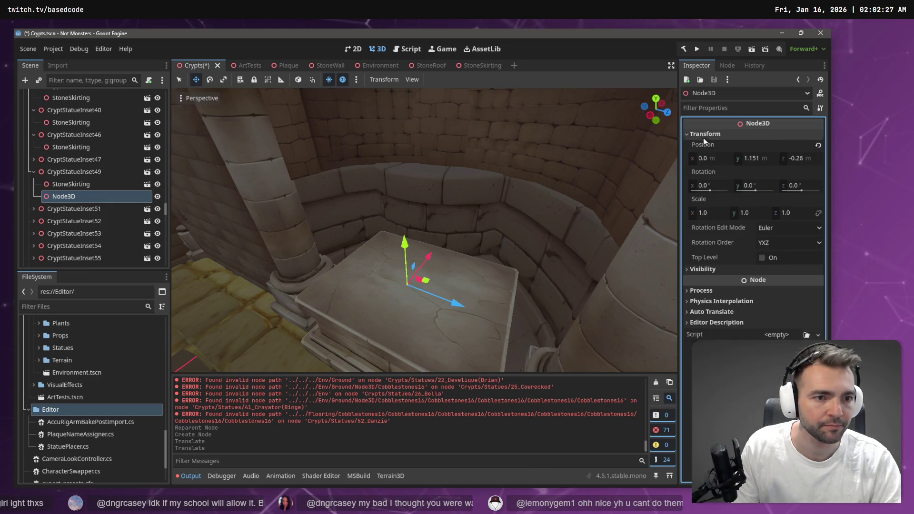
left_click(763, 158)
key("alt+Tab")
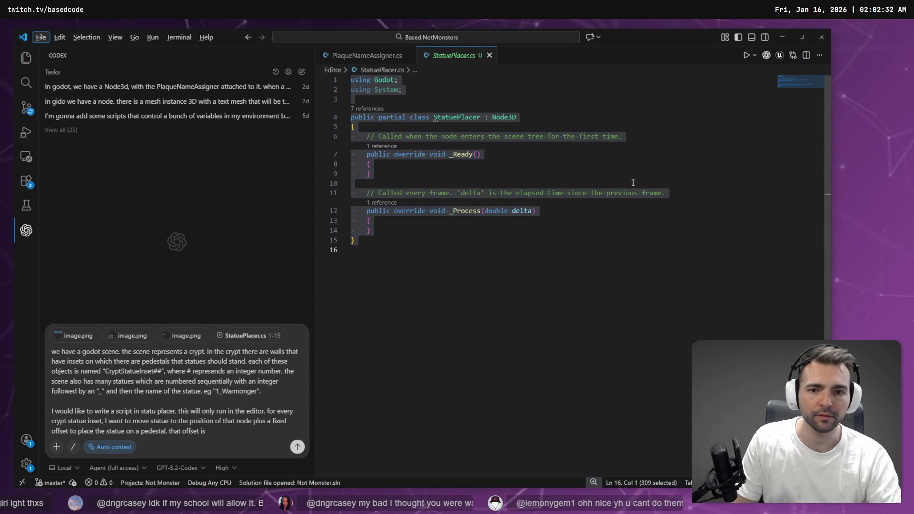
- Finish the offset sentence: 1.15 above the position of the "CryptStatueInset" node
left_click(251, 435)
type("1.1")
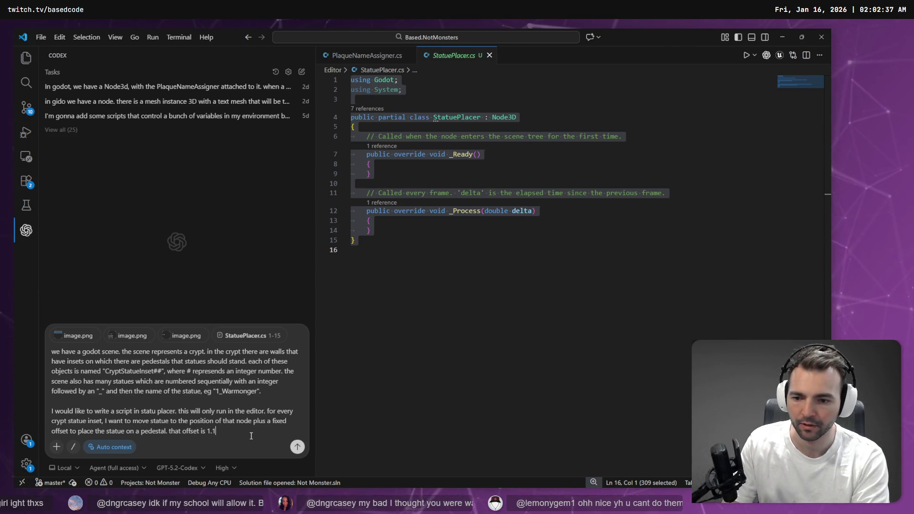
type("5")
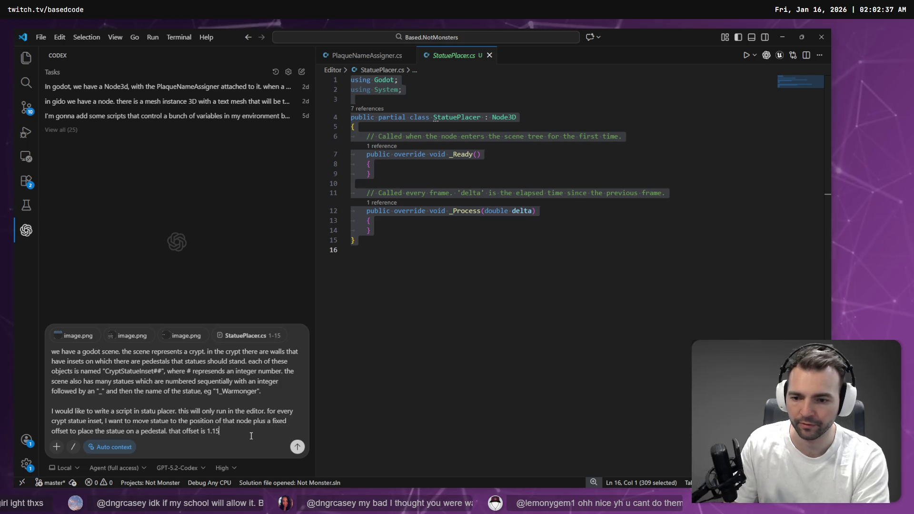
key("super+h")
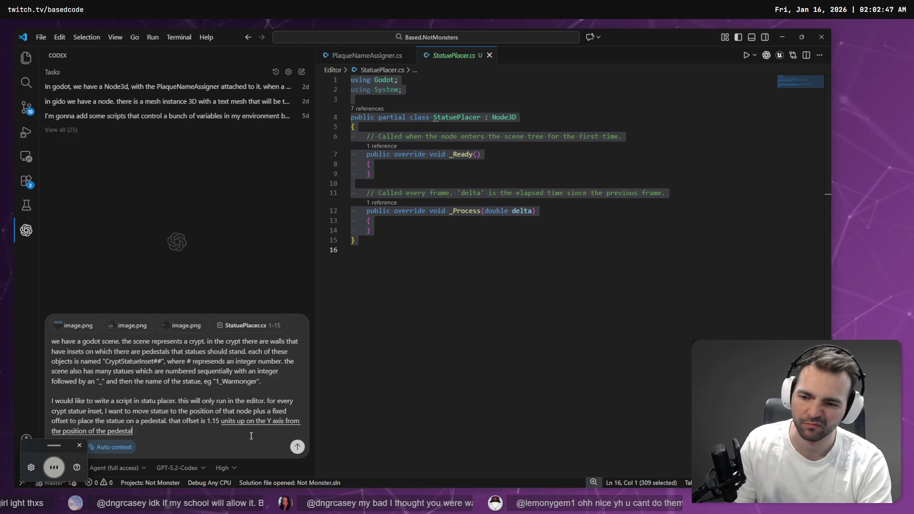
key("BackSpace")
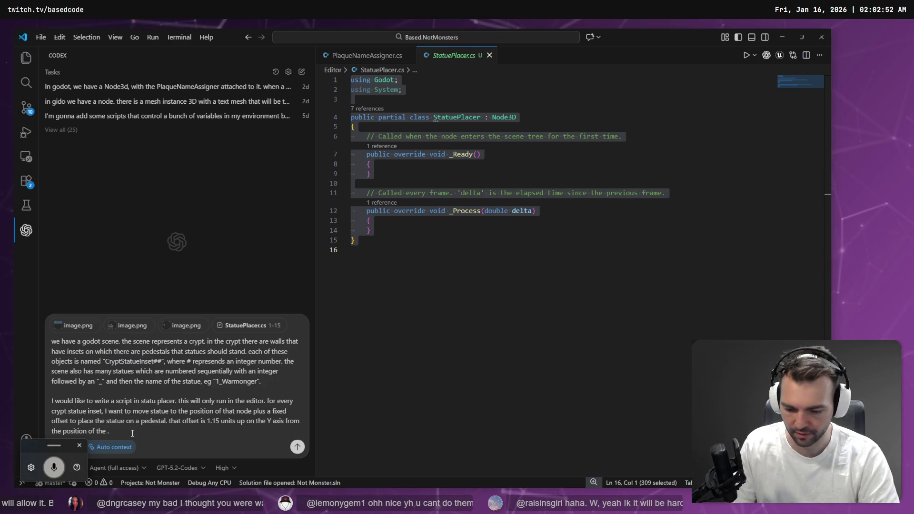
type("\"CryptStatueInset")
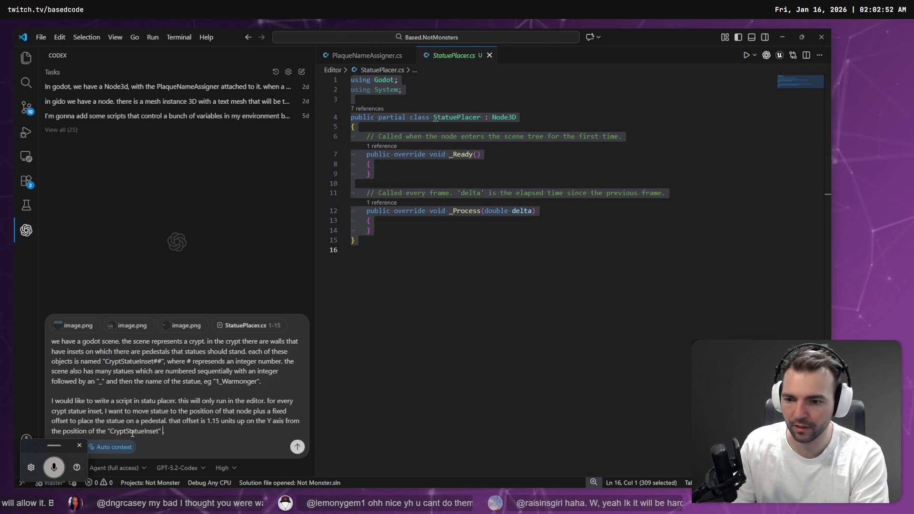
type("\" node")
- Start a new paragraph asking to first catalogue each "CryptStatueInset" distance from the origin
key("shift+Return")
key("shift+Return")
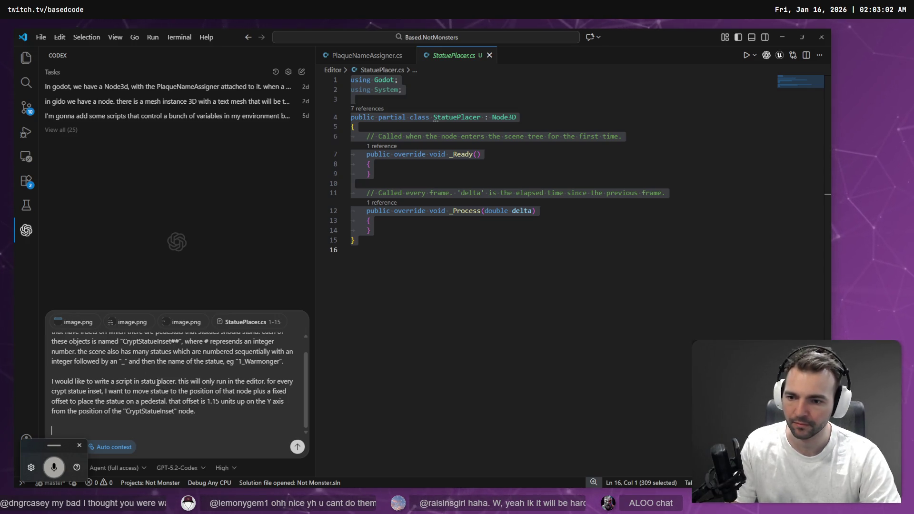
type("e")
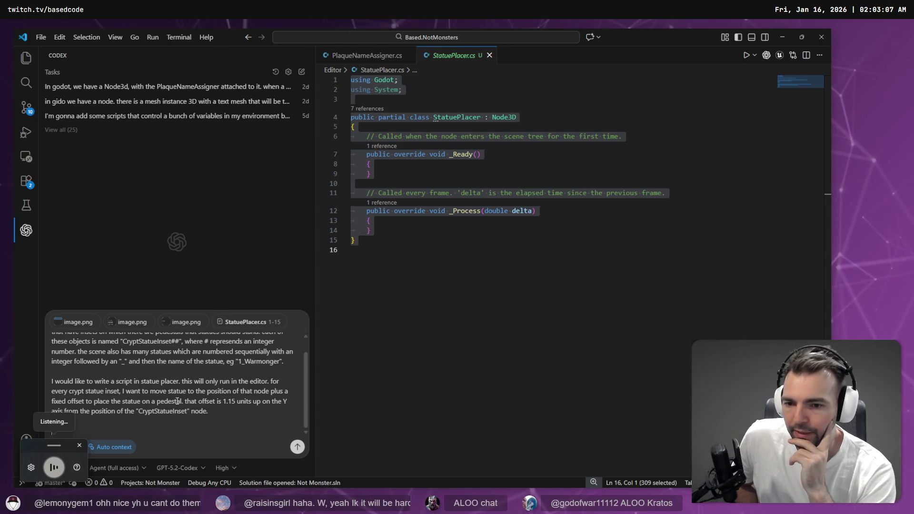
type("before we do this")
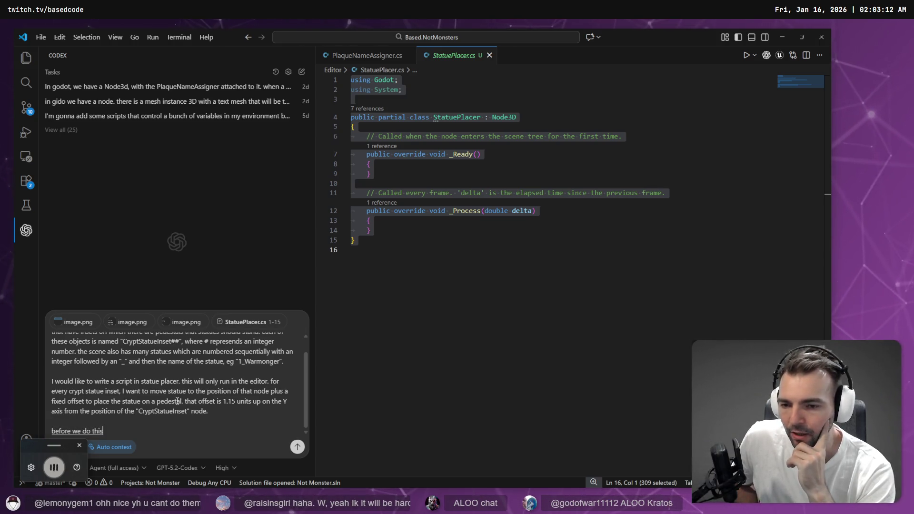
type(" we want to catalogue")
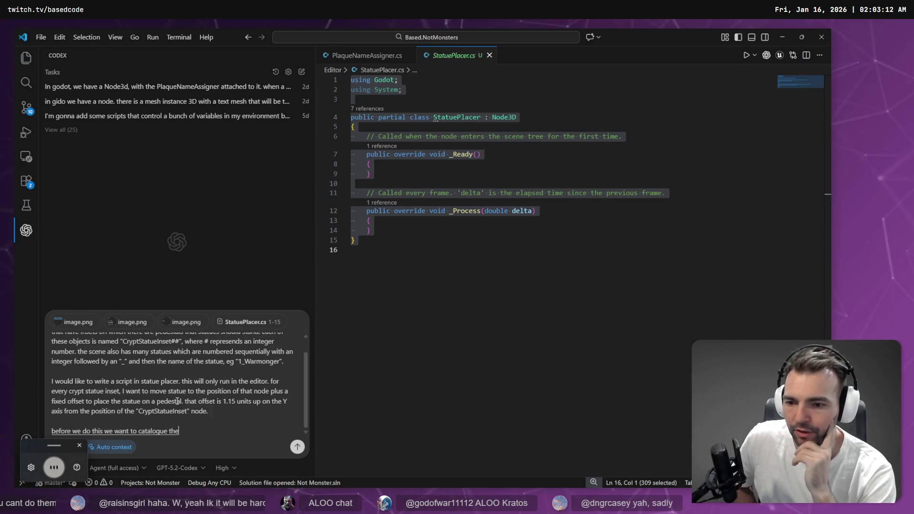
type(" the")
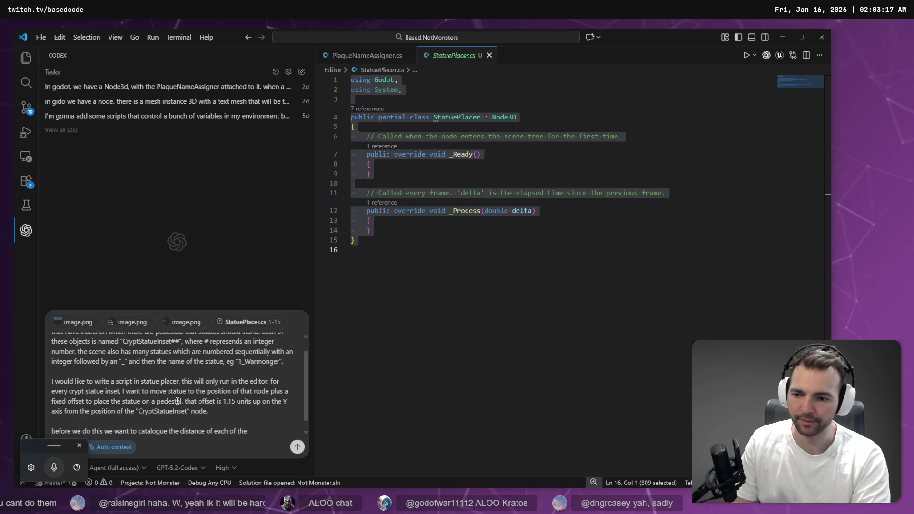
type("\"")
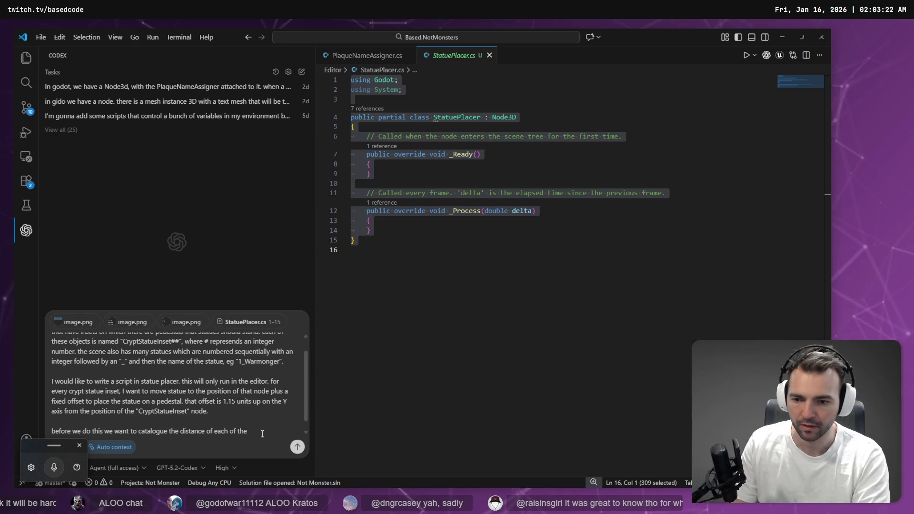
type(" CryptStatueInset\"")
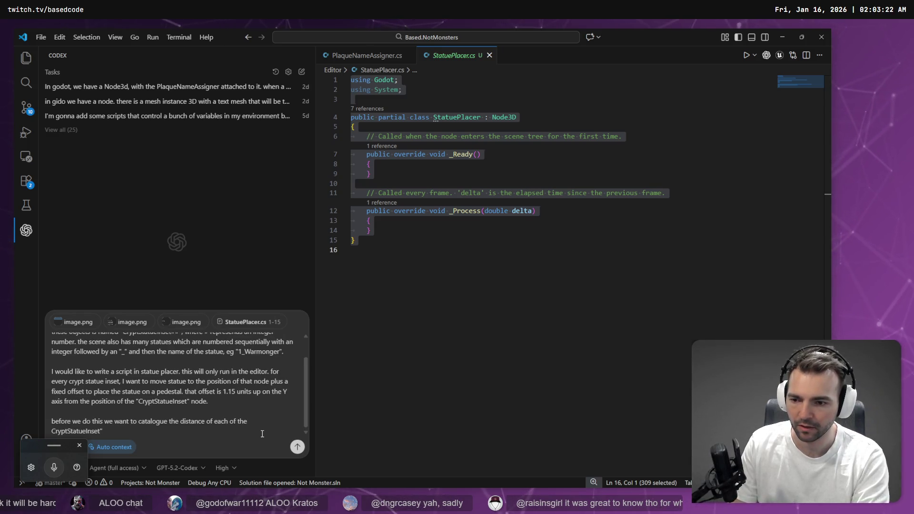
key("super+h")
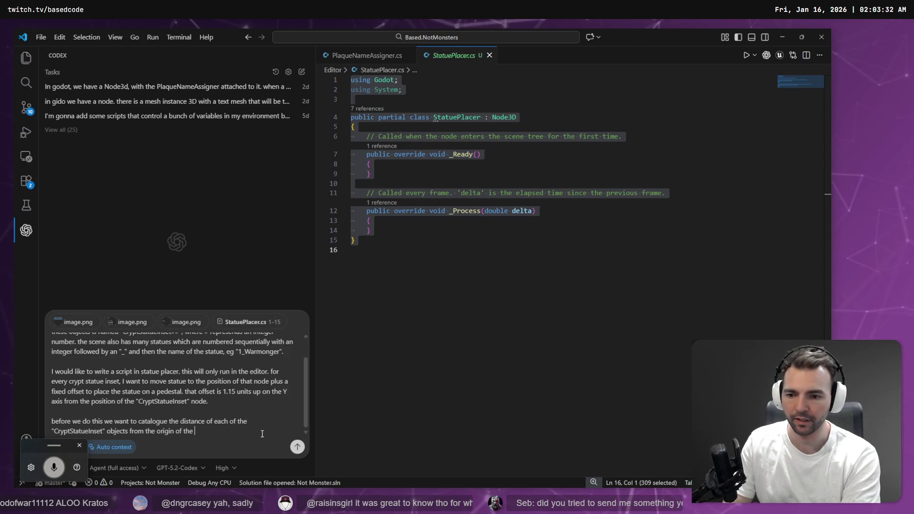
key("alt+Tab")
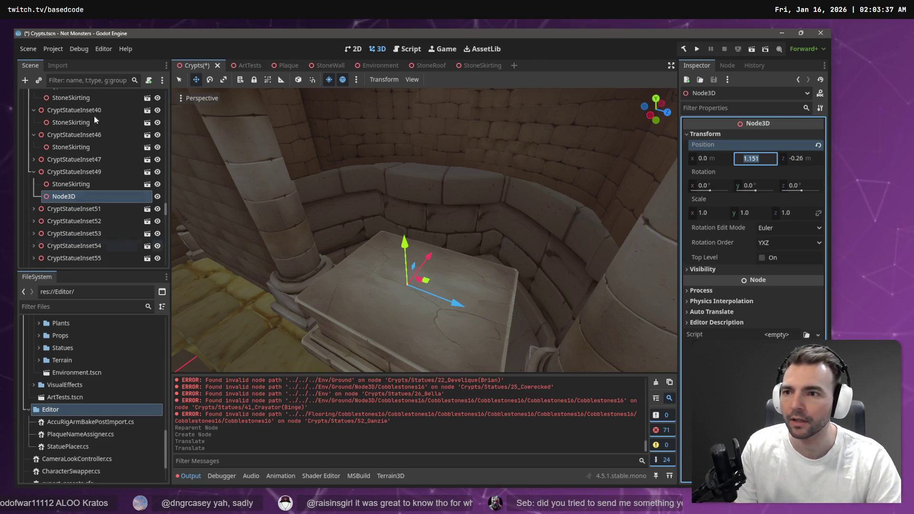
- Scroll to the top of the Scene tree and confirm Crypts is the root holding StatuePlacer.cs
scroll(93, 115, "up", 10)
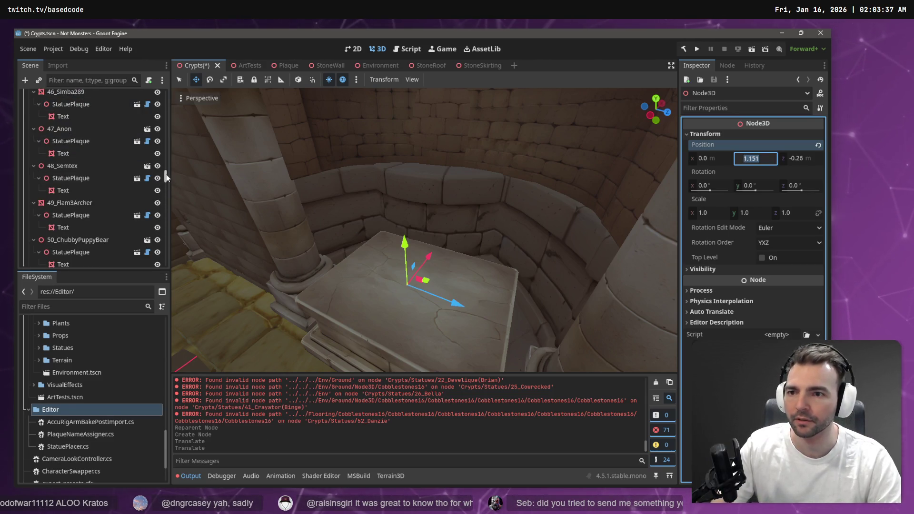
left_click_drag(167, 177, 166, 92)
double_click(95, 94)
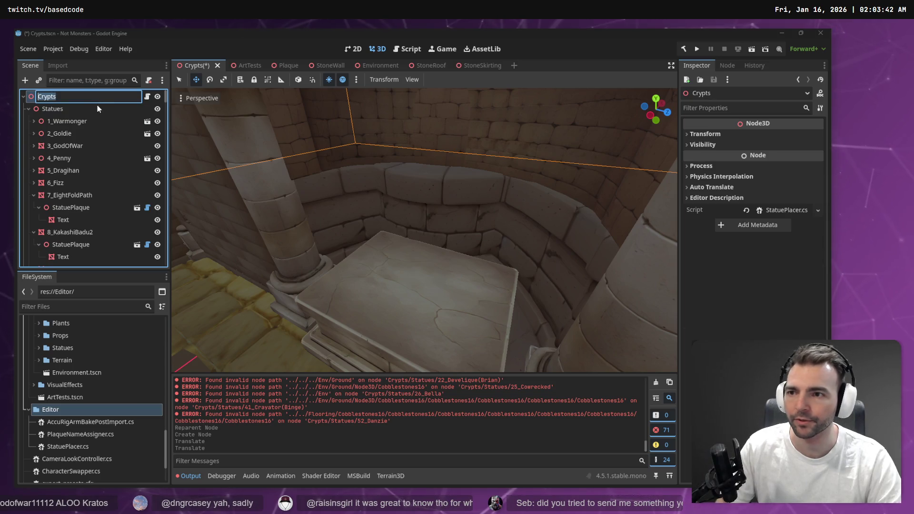
key("Escape")
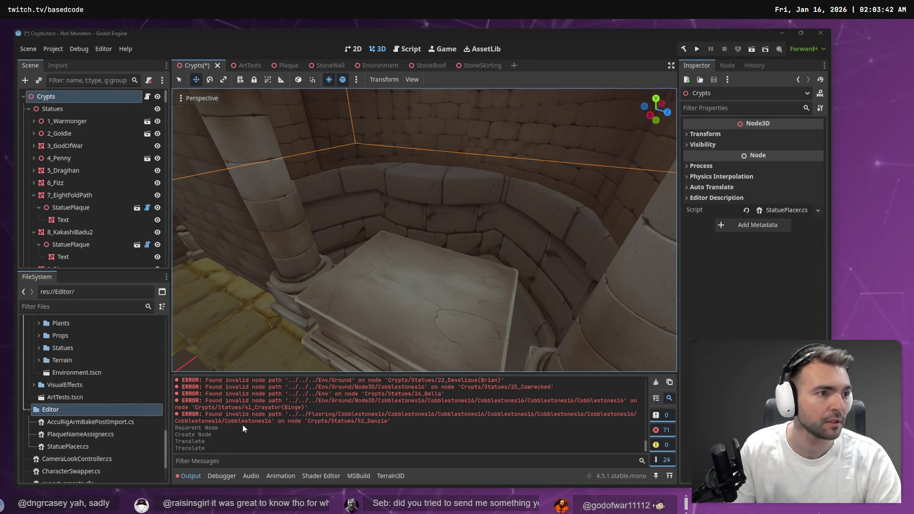
key("alt+Tab")
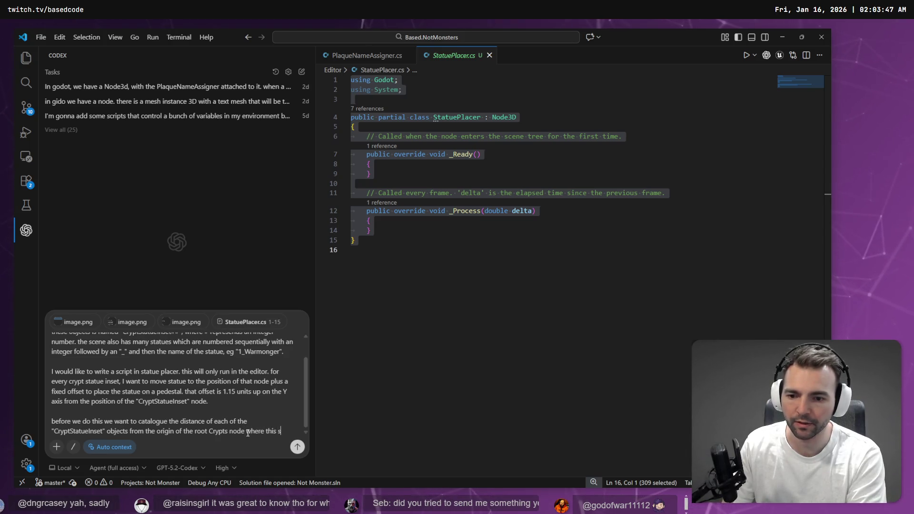
- Dictate that higher-numbered statues sit nearer the Crypts origin and placement must re-run at runtime
type("cript is attached.")
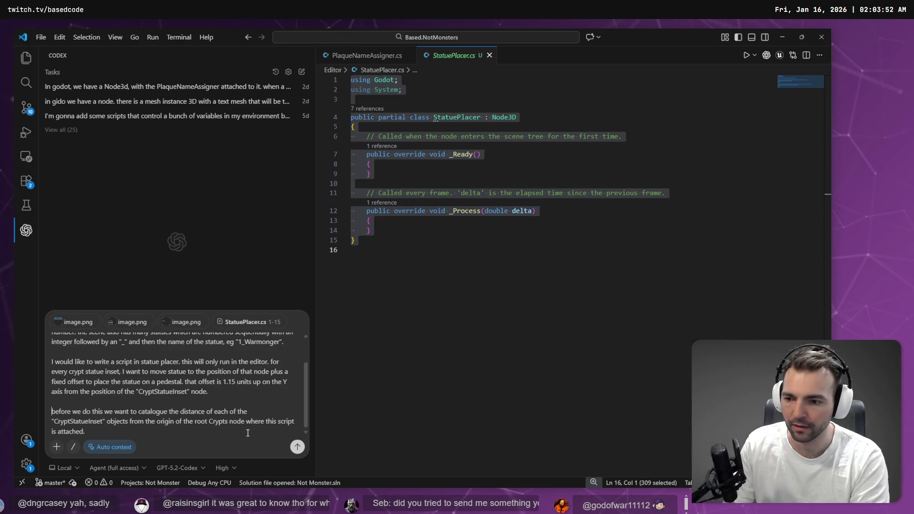
type("B")
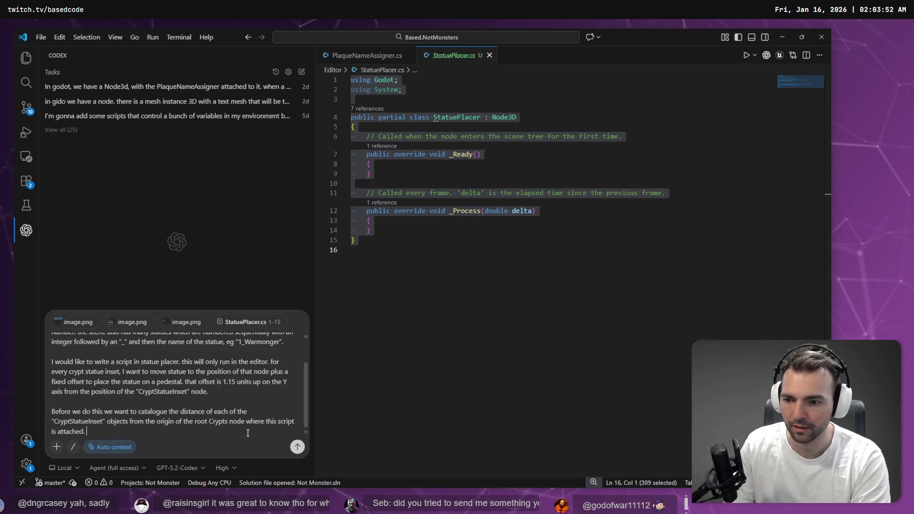
key("super+h")
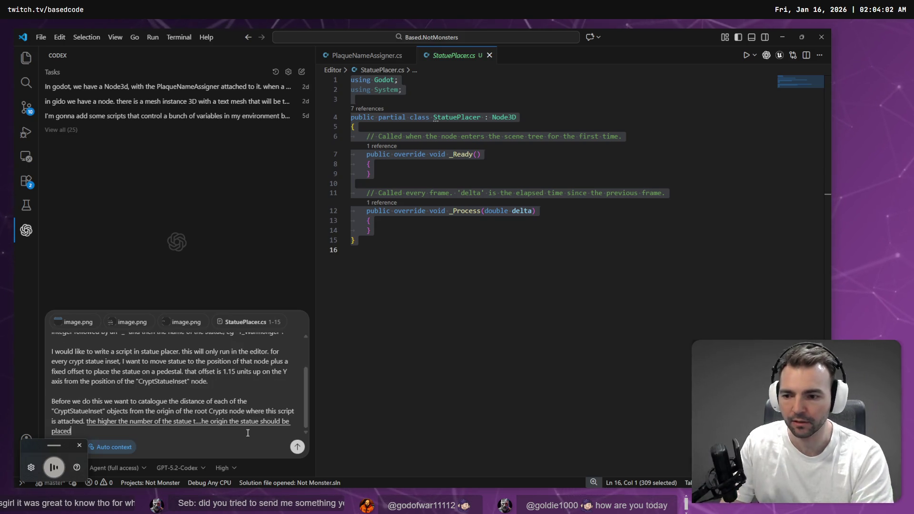
key("shift+Return")
key("shift+Return")
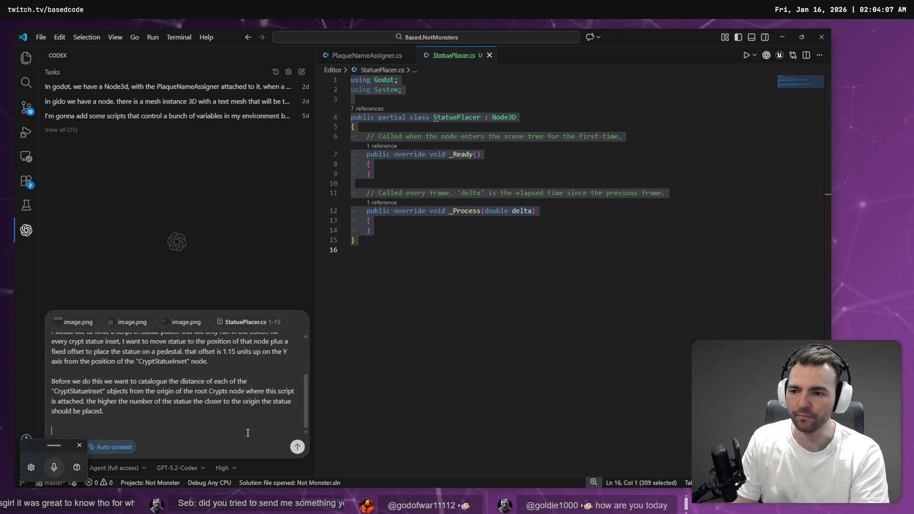
key("super+h")
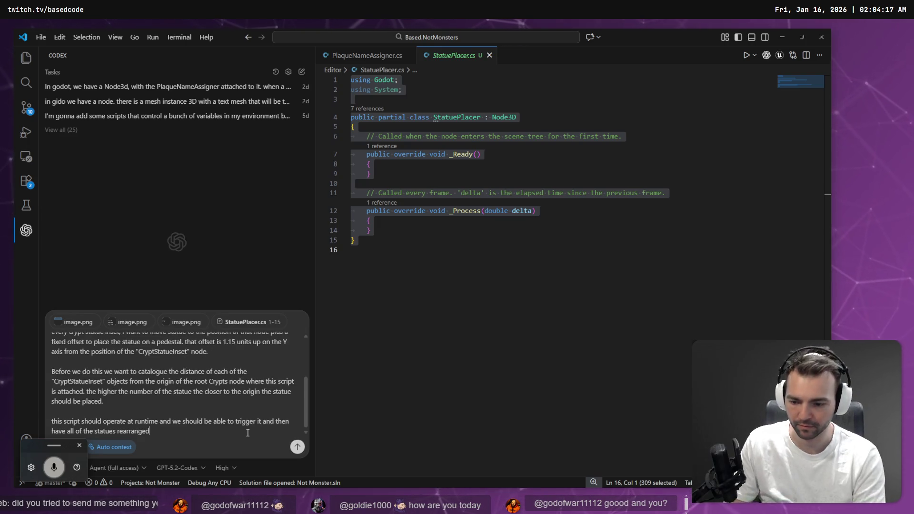
key("super+h")
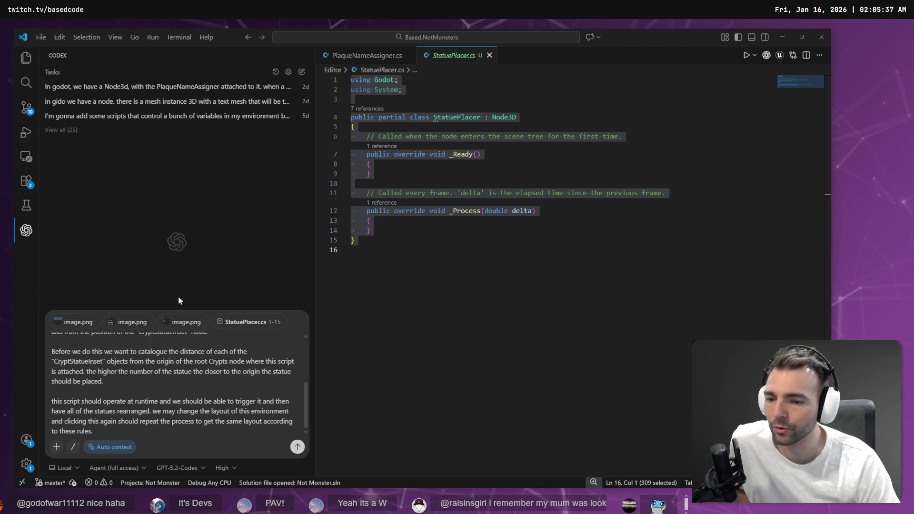
- Submit the statue-placement prompt to Codex
left_click(297, 446)
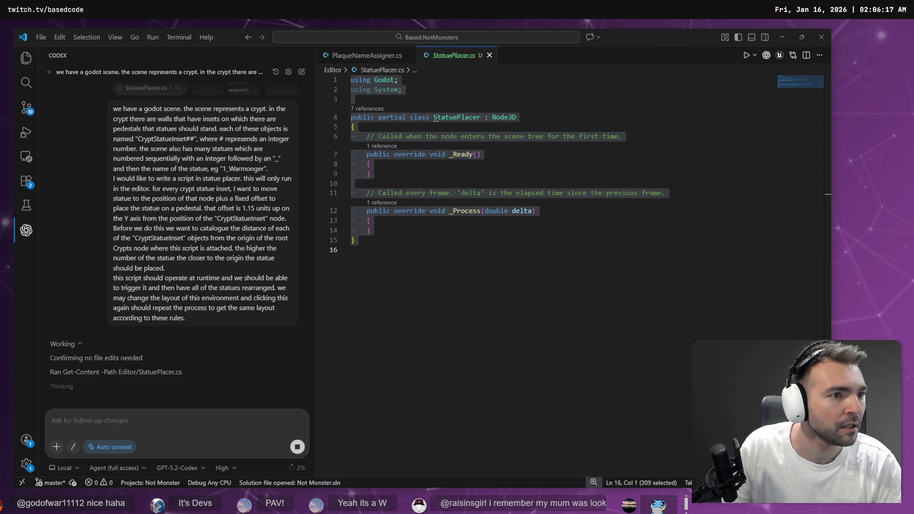
- Read the Wikipedia article on Hofstadter's law, highlighting its 'It always takes longer than you expect' quote
mouse_move(413, 20)
left_mouse_down()
mouse_move(418, 31)
mouse_move(419, 19)
left_mouse_up()
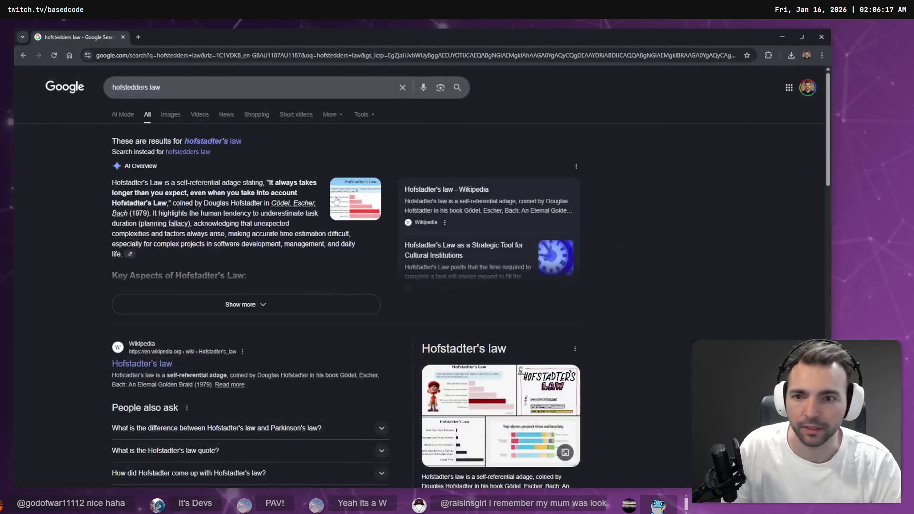
left_click(141, 364)
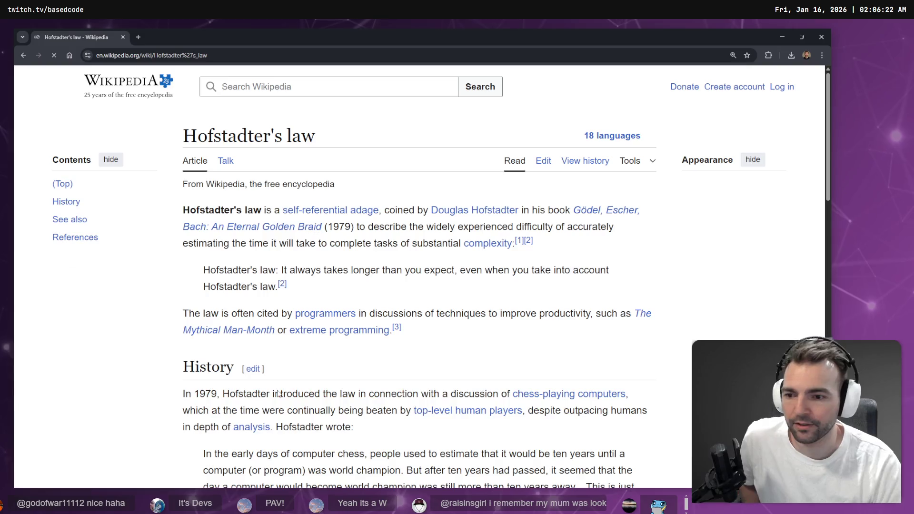
scroll(402, 244, "down", 2)
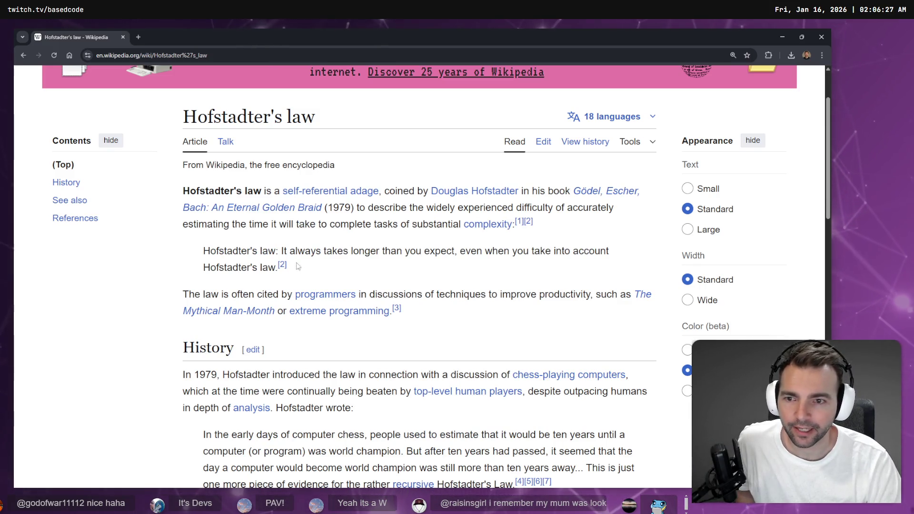
mouse_move(280, 250)
left_mouse_down()
mouse_move(455, 251)
mouse_move(313, 267)
mouse_move(266, 109)
mouse_move(327, 271)
left_mouse_up()
left_click(456, 249)
left_click(276, 269)
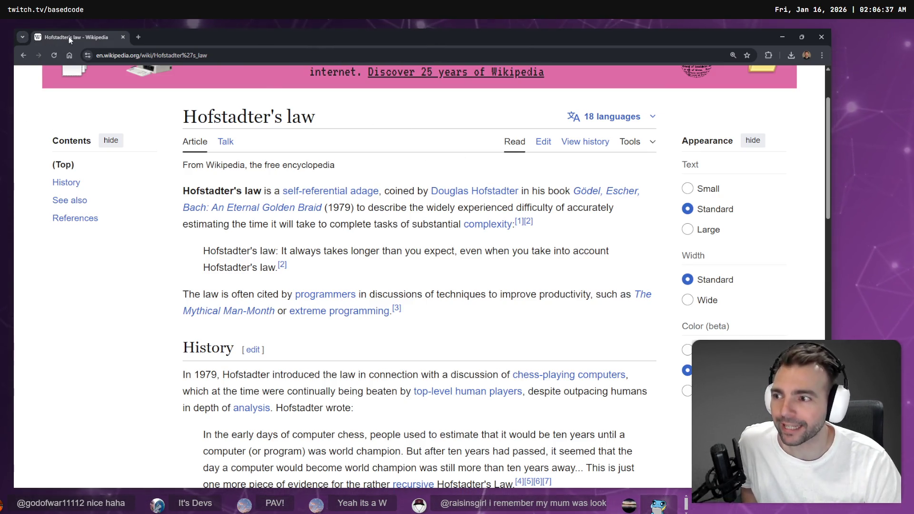
key("alt+Tab")
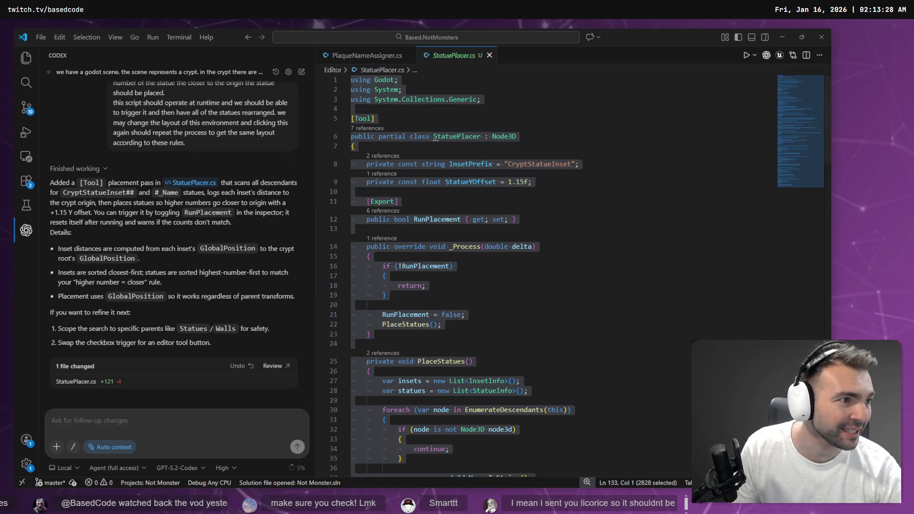
- Return to the Godot editor and pull the viewport back from the statue
key("alt+Tab")
key("f")
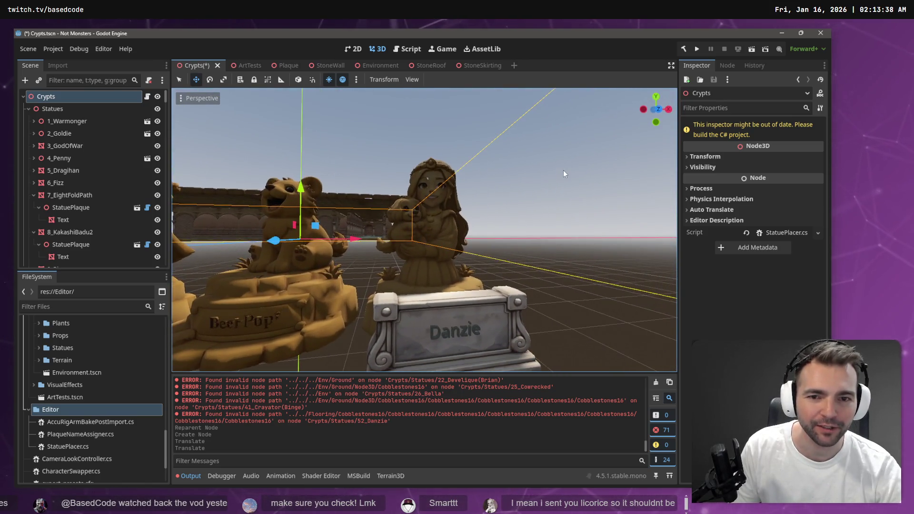
- Deselect everything and fly the camera along the statue row for a wide view
left_click(563, 170)
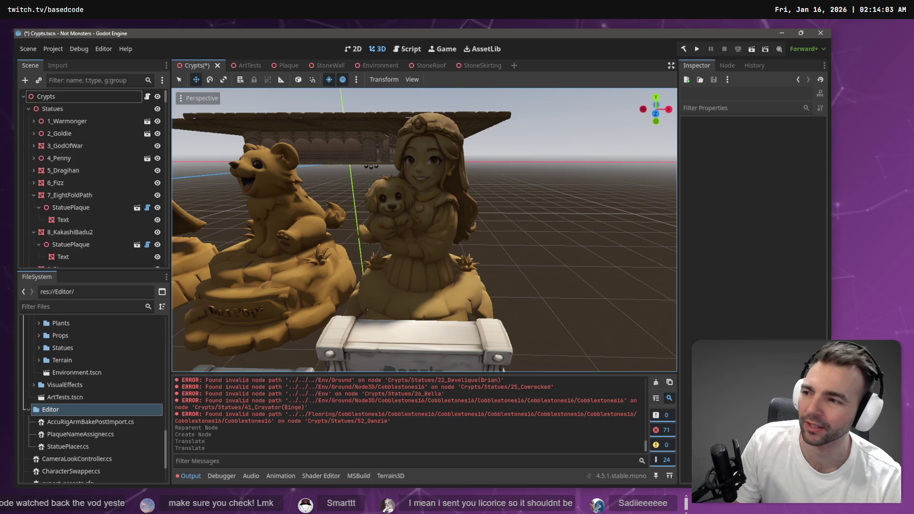
scroll(531, 167, "down", 8)
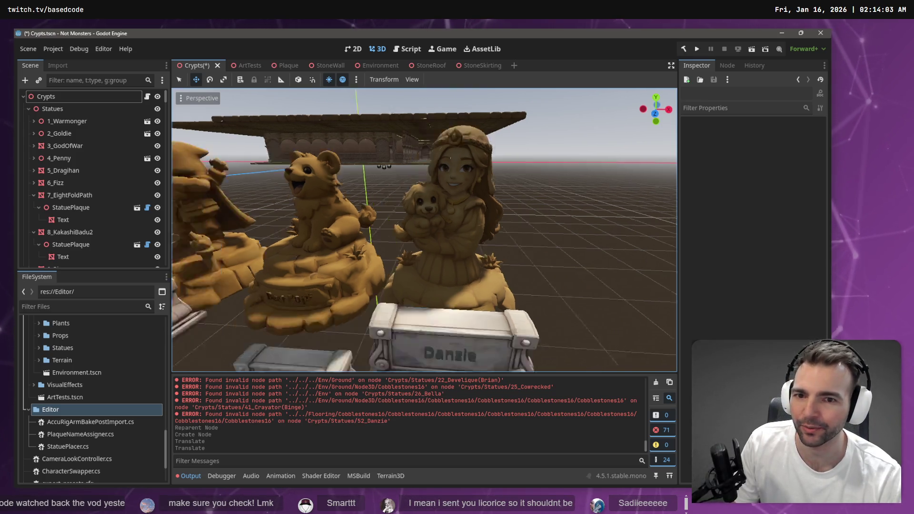
key("d")
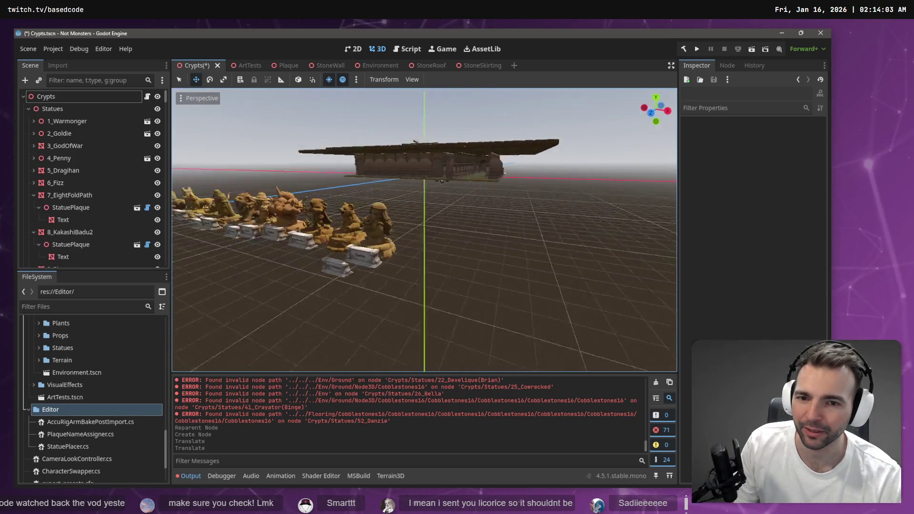
key("d")
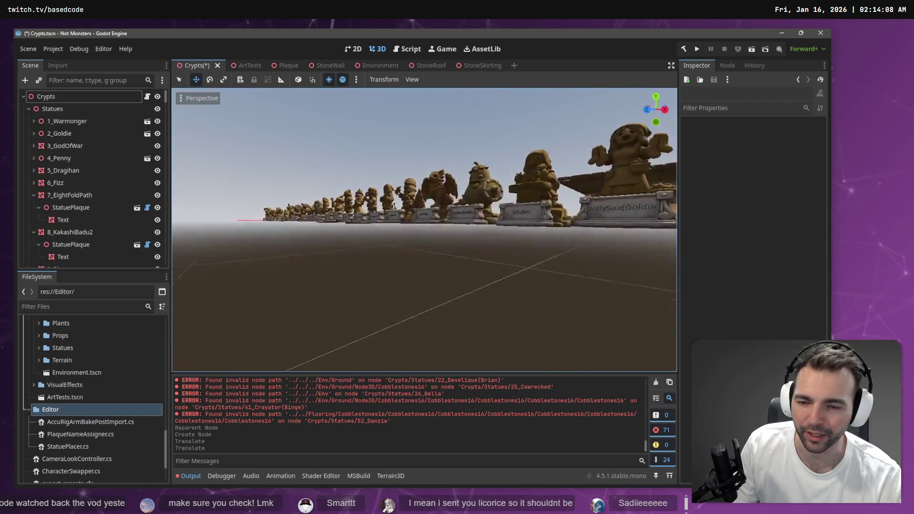
key("w")
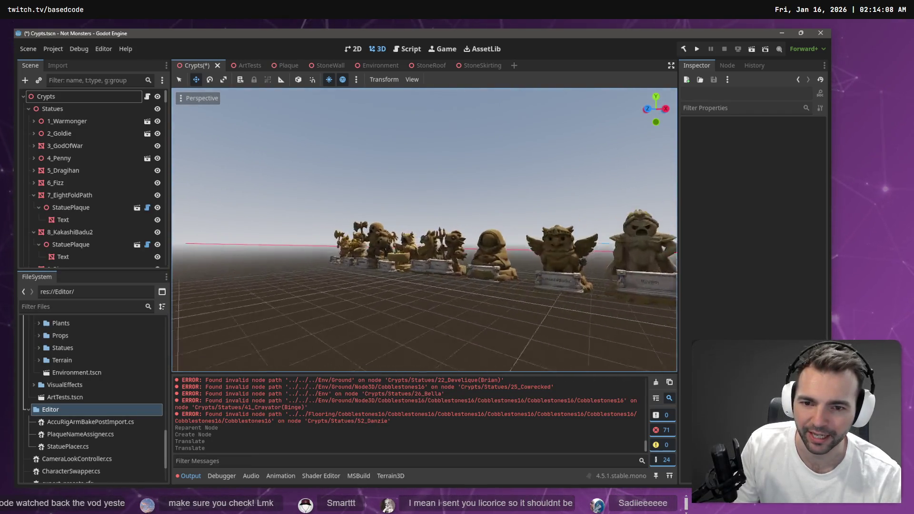
key("s")
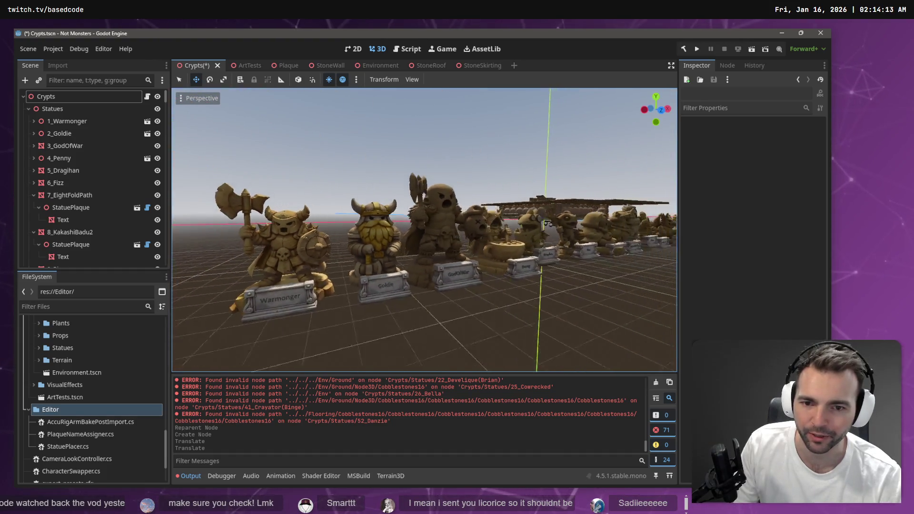
key("a")
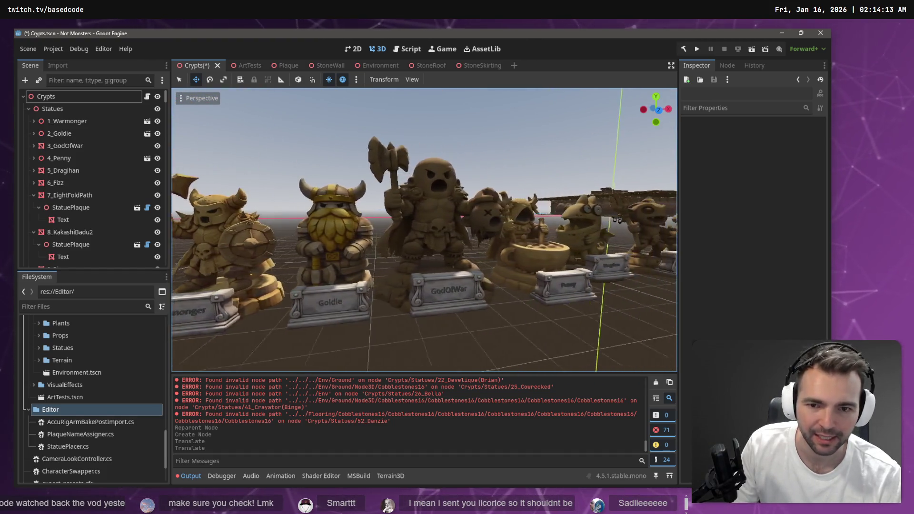
key("s")
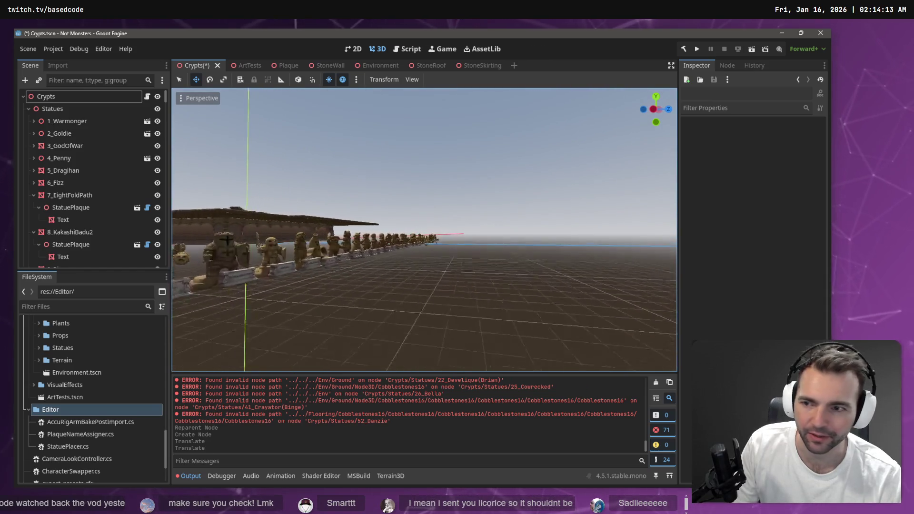
- Select the Crypts root node, rebuild the C# project, and clear the output log
left_click(104, 95)
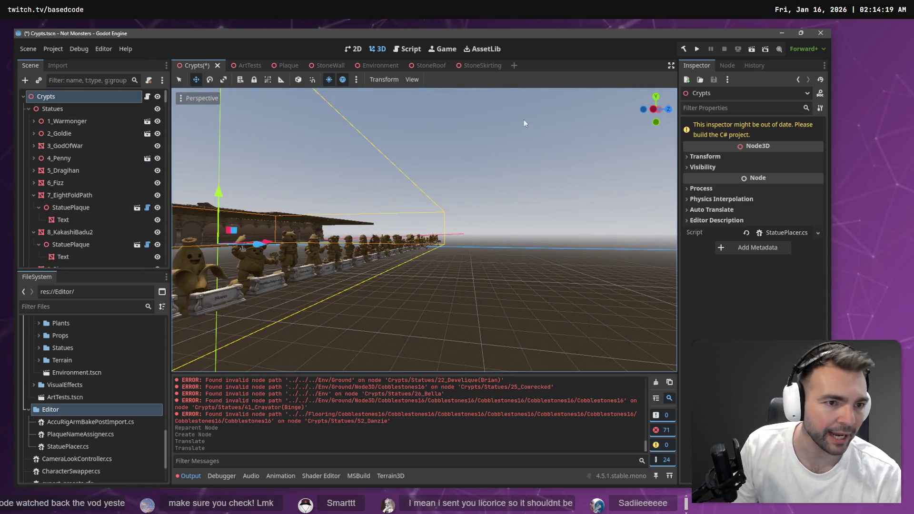
left_click(685, 50)
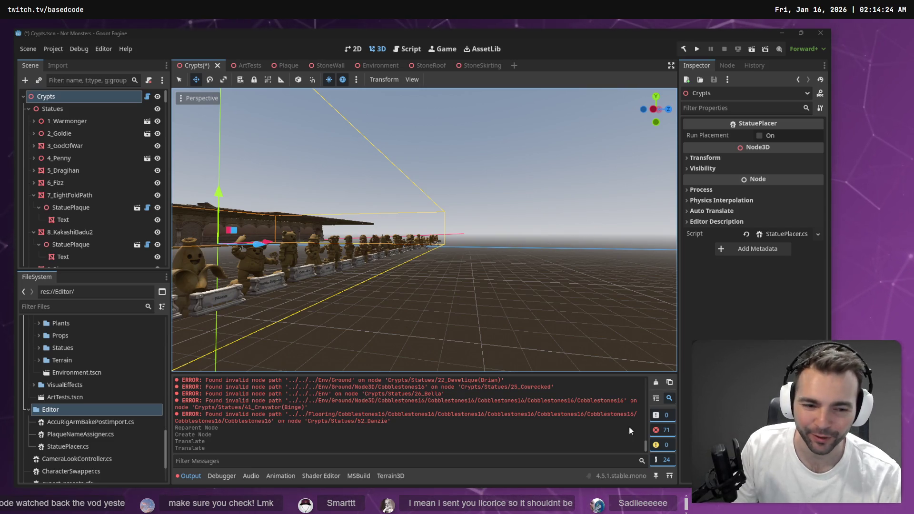
left_click(655, 383)
left_click_drag(634, 270, 564, 275)
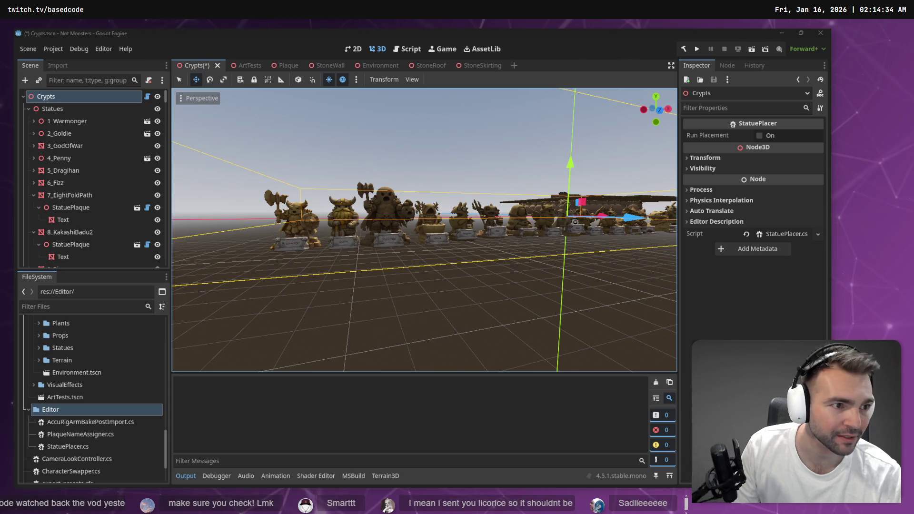
- Read through StatuePlacer.cs in the Script view, then return to the 3D scene
left_click(409, 49)
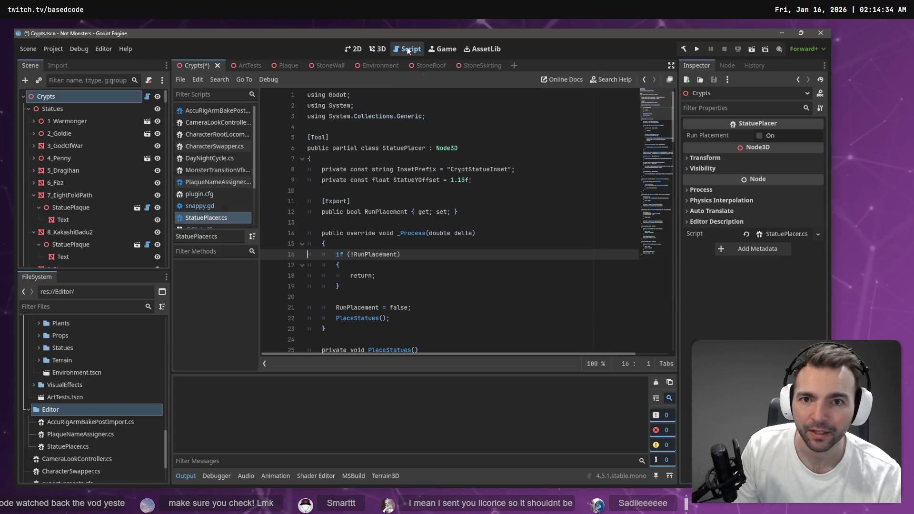
left_click(416, 148)
scroll(416, 210, "down", 6)
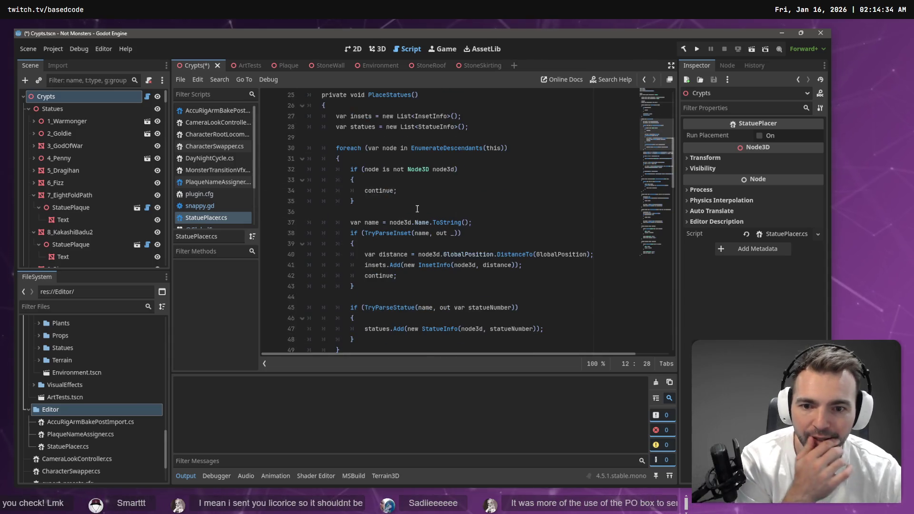
scroll(469, 238, "up", 3)
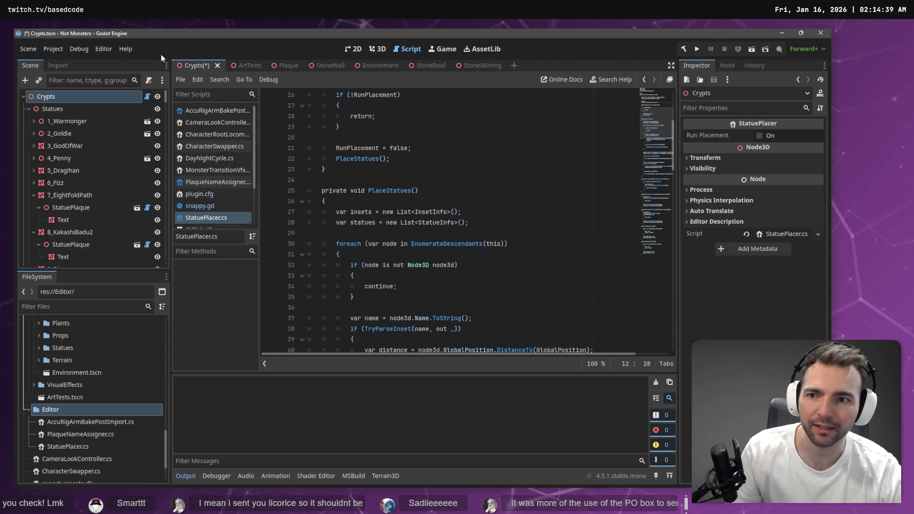
left_click(381, 50)
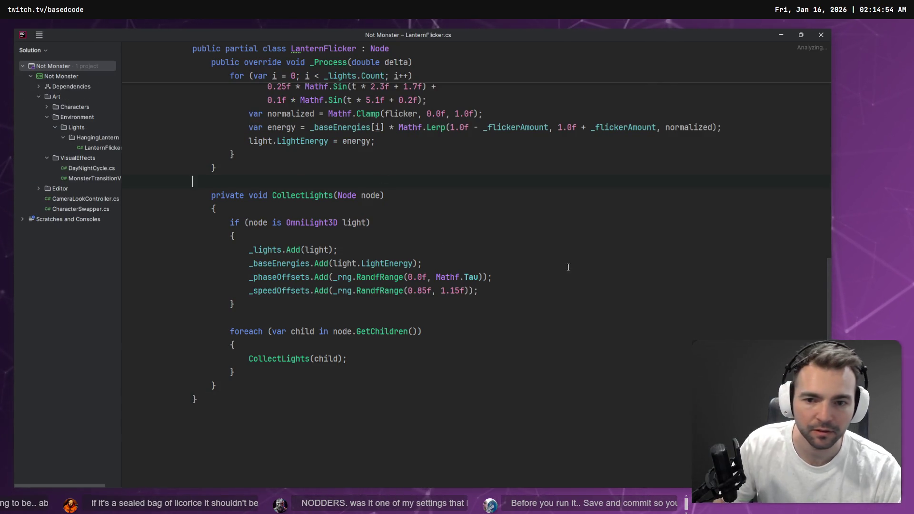
- Open StatuePlacer.cs from the Editor scripts folder and locate the InsetPrefix StartsWith check
scroll(568, 266, "up", 10)
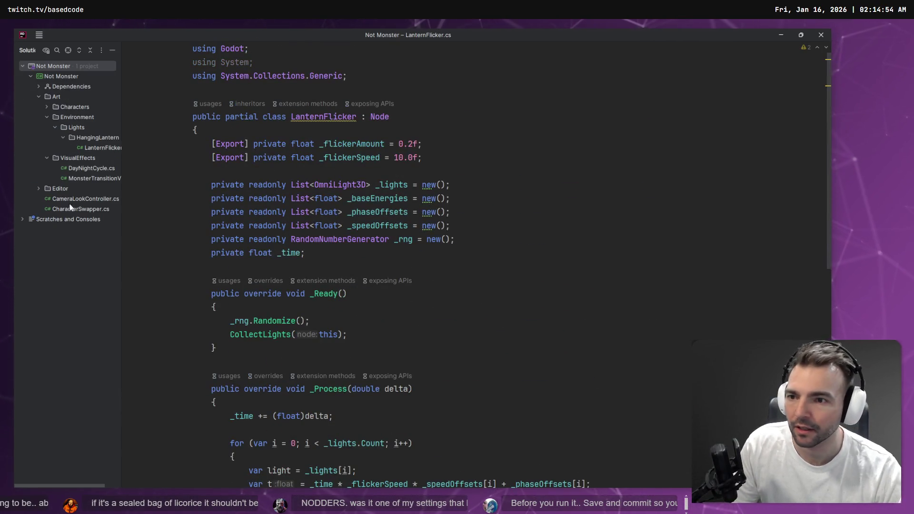
left_click(38, 188)
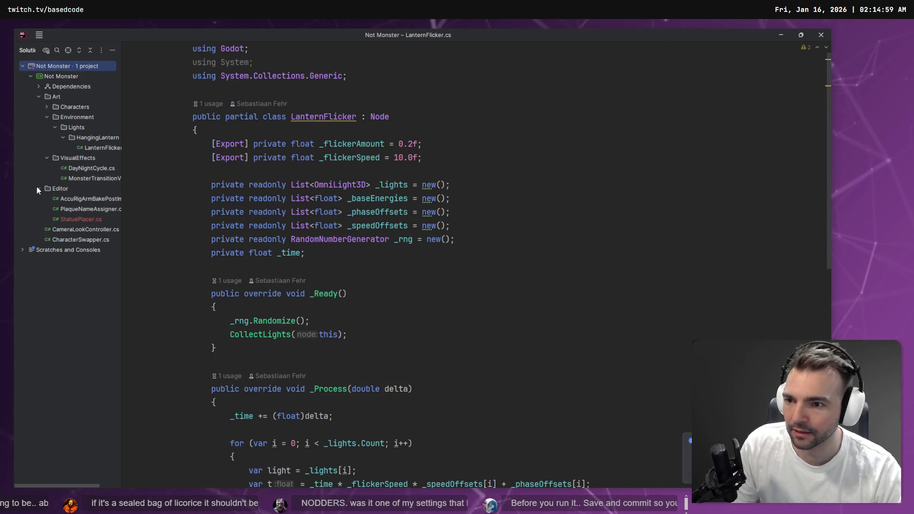
double_click(79, 220)
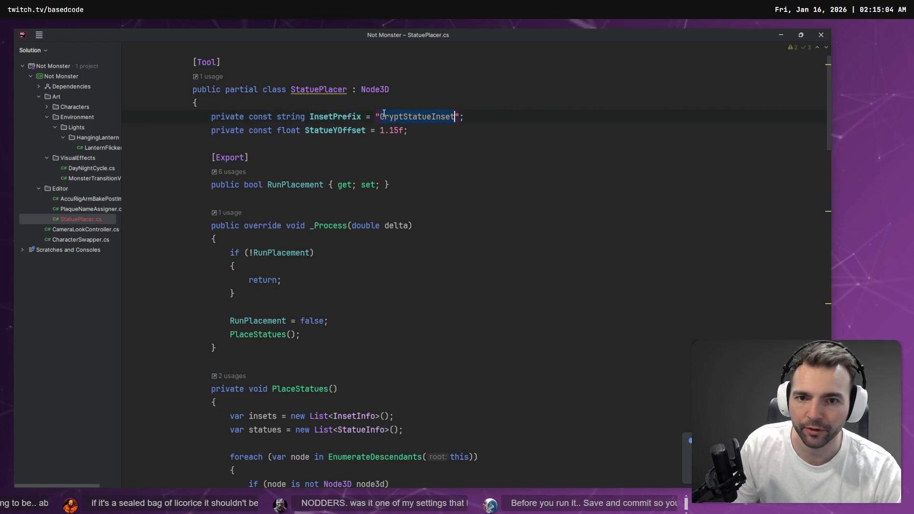
key("ctrl+f")
type("InsetPrefix")
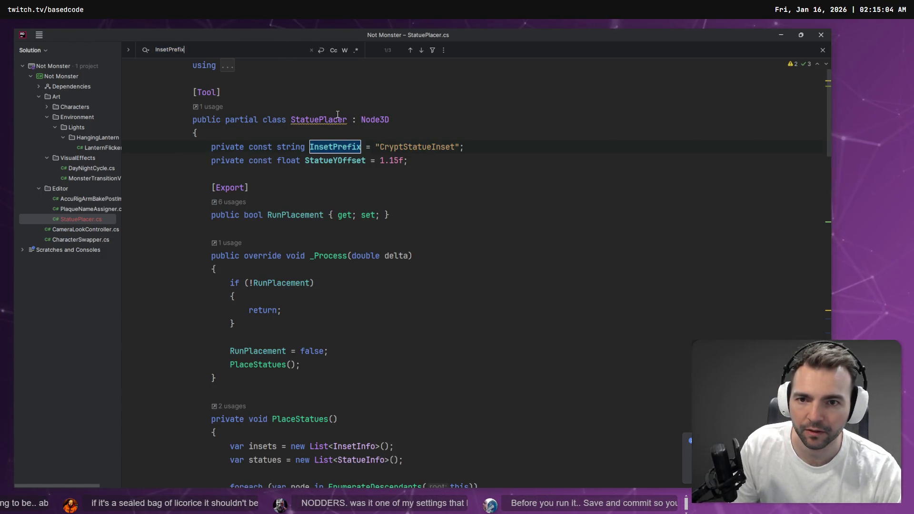
key("Return")
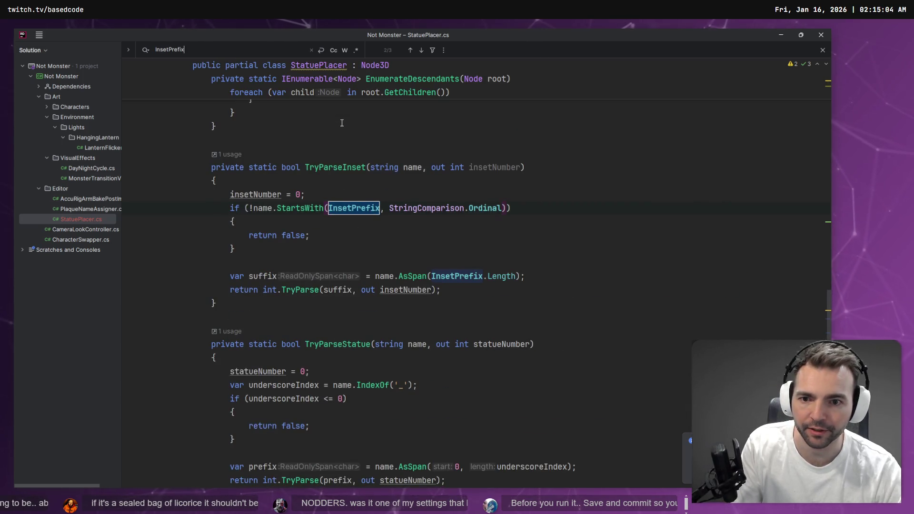
left_click(273, 208)
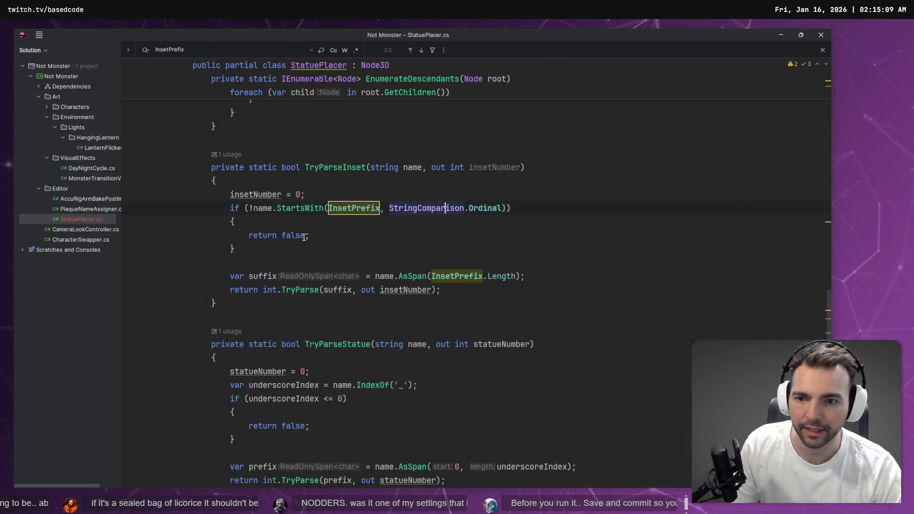
left_click_drag(234, 249, 150, 205)
- Review the PlaceStatues call in _Process and the insets/statues setup, checking GlobalPosition's documentation
scroll(399, 231, "up", 15)
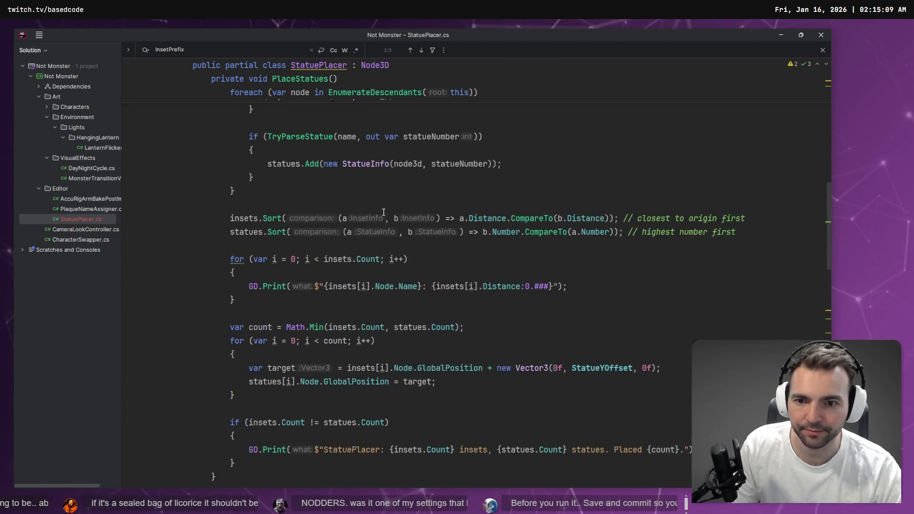
scroll(386, 232, "up", 3)
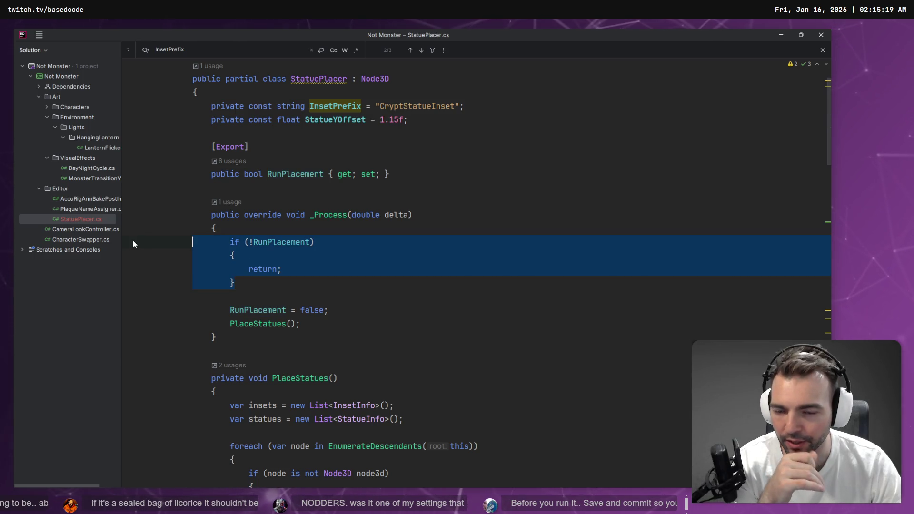
left_click(290, 263)
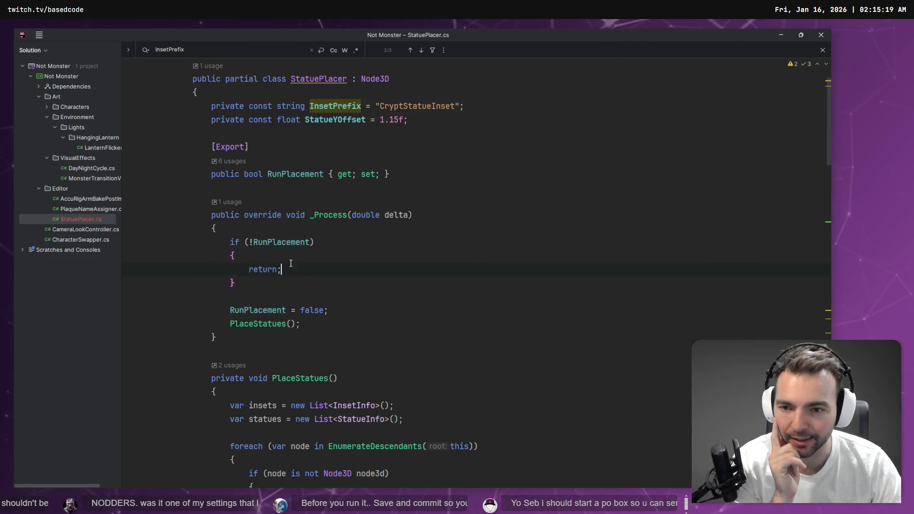
scroll(262, 267, "down", 1)
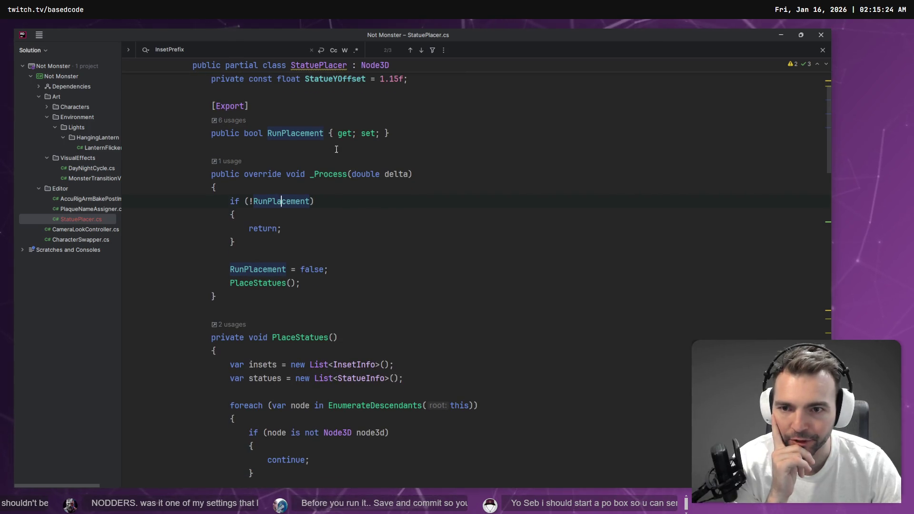
left_click(347, 271)
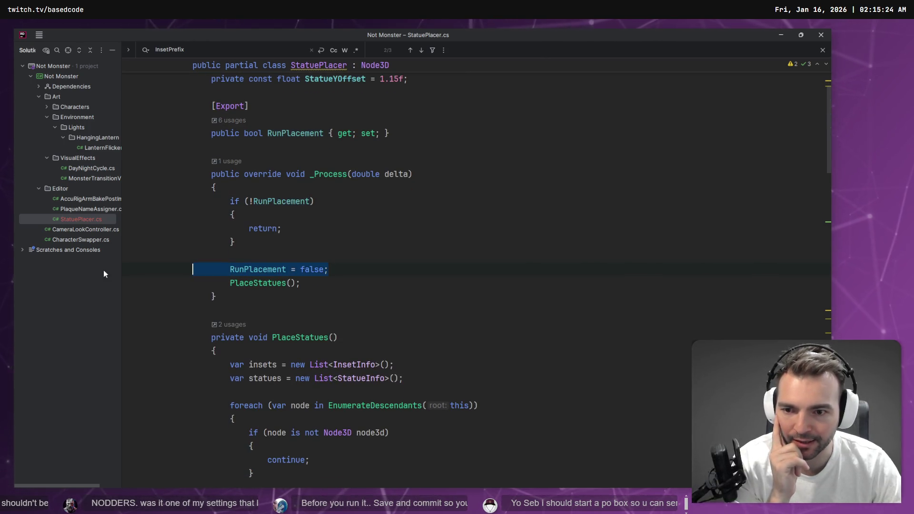
left_click(261, 282)
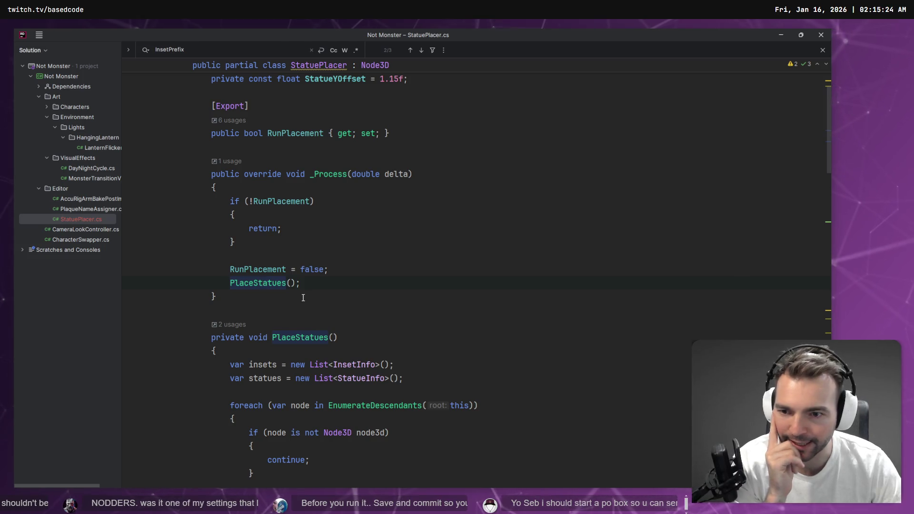
scroll(310, 286, "down", 3)
scroll(313, 224, "down", 1)
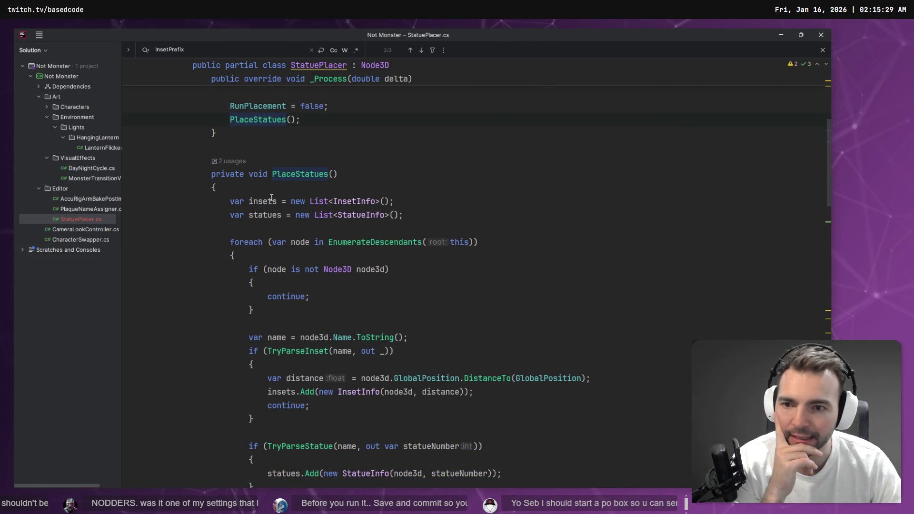
left_click(267, 214)
scroll(277, 229, "down", 1)
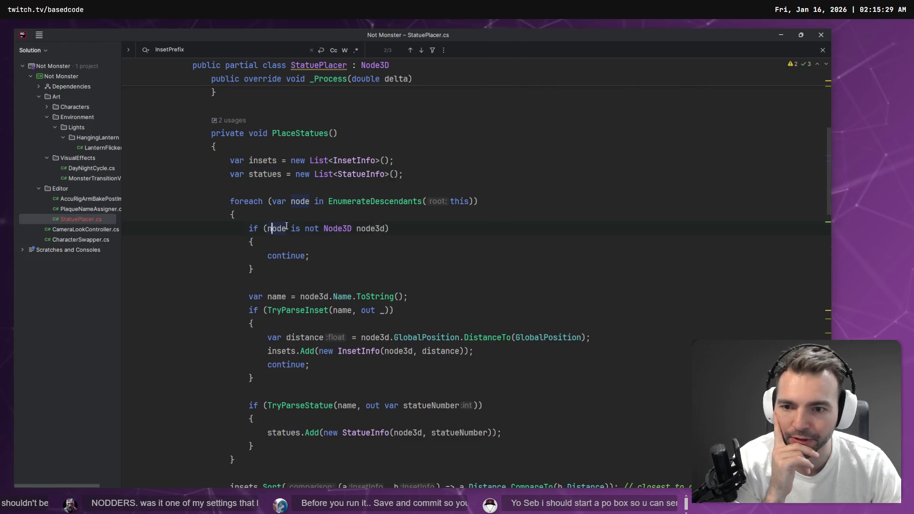
scroll(286, 290, "down", 2)
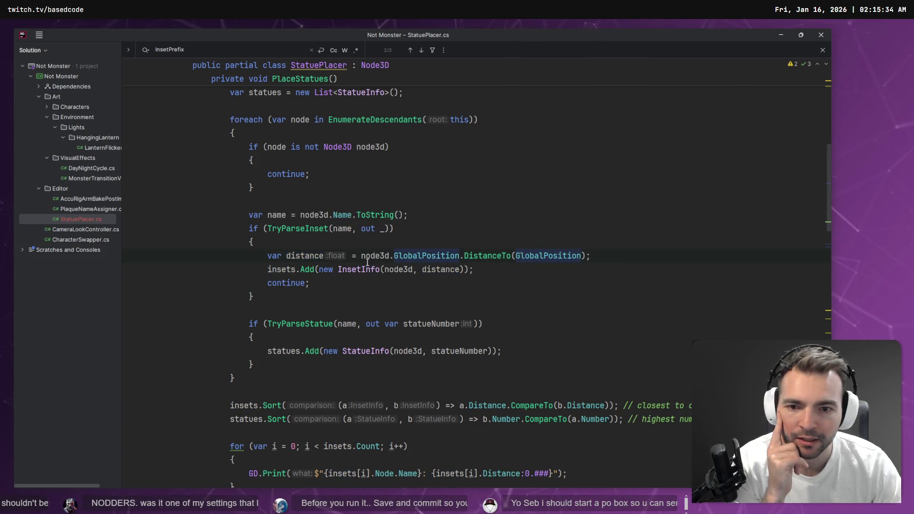
mouse_move(551, 255)
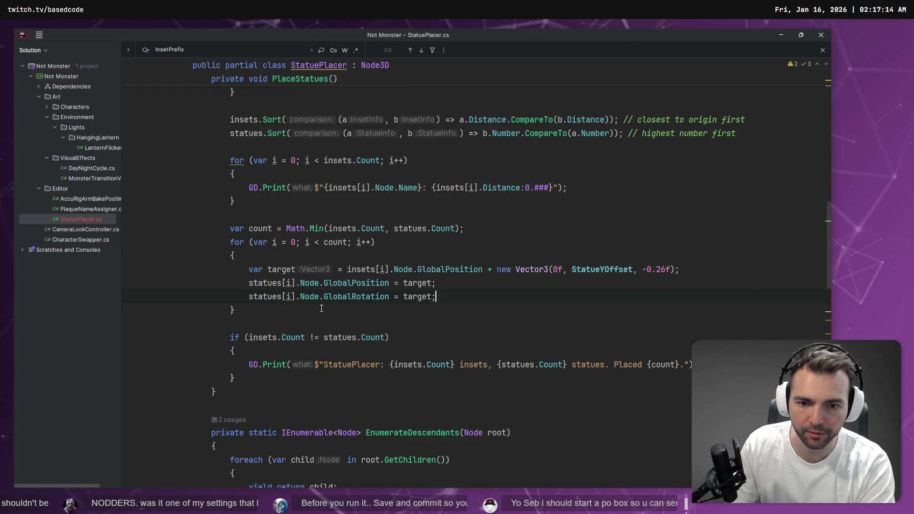
- Rename target to targetPos and set GlobalRotation from a new targetRot = insets[i].Node.Rotation
type(".")
key("BackSpace")
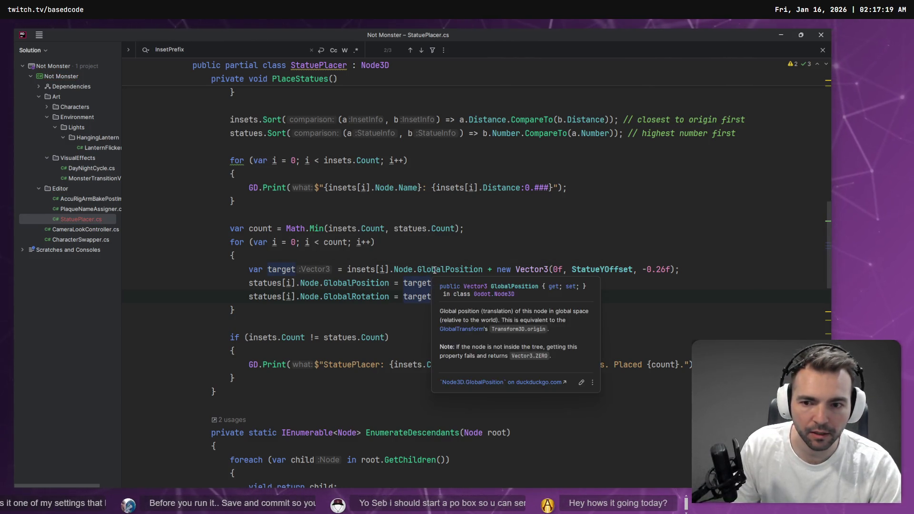
left_click(280, 269)
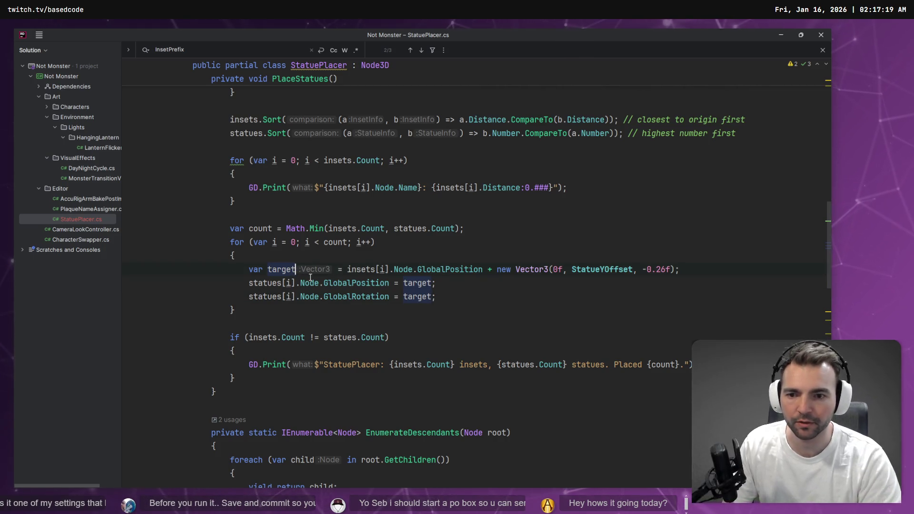
type("Pos")
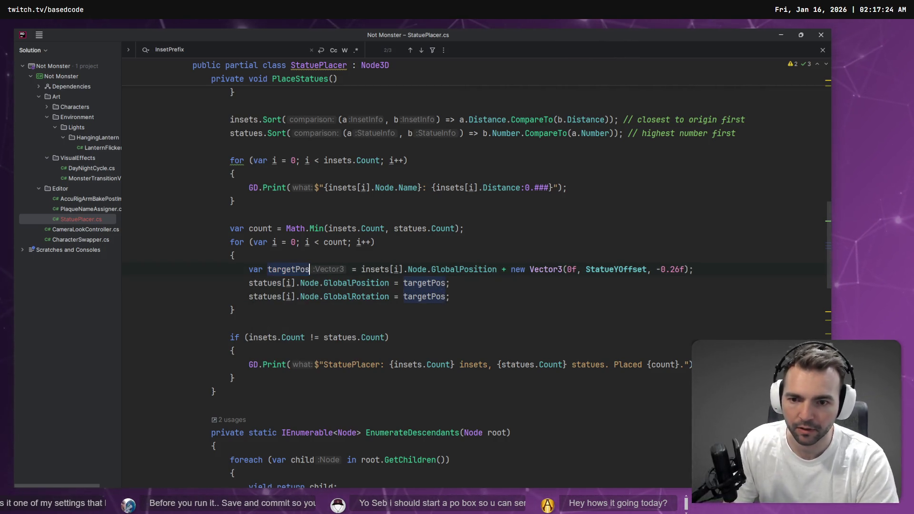
left_click(403, 297)
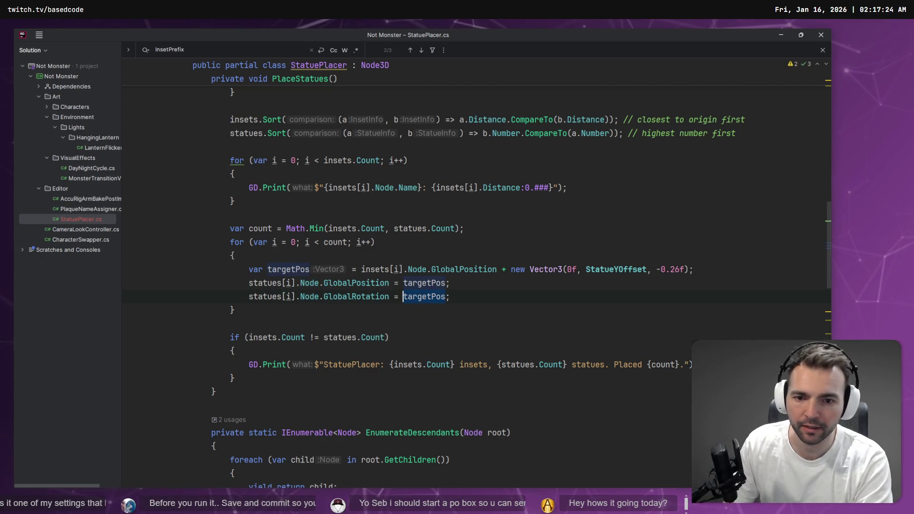
type("targetRot")
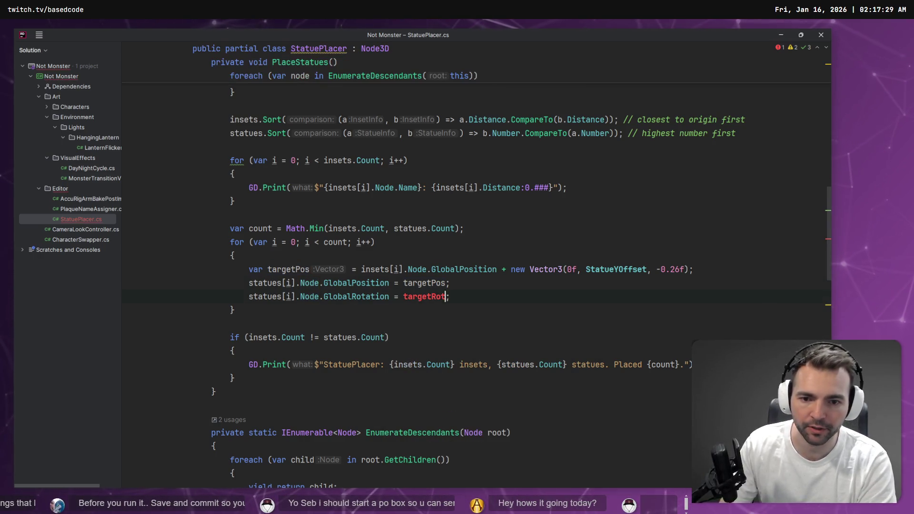
key("ctrl+alt+Return")
type("var target")
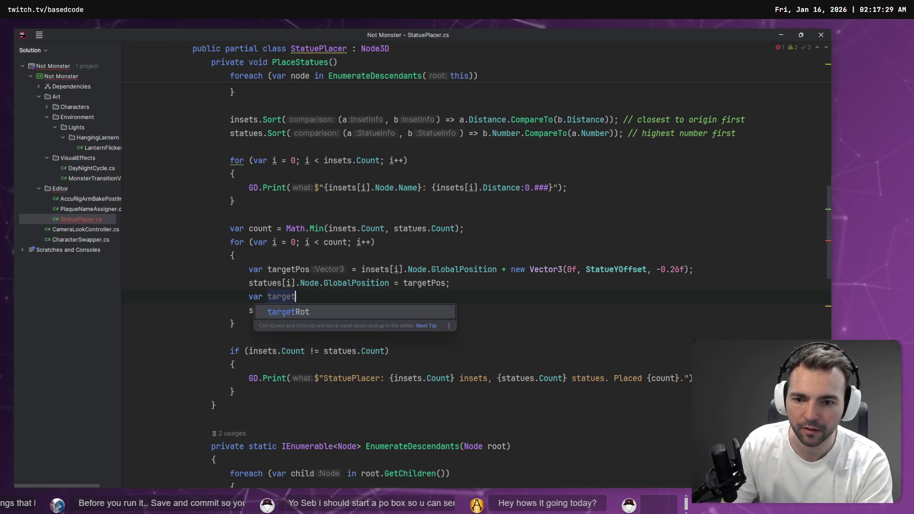
key("Return")
key("Tab")
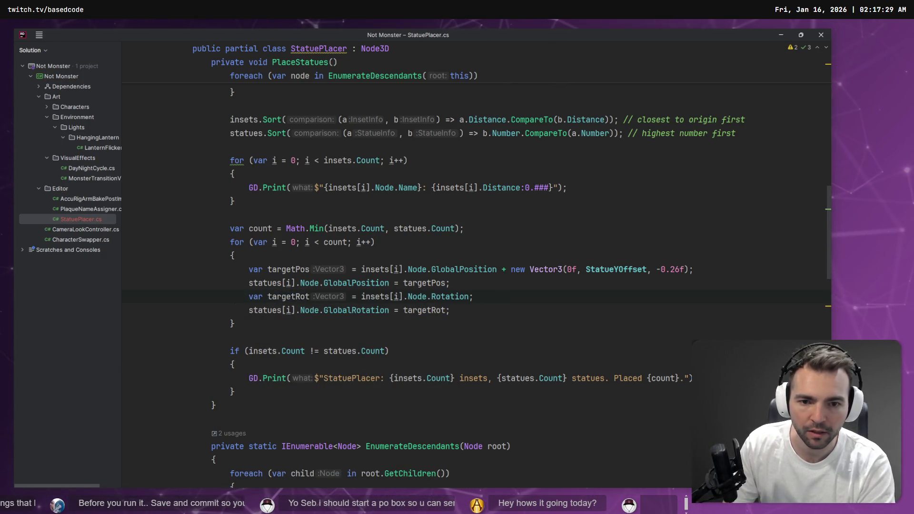
left_click(469, 296)
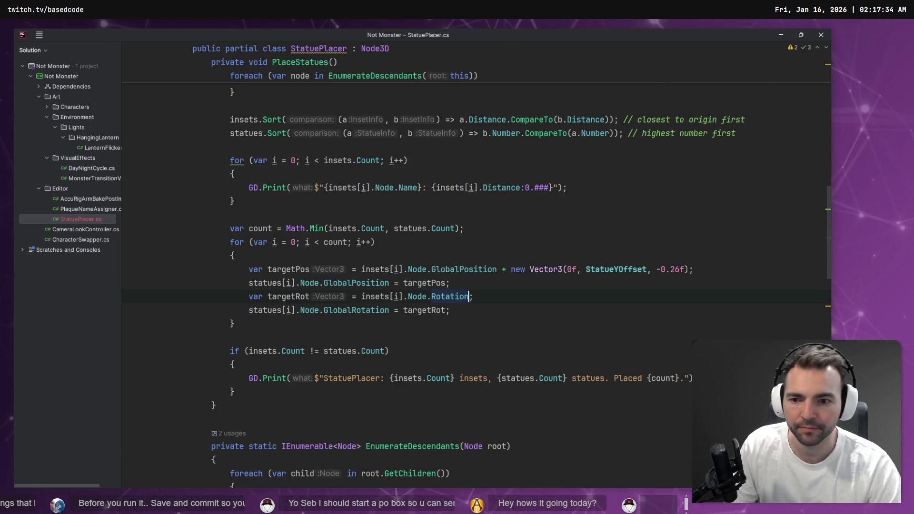
- Select the trailing count-mismatch if block at the end of the loop
left_click(277, 351)
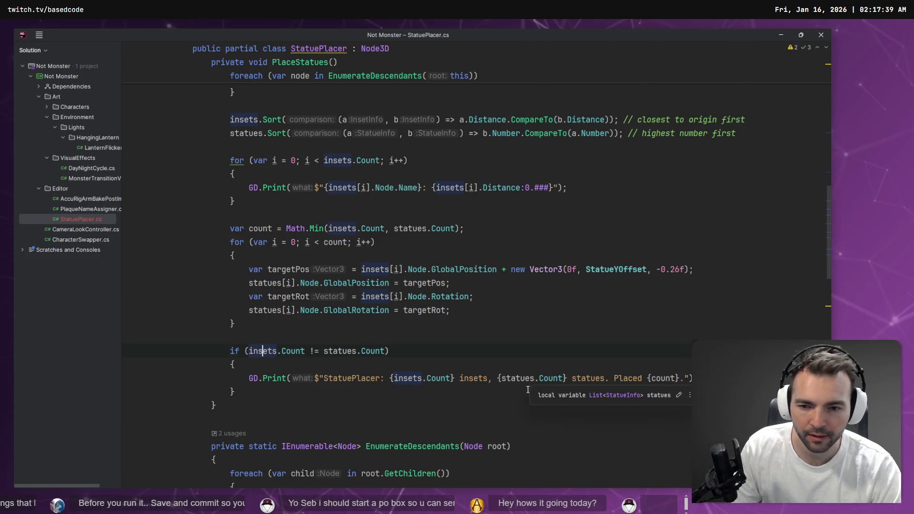
key("Left")
key("Left")
key("Left")
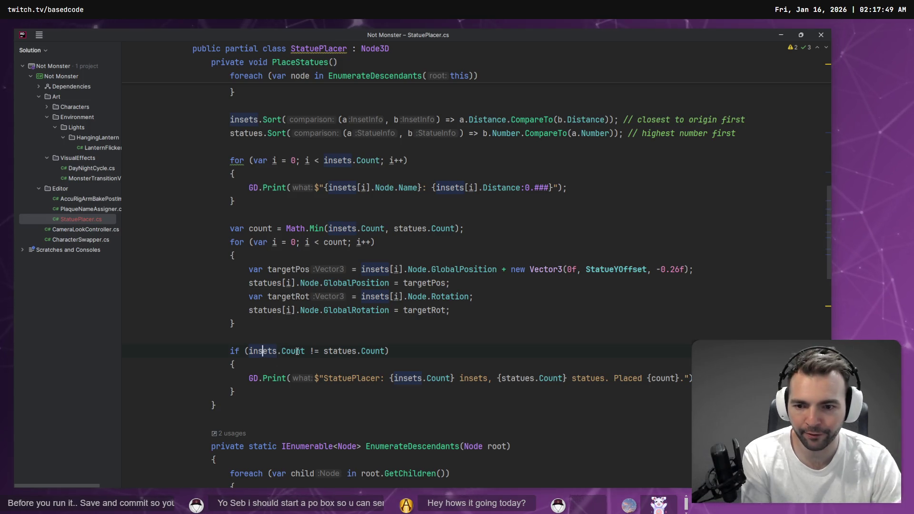
left_click_drag(262, 386, 153, 356)
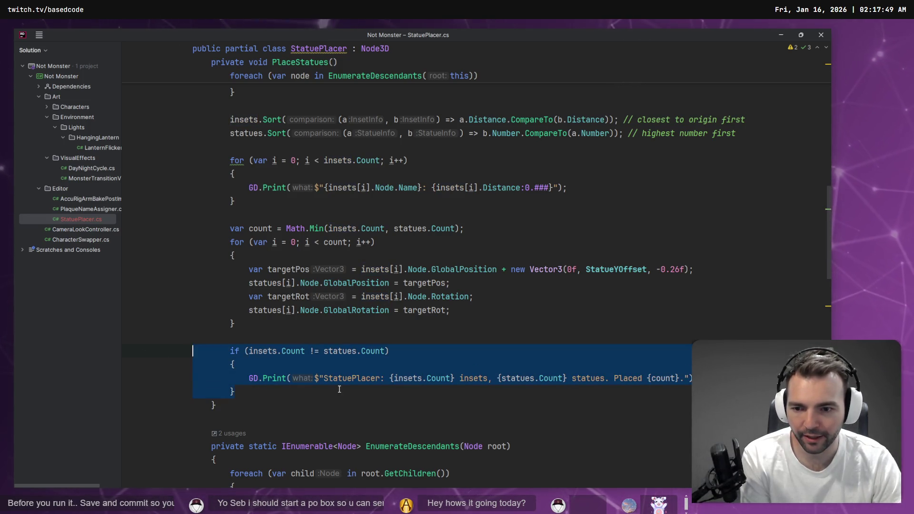
left_click(295, 351)
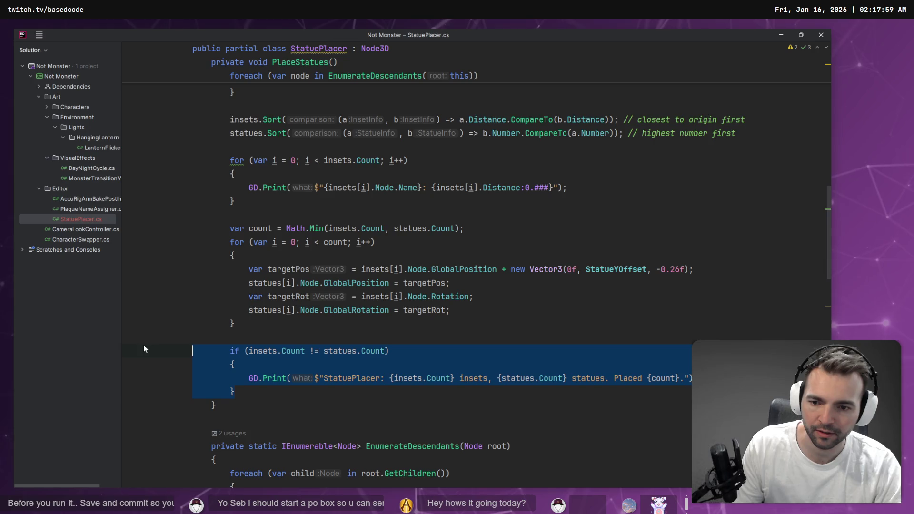
- Move the count-mismatch check to just after the inset-collection foreach loop
key("Delete")
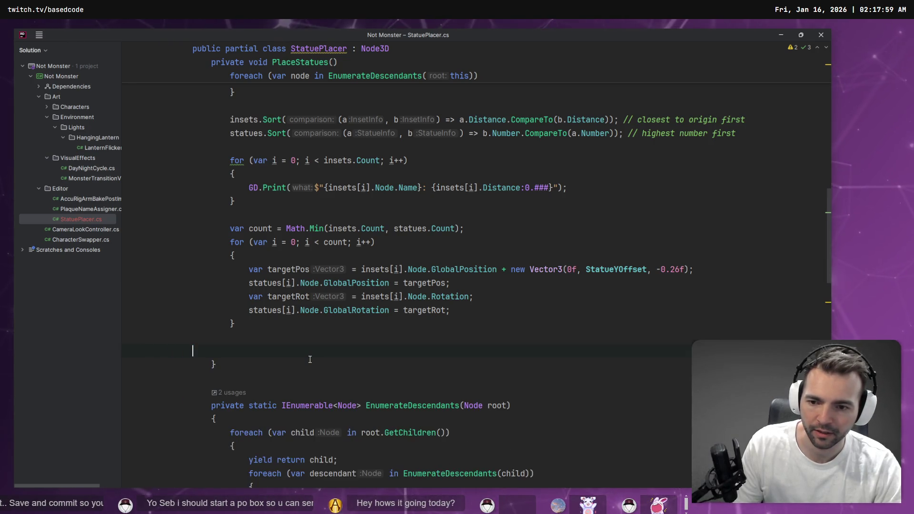
scroll(314, 350, "up", 10)
scroll(380, 293, "down", 3)
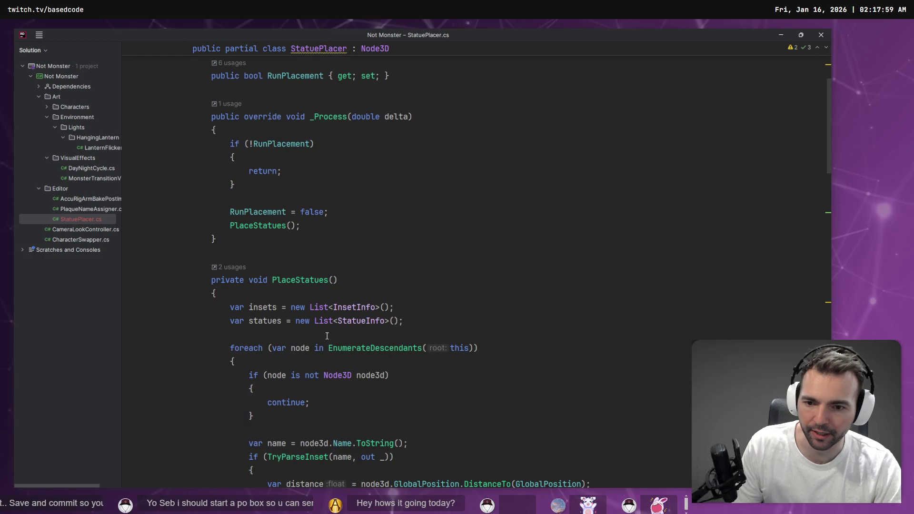
left_click(379, 292)
key("Return")
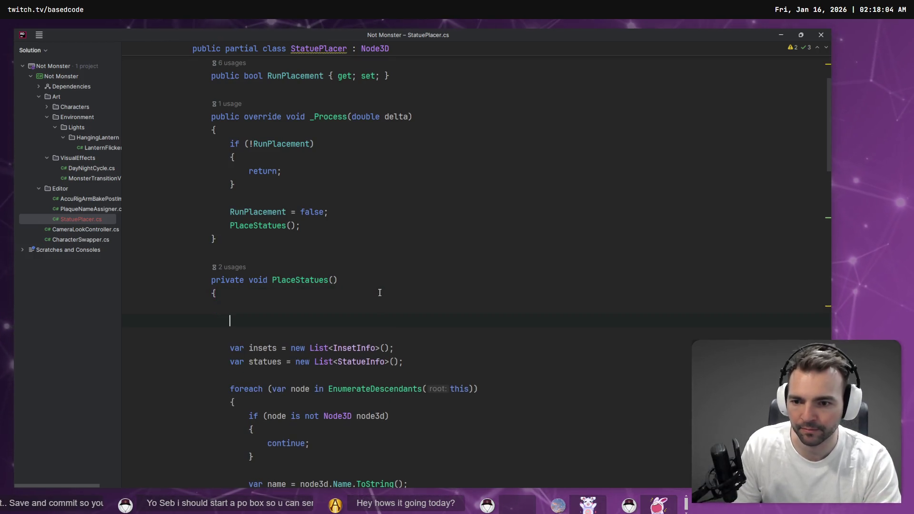
type("if (insets.Count != statues.Count)         {             GD.Print($\"StatuePlacer: {insets.Count} insets, {statues.Count} statues. Placed {count}.\");         }")
key("ctrl+z")
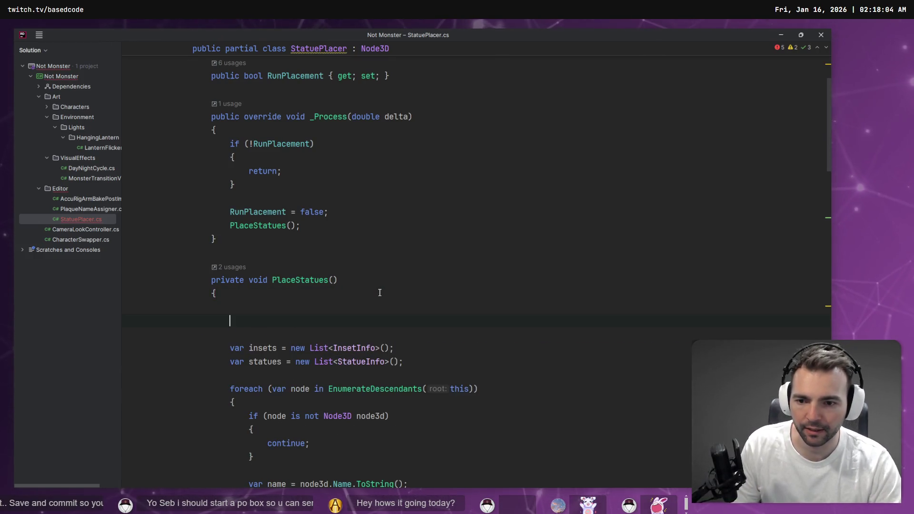
scroll(379, 292, "down", 8)
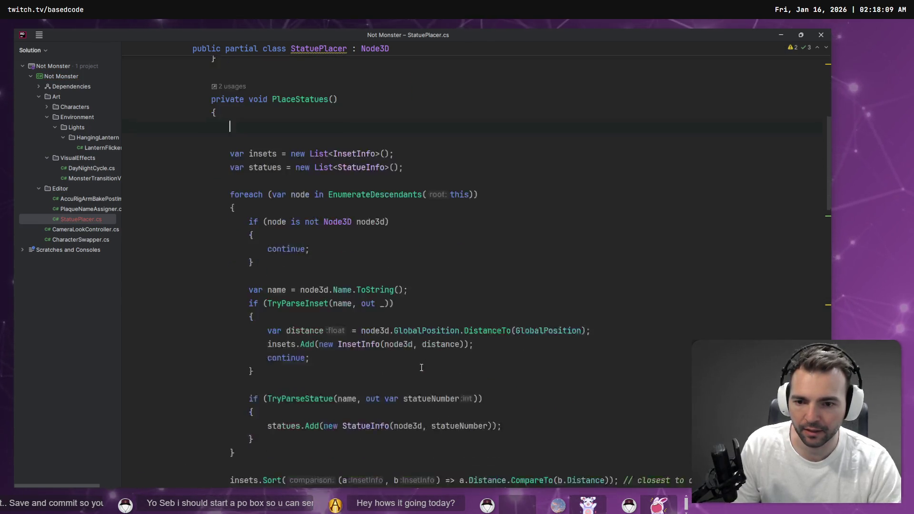
scroll(422, 364, "down", 1)
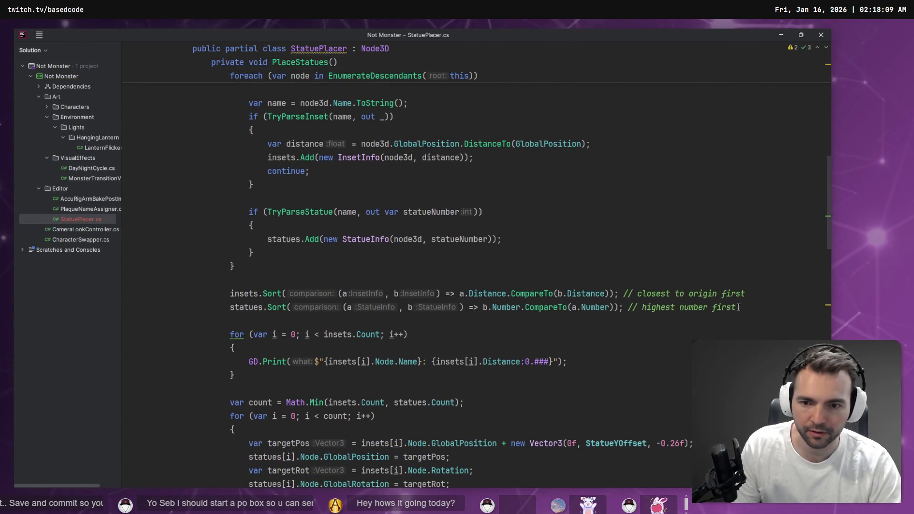
left_click(615, 279)
key("Return")
key("Return")
scroll(616, 281, "down", 2)
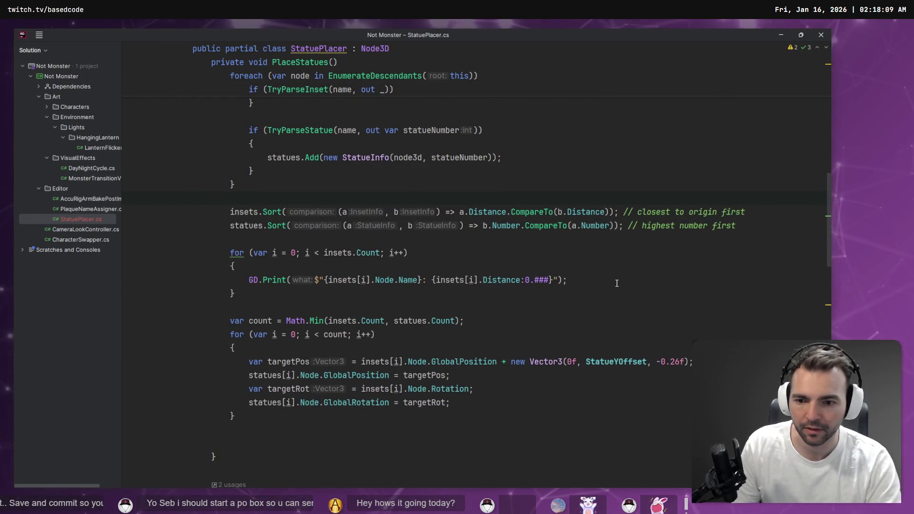
type("if (insets.Count != statues.Count) {     GD.Print($\"StatuePlacer: {insets.Count} insets, {statues.Count} statues. Placed {count}.\"); }")
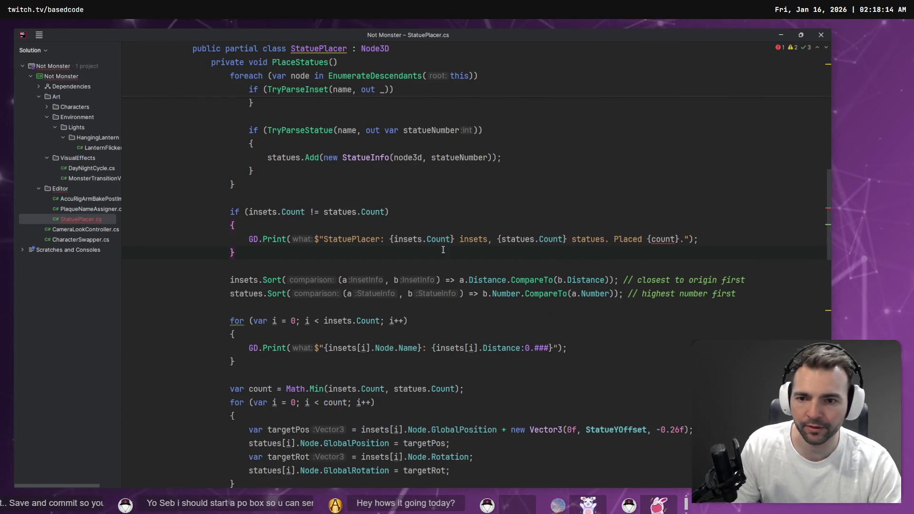
- Flip the comparison to <, change the message to 'Not enough insets!', and add return;
key("BackSpace")
type("<")
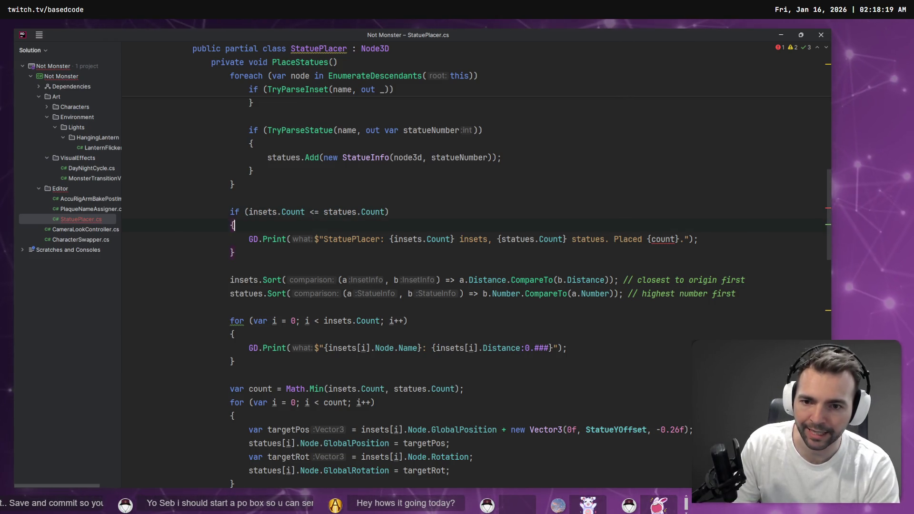
left_click(318, 238)
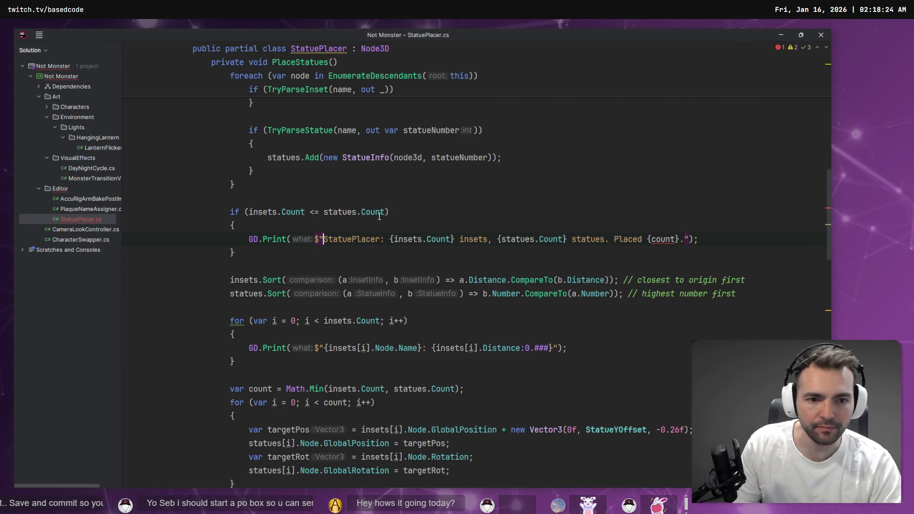
left_click_drag(613, 239, 679, 238)
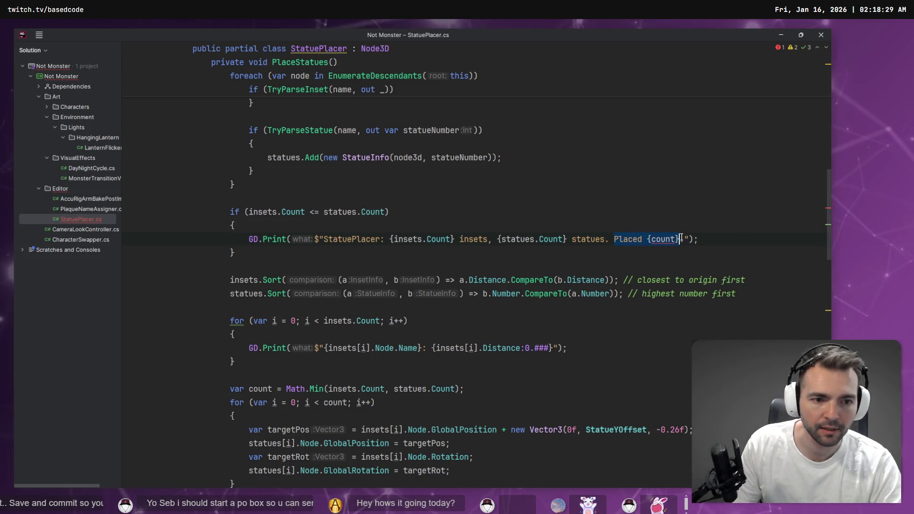
key("BackSpace")
key("BackSpace")
type("Not enoug")
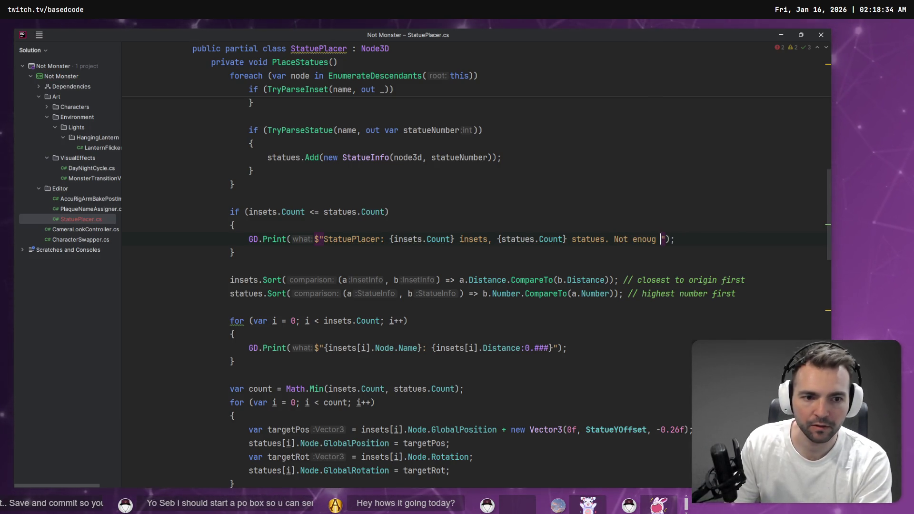
key("ctrl+BackSpace")
type("h insets!")
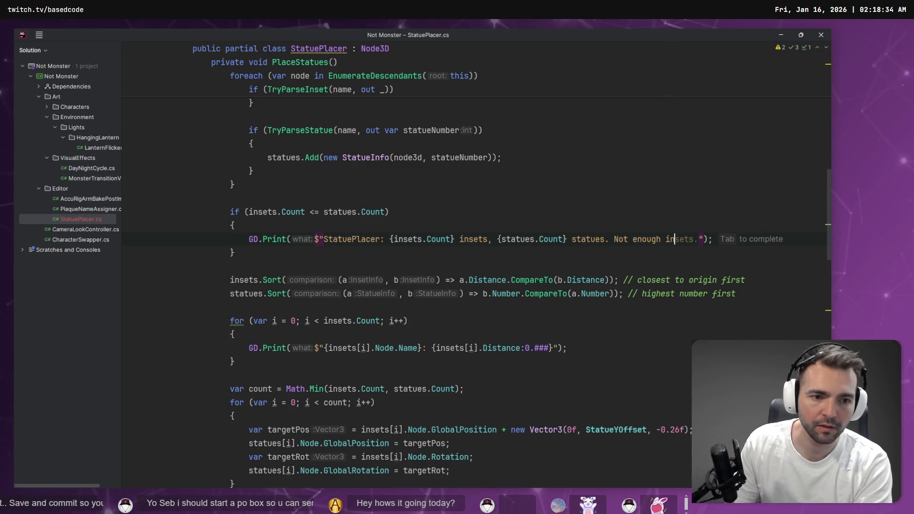
key("End")
key("Return")
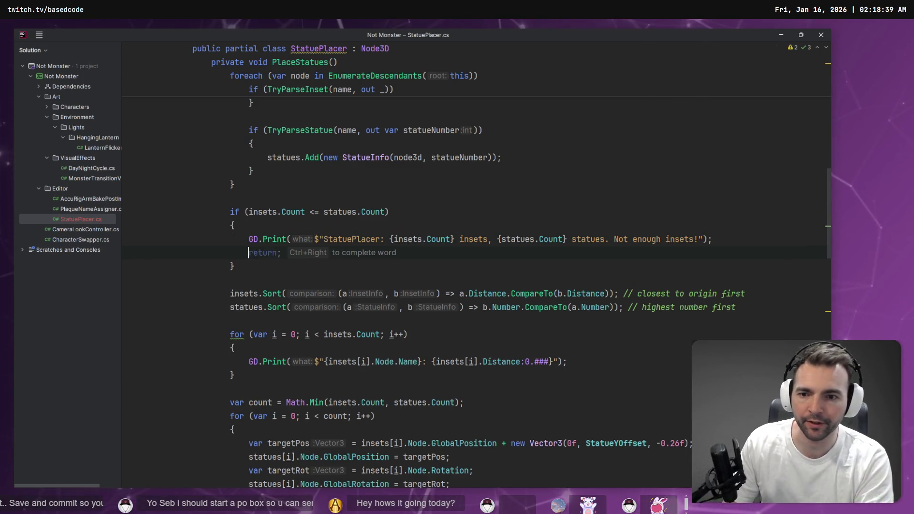
type("return;")
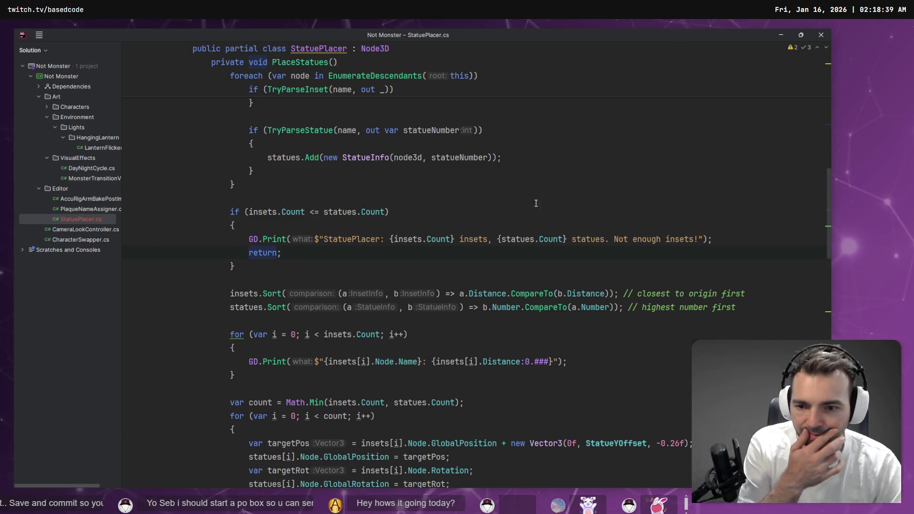
scroll(319, 135, "down", 3)
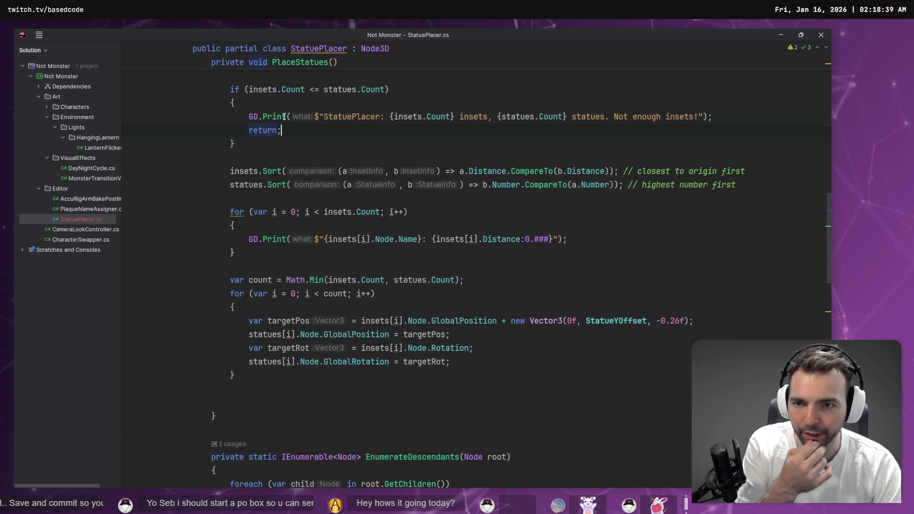
scroll(351, 170, "down", 2)
scroll(351, 170, "down", 2)
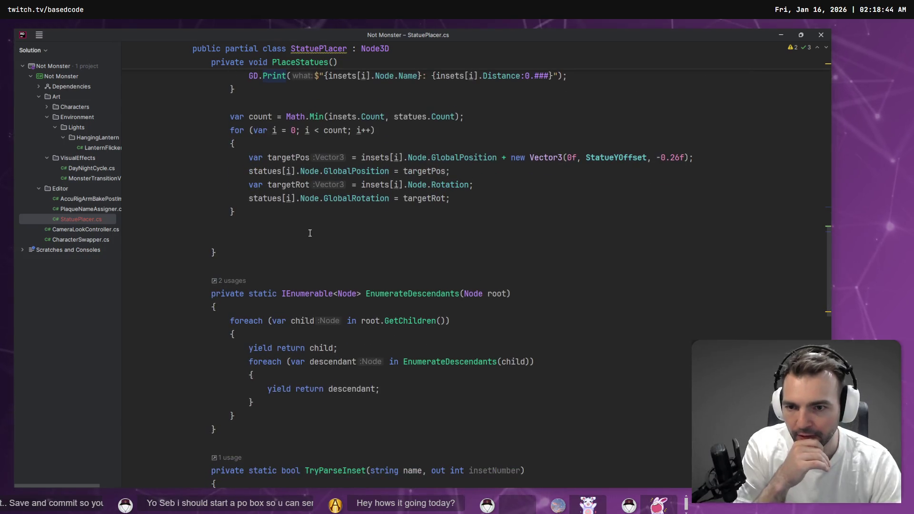
left_click(310, 219)
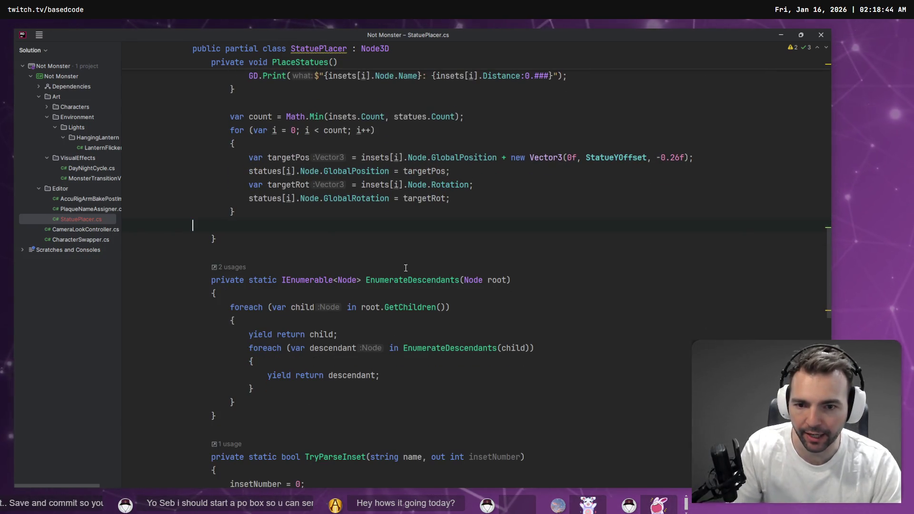
scroll(461, 271, "up", 8)
scroll(460, 271, "up", 3)
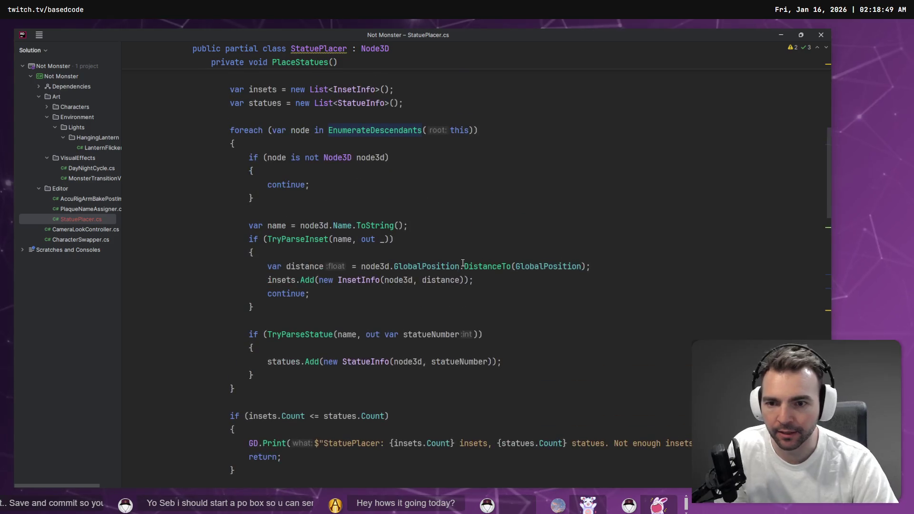
scroll(459, 260, "down", 8)
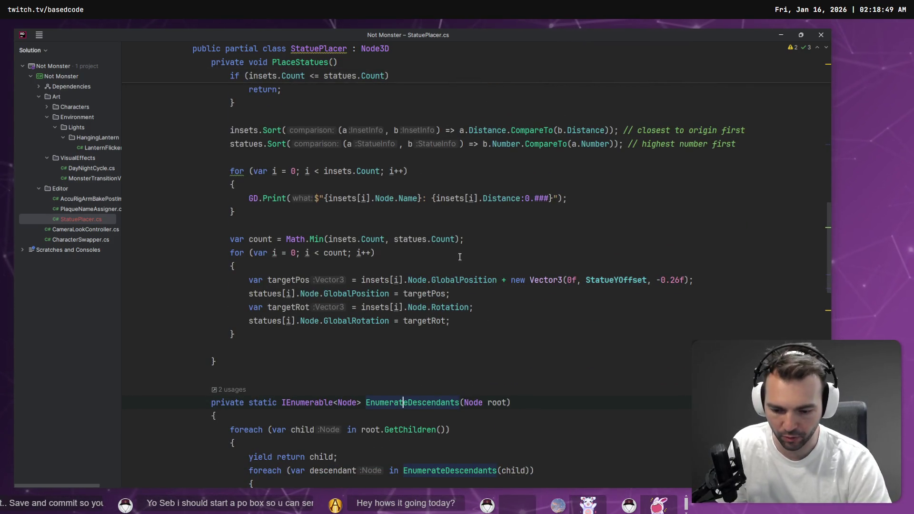
key("alt+F7")
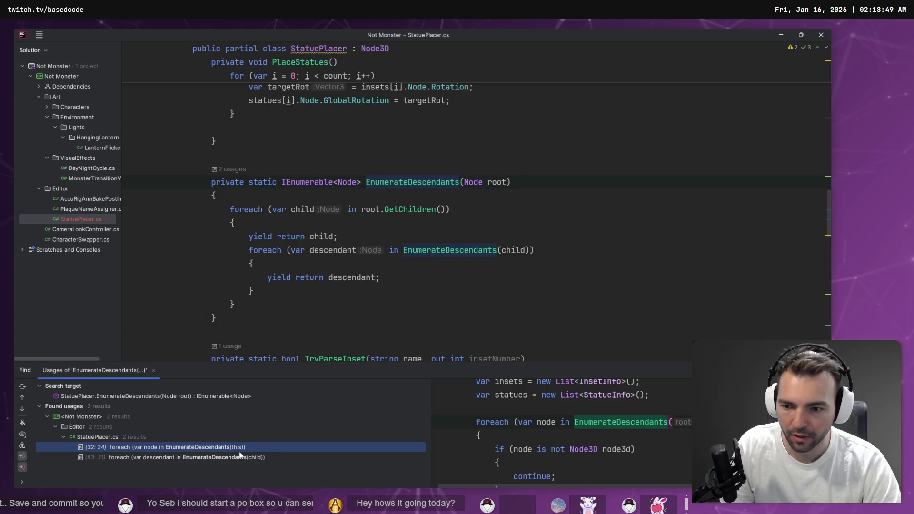
key("Return")
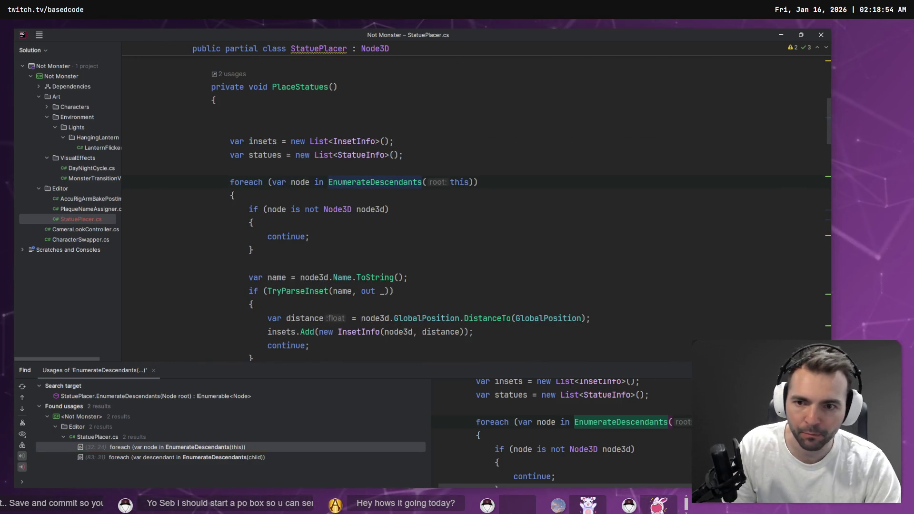
key("shift+Escape")
left_click(284, 182)
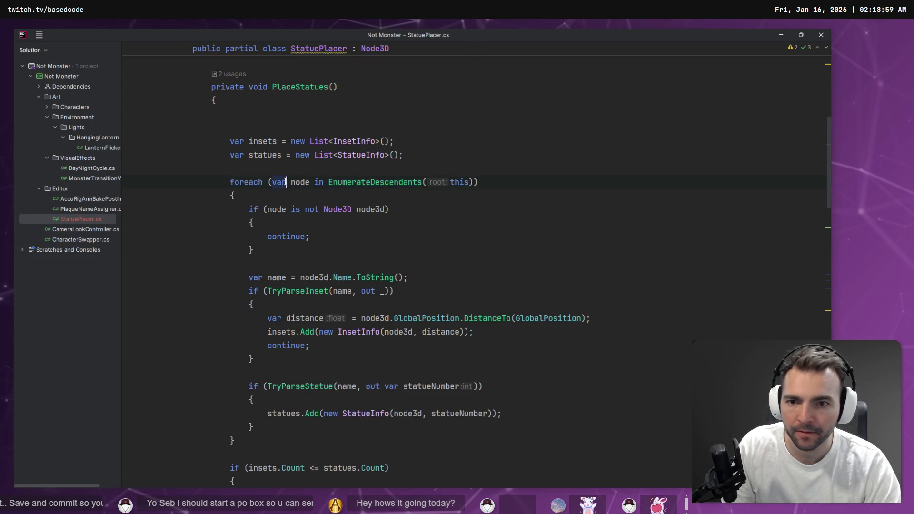
left_click(377, 187)
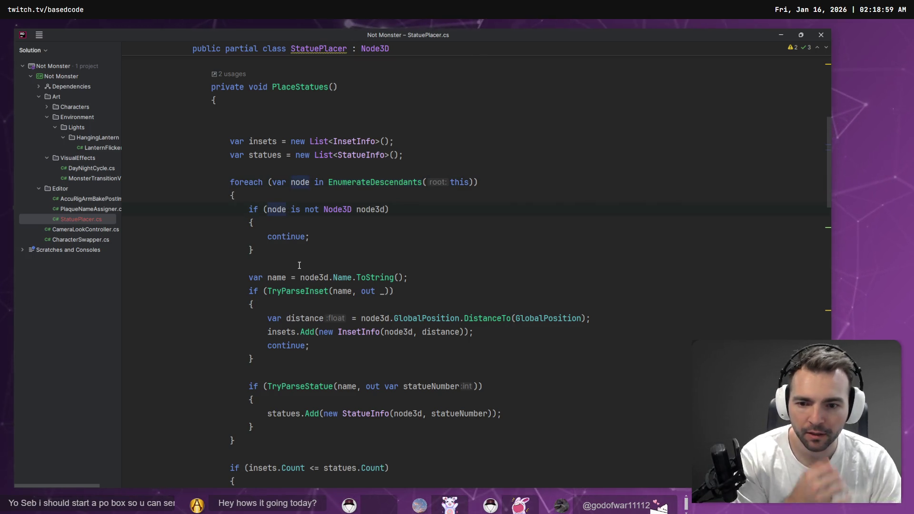
scroll(382, 279, "up", 8)
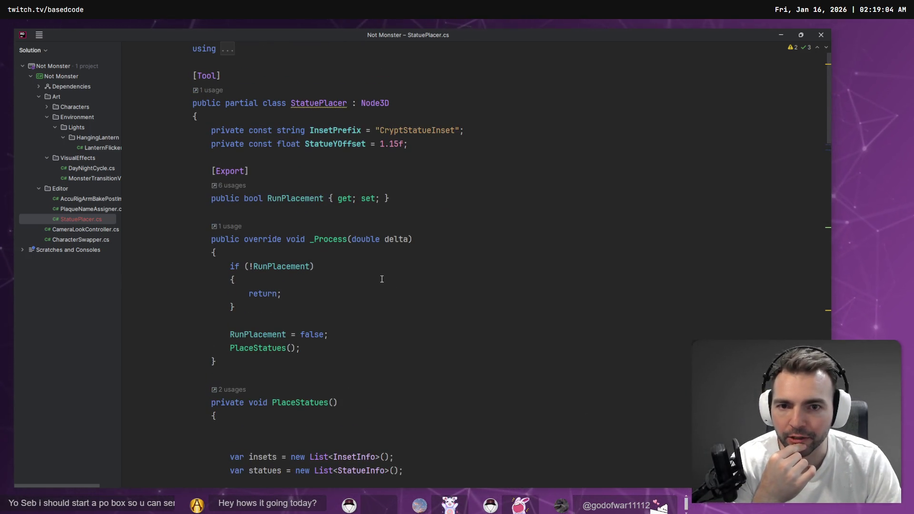
scroll(383, 277, "down", 9)
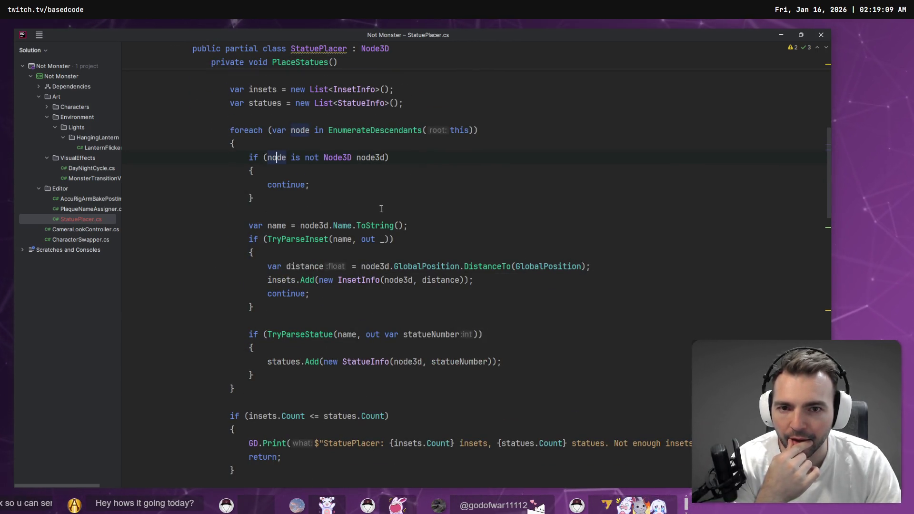
left_click(386, 138, "ctrl")
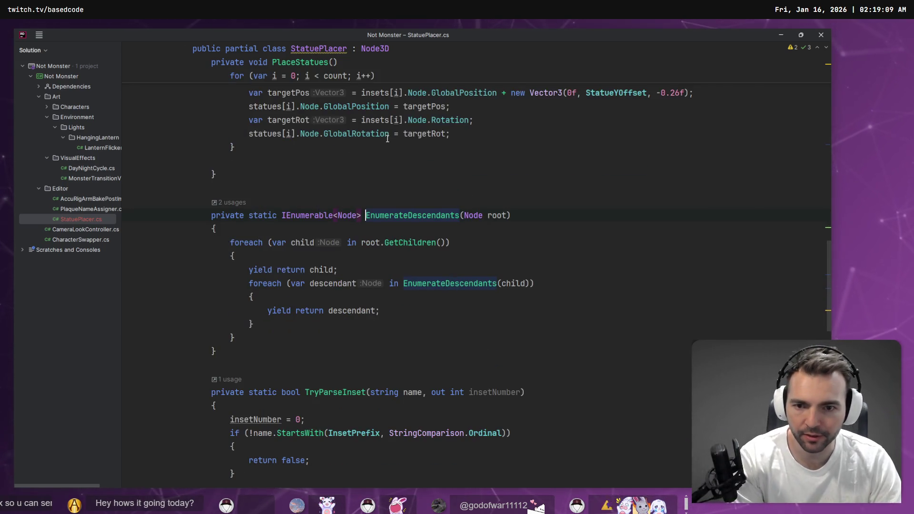
left_click(487, 215)
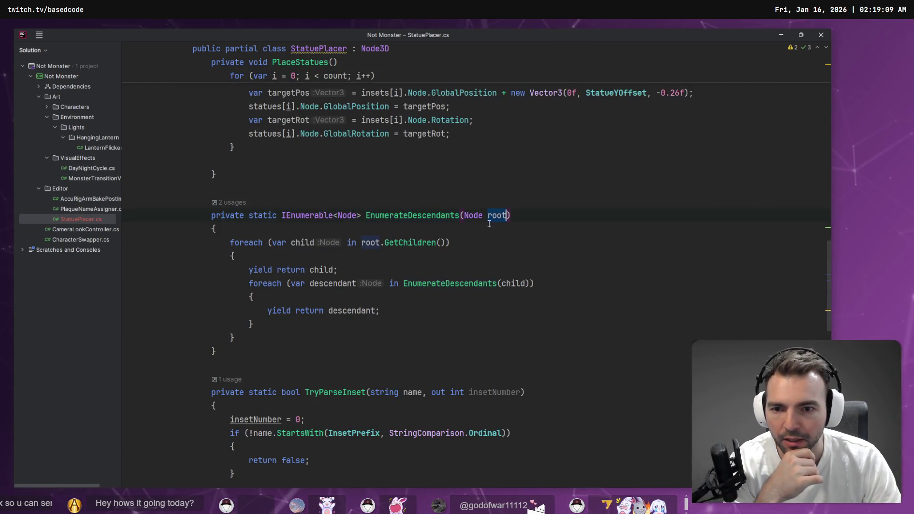
left_click(324, 270)
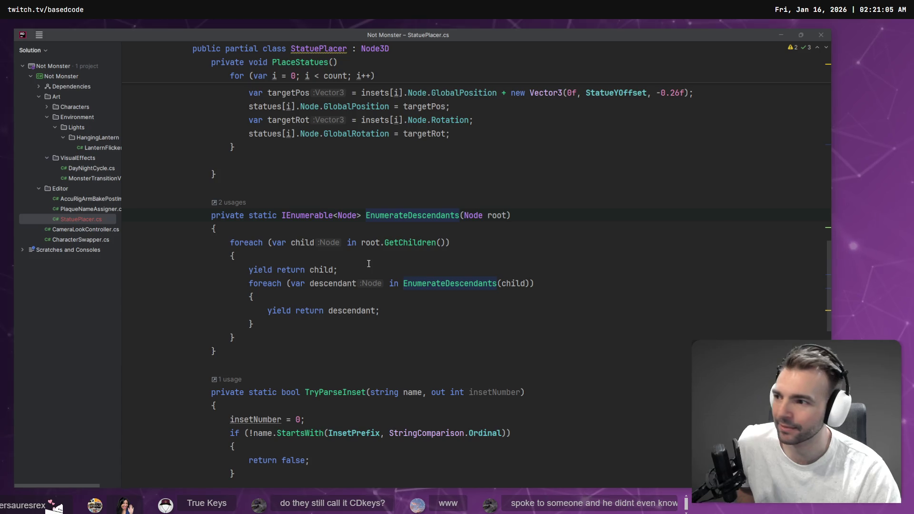
scroll(369, 263, "down", 8)
scroll(414, 265, "up", 6)
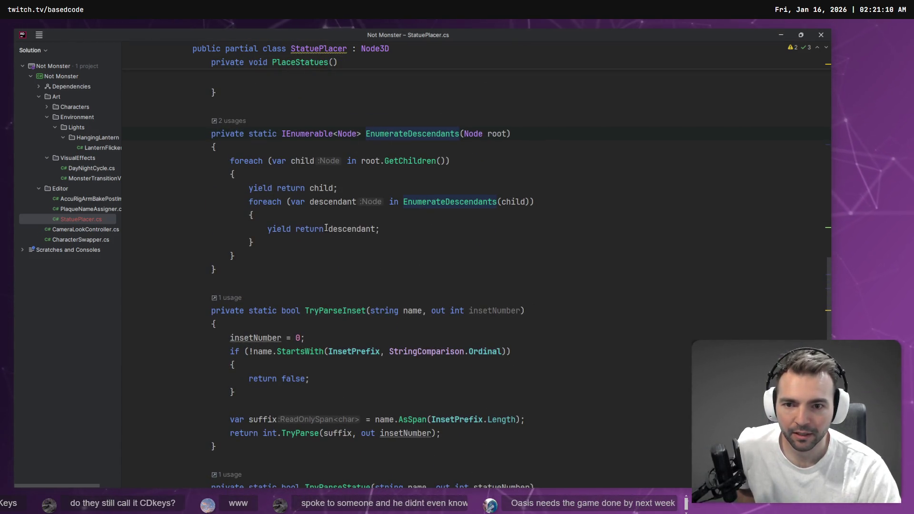
- Find the TryParseInset call in PlaceStatues and jump back to its definition
left_click(328, 310)
key("ctrl+b")
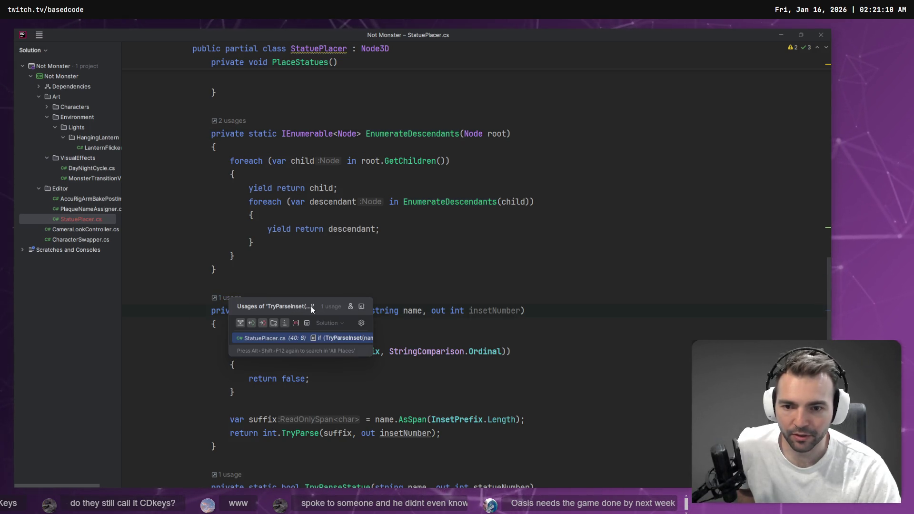
left_click(324, 337)
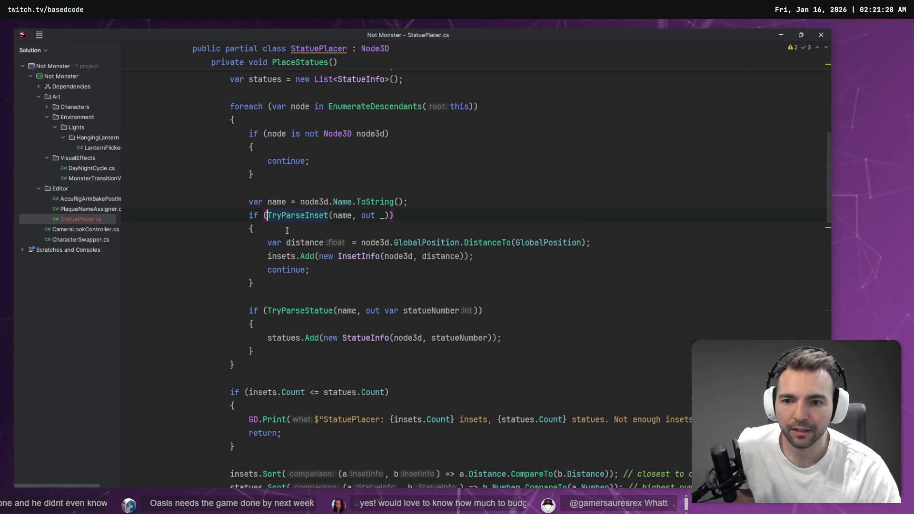
key("ctrl+b")
- Review the parse helpers and structs in StatuePlacer.cs, then switch back to Godot
scroll(332, 260, "down", 5)
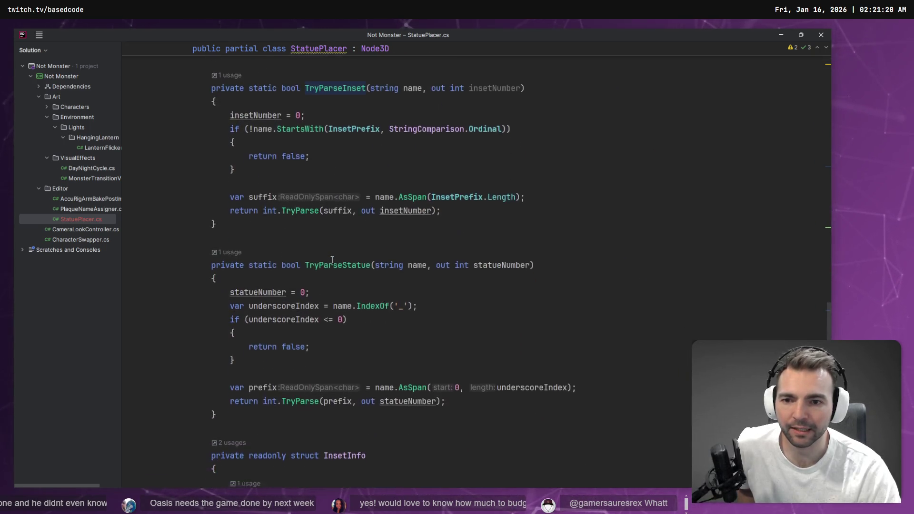
scroll(334, 262, "up", 7)
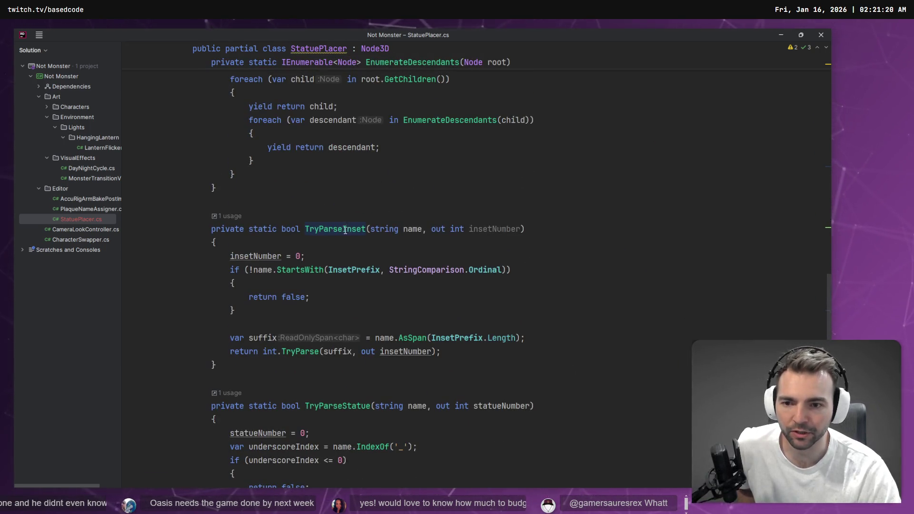
scroll(335, 253, "down", 4)
scroll(340, 247, "down", 3)
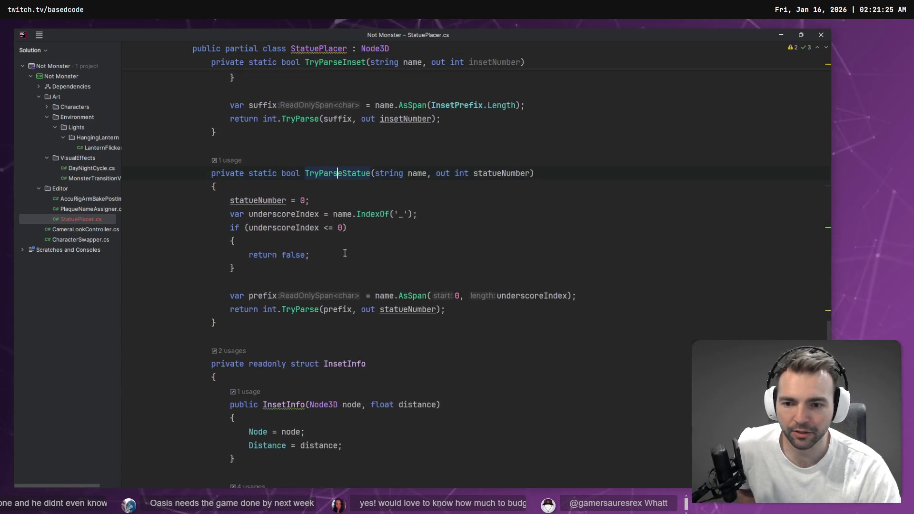
scroll(365, 265, "down", 2)
scroll(365, 264, "down", 5)
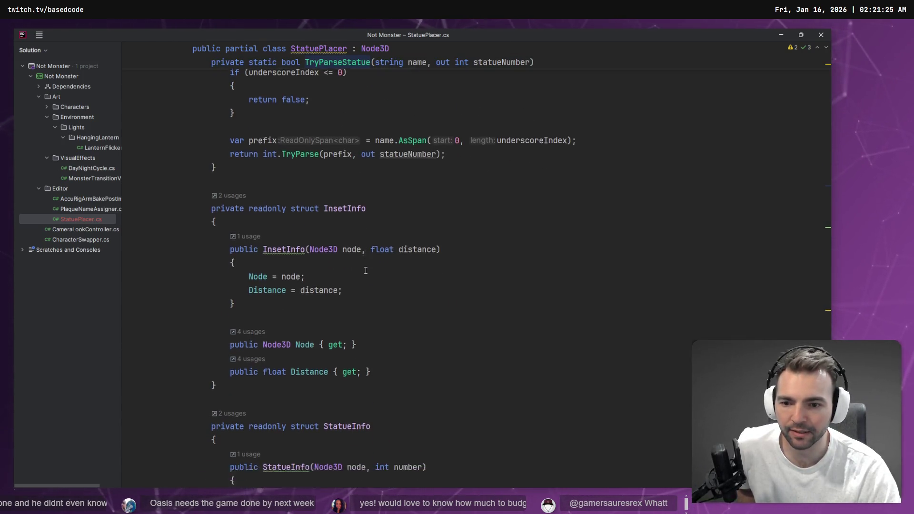
scroll(376, 280, "up", 11)
scroll(387, 295, "up", 20)
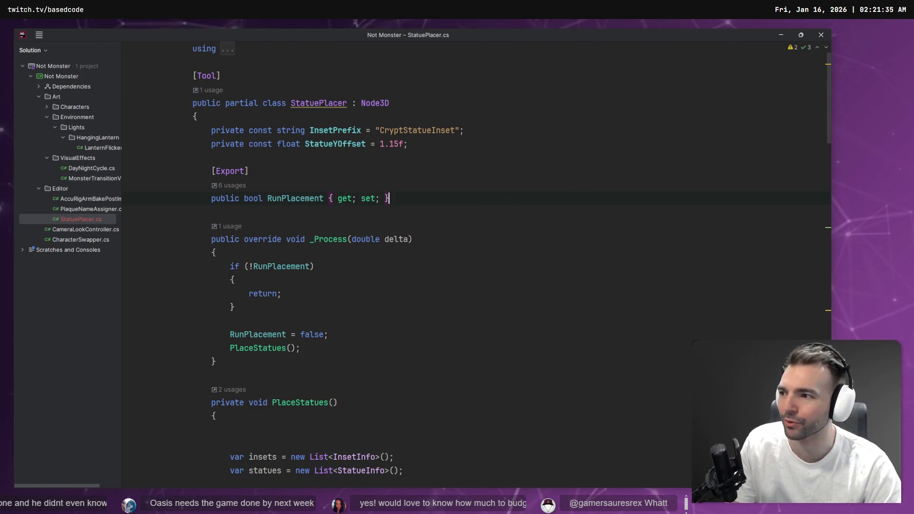
left_click(579, 172)
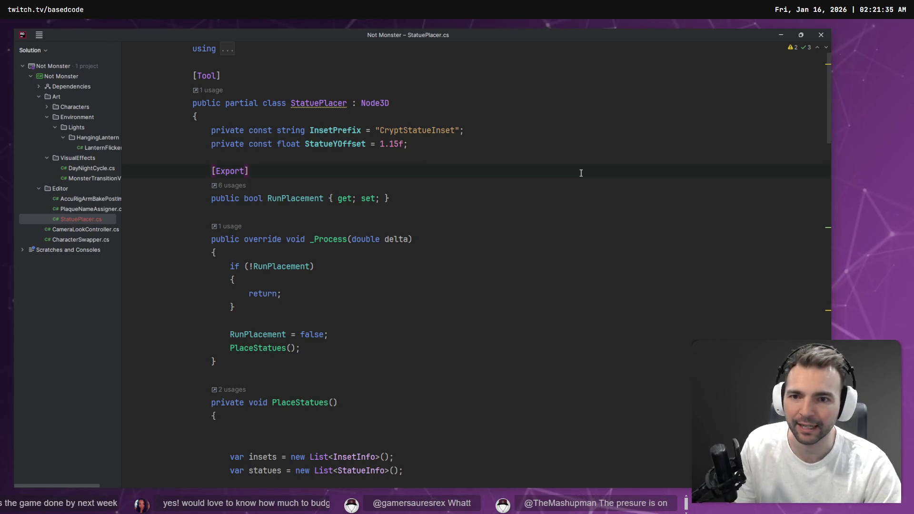
key("alt+Tab")
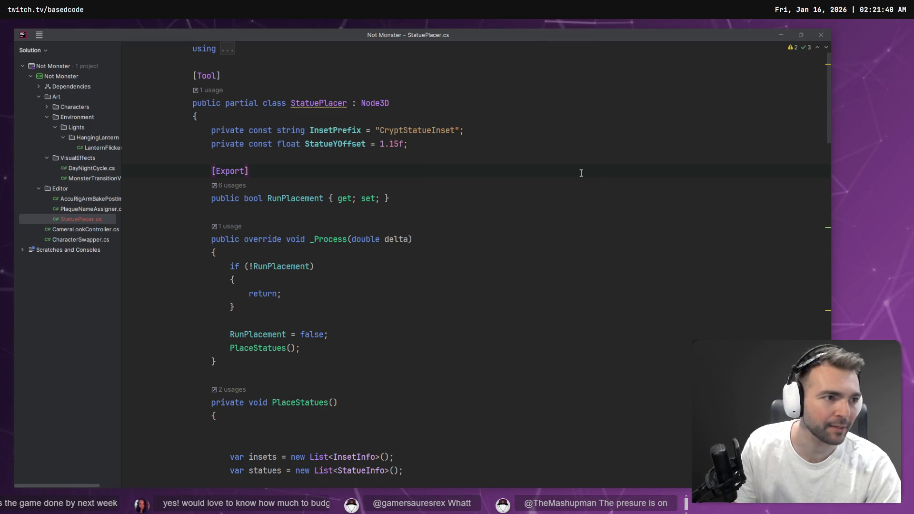
- Save the Crypts scene and delete the stray Node3D beneath the last inset
key("ctrl+s")
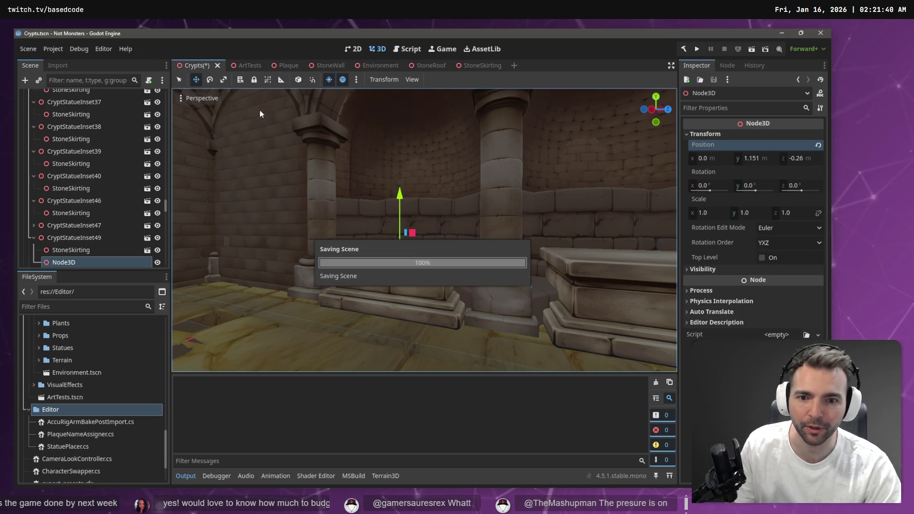
left_click(76, 251)
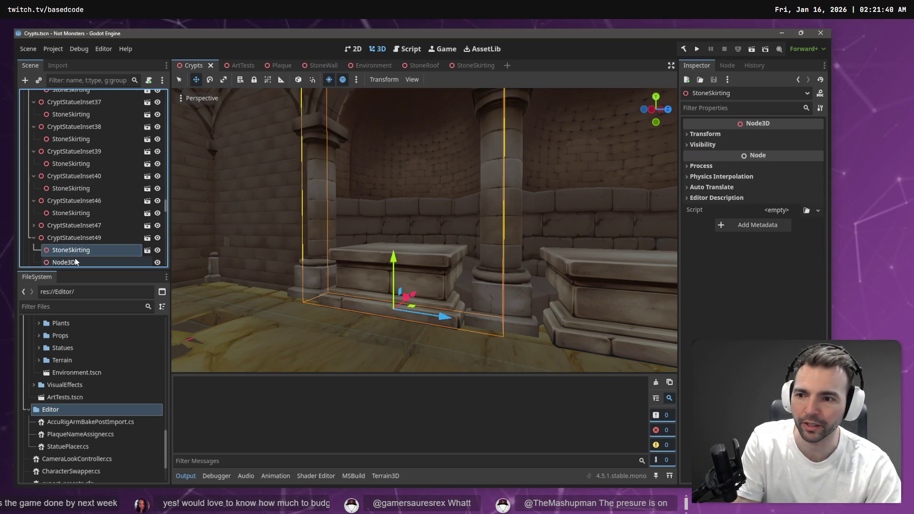
left_click(76, 259)
key("Delete")
key("Return")
- Collapse the Statues and Walls groups and peek into StoneStairs and Ceiling
scroll(83, 164, "up", 10)
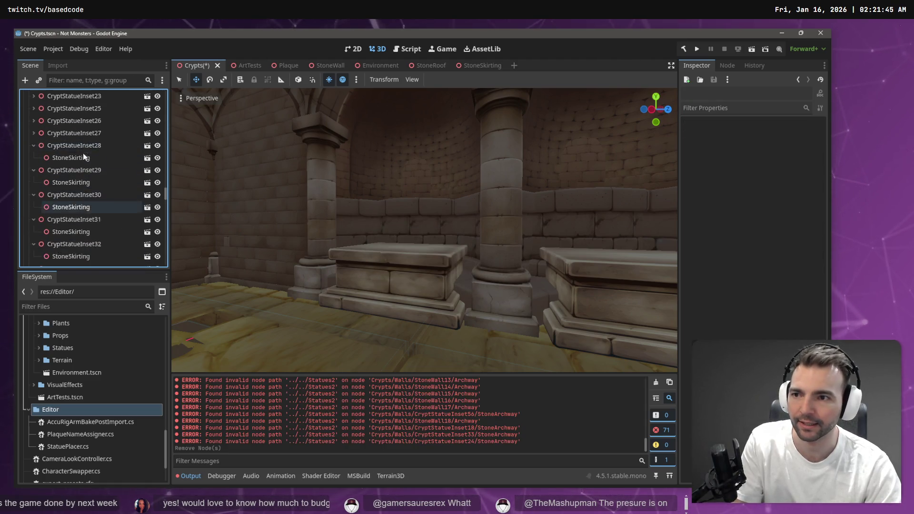
mouse_move(165, 178)
left_mouse_down()
mouse_move(164, 233)
mouse_move(165, 93)
left_mouse_up()
left_click(29, 109)
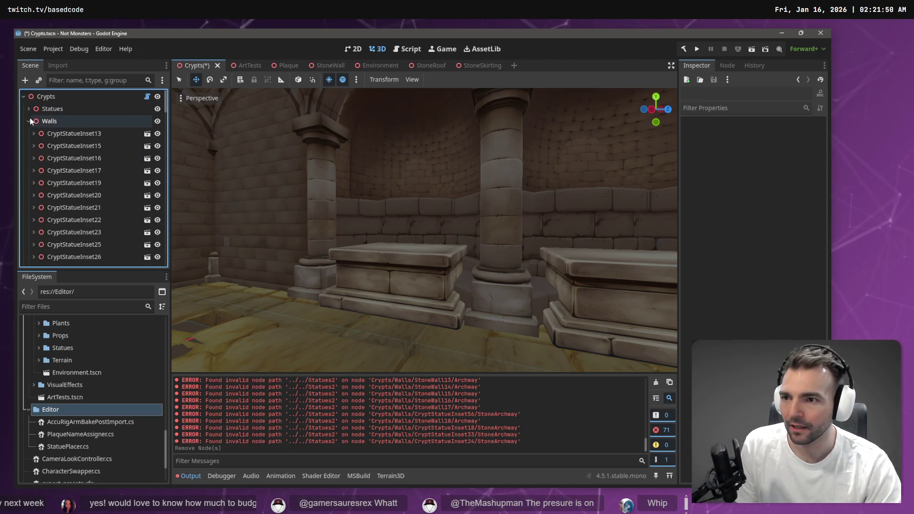
left_click(27, 120)
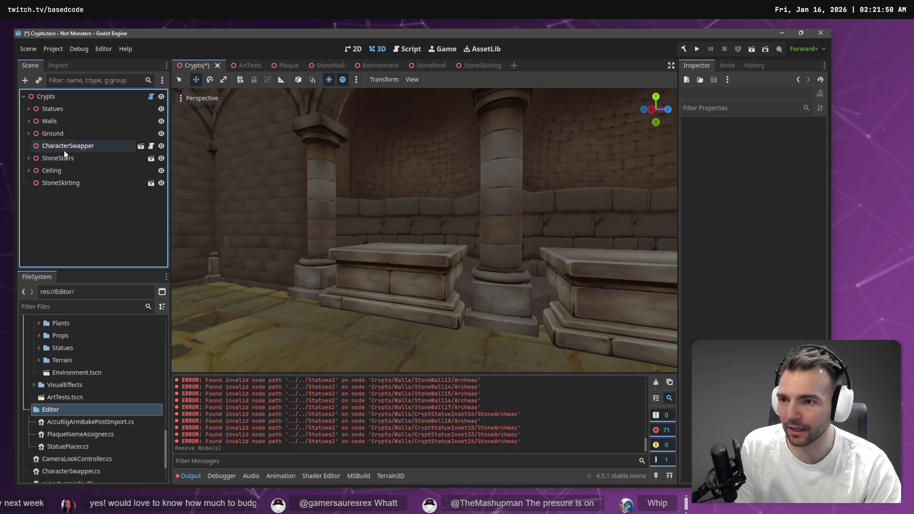
left_click(28, 157)
left_click(28, 157)
left_click(29, 171)
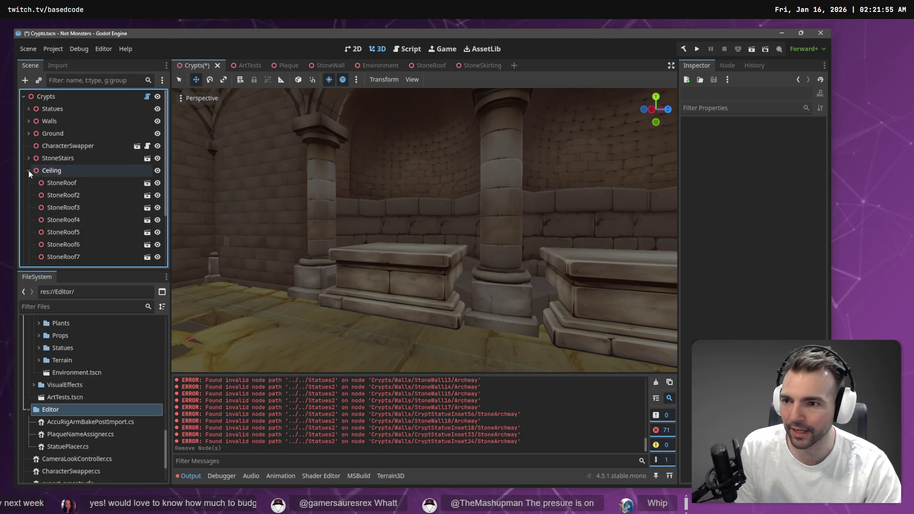
left_click(28, 171)
- Select Crypts, rebuild the C# project, clear the 71 node-path errors, and rebuild again
left_click(45, 95)
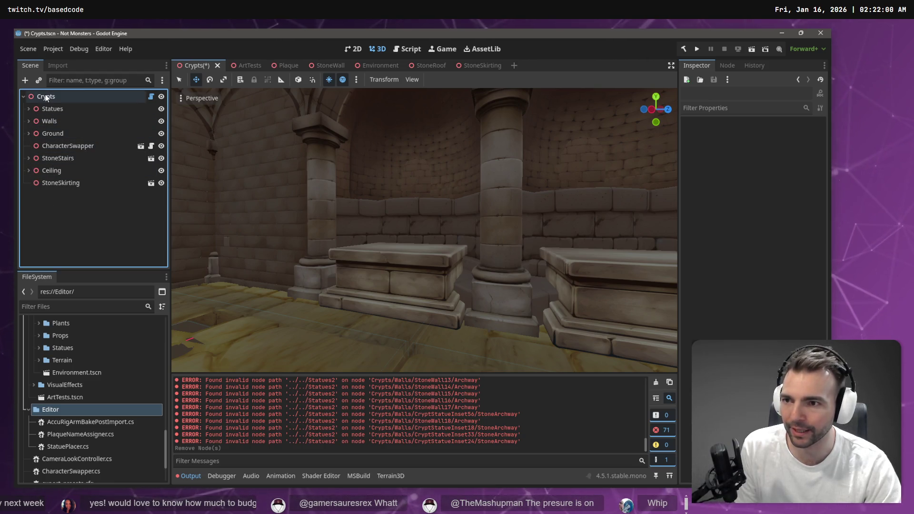
left_click(683, 49)
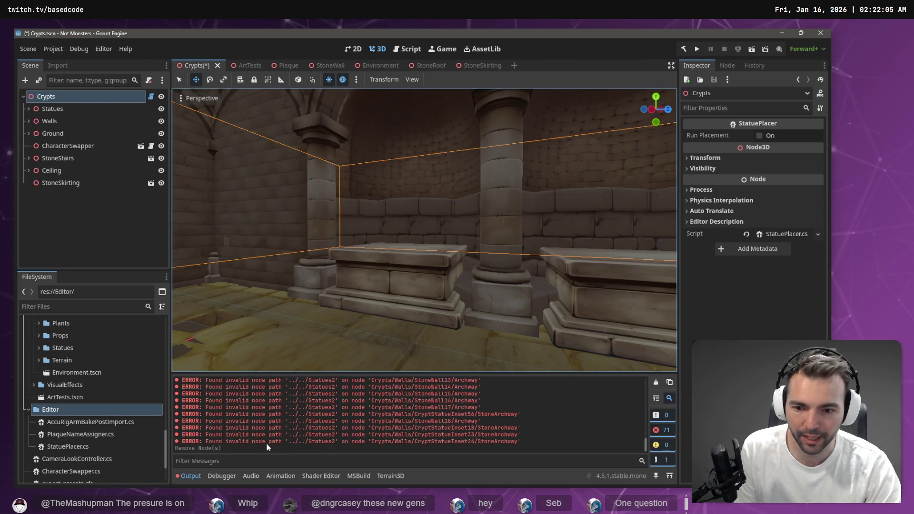
scroll(395, 443, "up", 5)
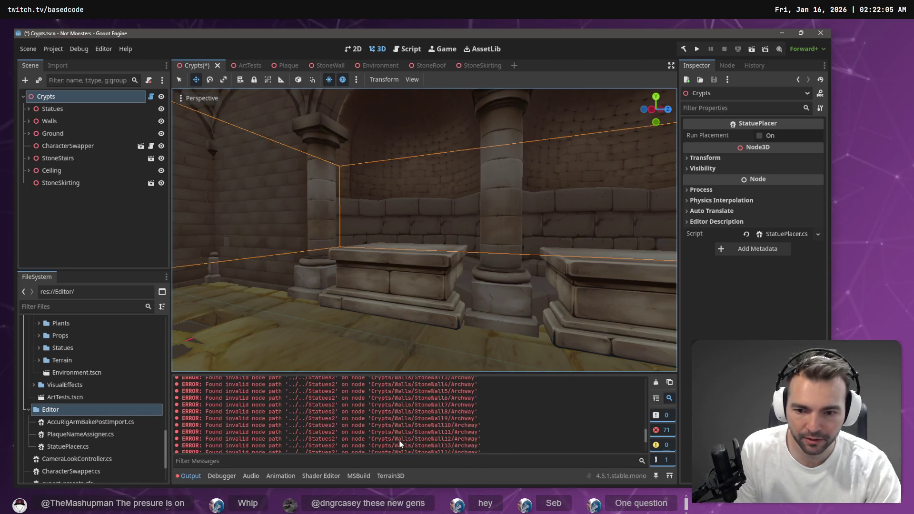
left_click(656, 382)
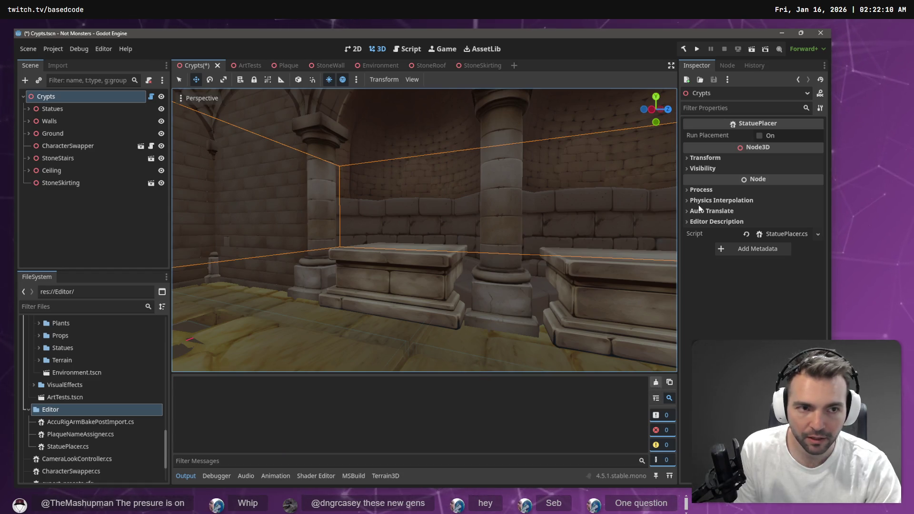
left_click(684, 50)
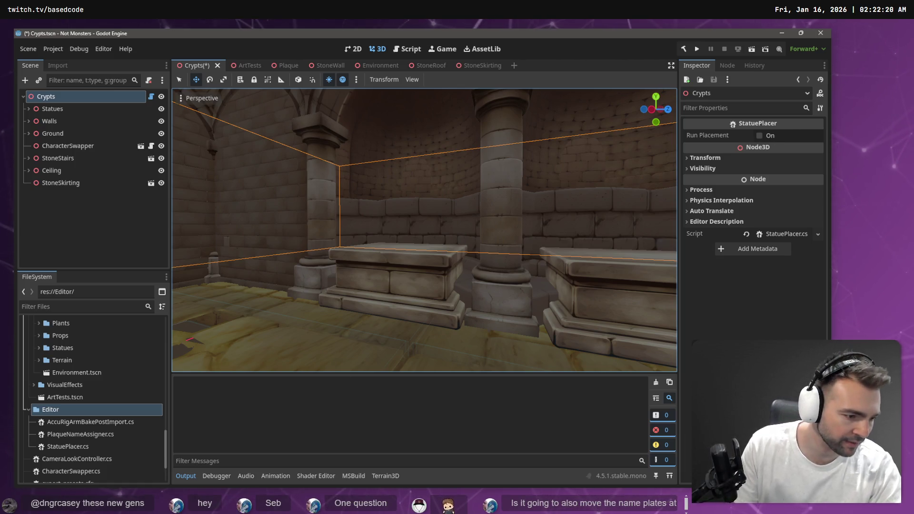
- Stage Crypts.tscn and ArtTests.tscn in Fork, then return to Godot
key("alt+Tab")
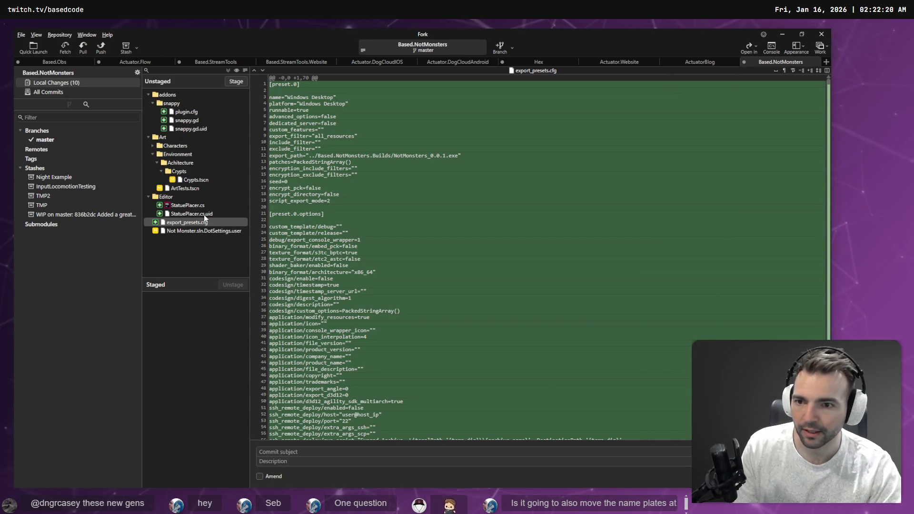
left_click(196, 180)
left_click(232, 84)
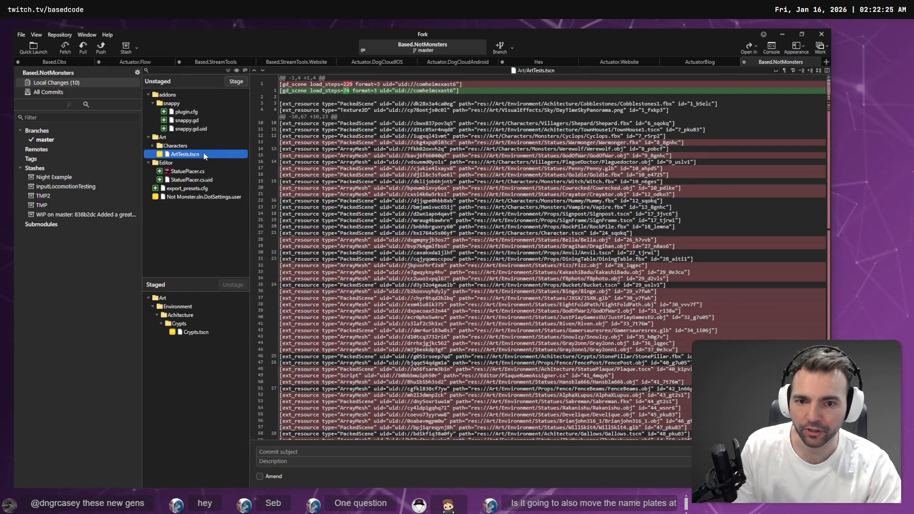
left_click(234, 82)
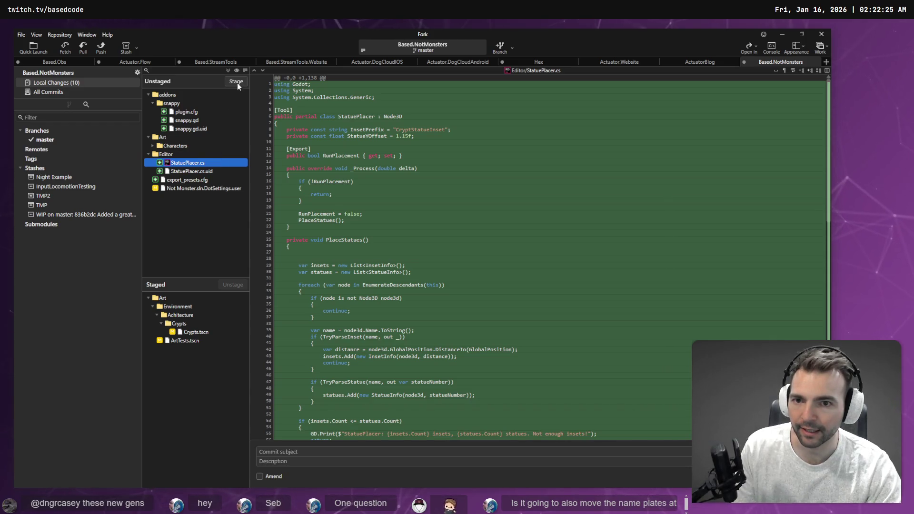
key("alt+Tab")
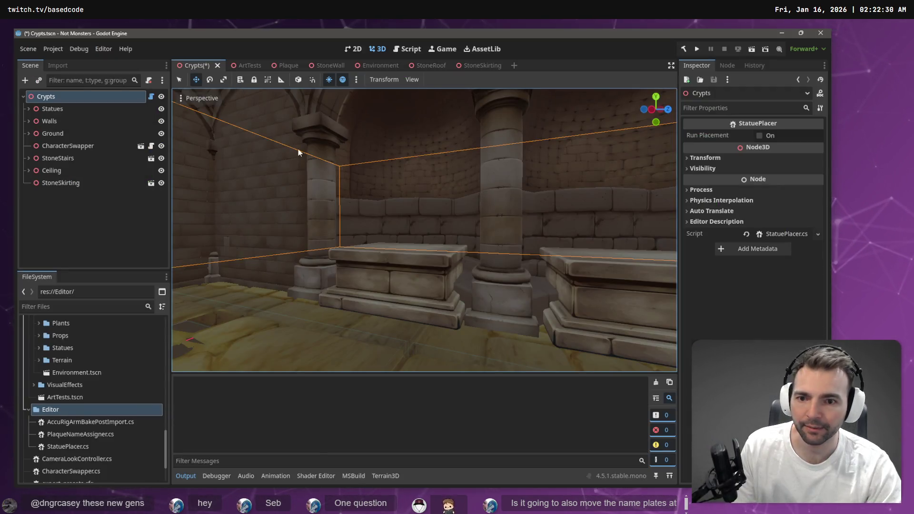
- Enable Run Placement on Crypts, inspect the placed statue row, then bring up StatuePlacer.cs in Rider
left_click(759, 136)
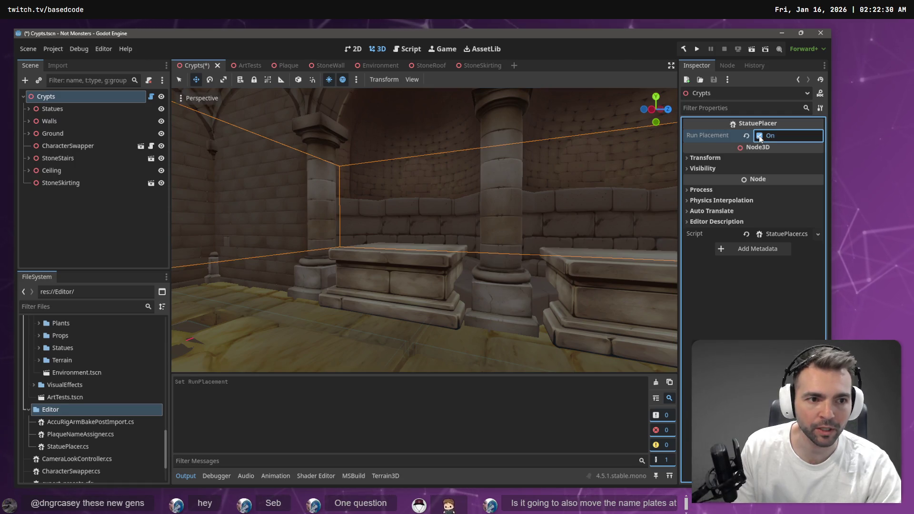
mouse_move(547, 154)
left_mouse_down()
mouse_move(495, 157)
mouse_move(456, 175)
mouse_move(544, 155)
left_mouse_up()
key("alt+Tab")
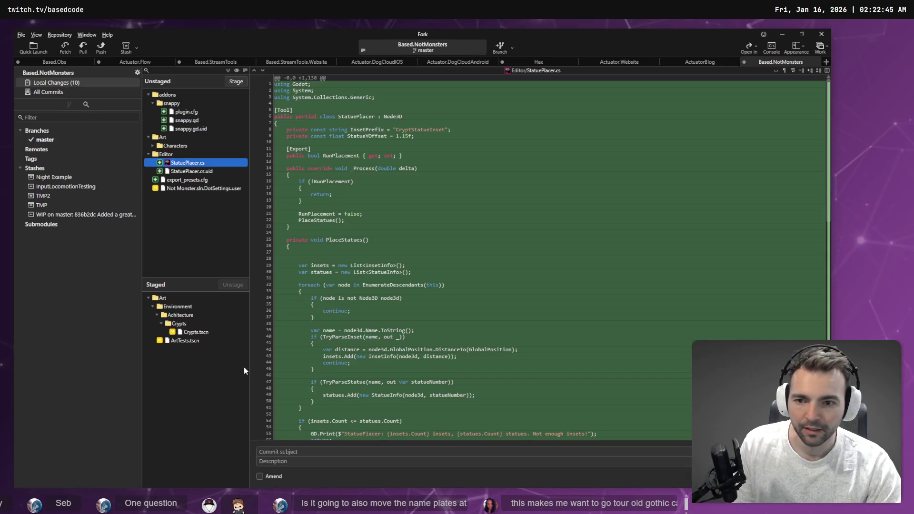
key("alt+Tab")
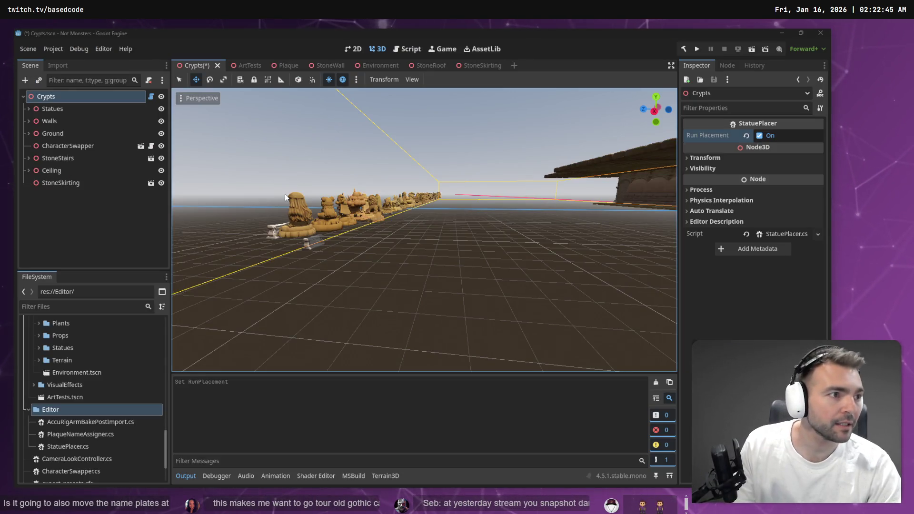
key("alt+Tab")
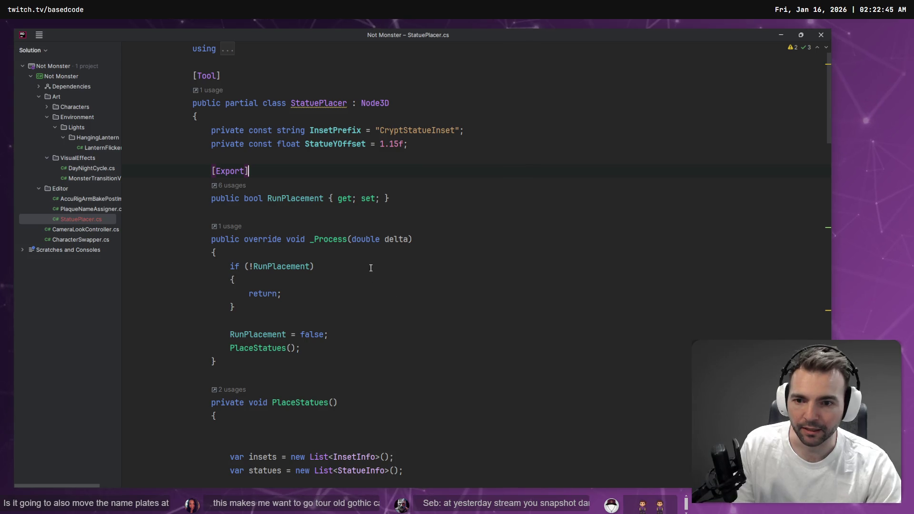
- Add a GD.Print(delta); debug line at the top of _Process in StatuePlacer.cs
key("BackSpace")
key("Return")
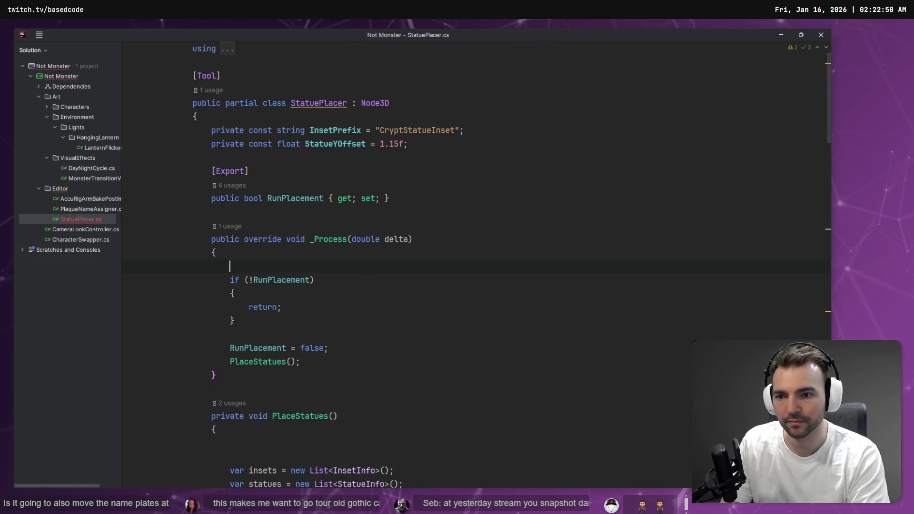
type("GD")
key("ctrl+BackSpace")
type("P")
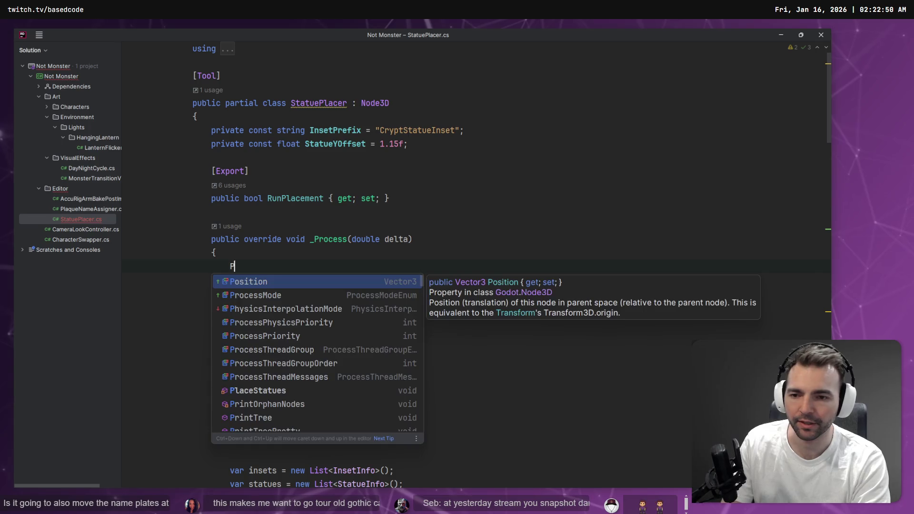
key("BackSpace")
type("GlobalRotation.P")
key("ctrl+BackSpace")
key("ctrl+BackSpace")
key("ctrl+BackSpace")
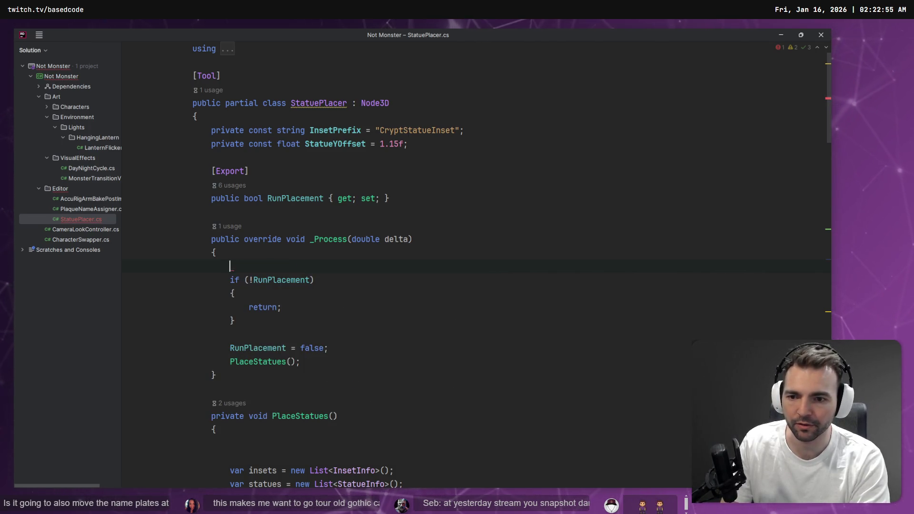
type("GD.P")
type("rint(delta);")
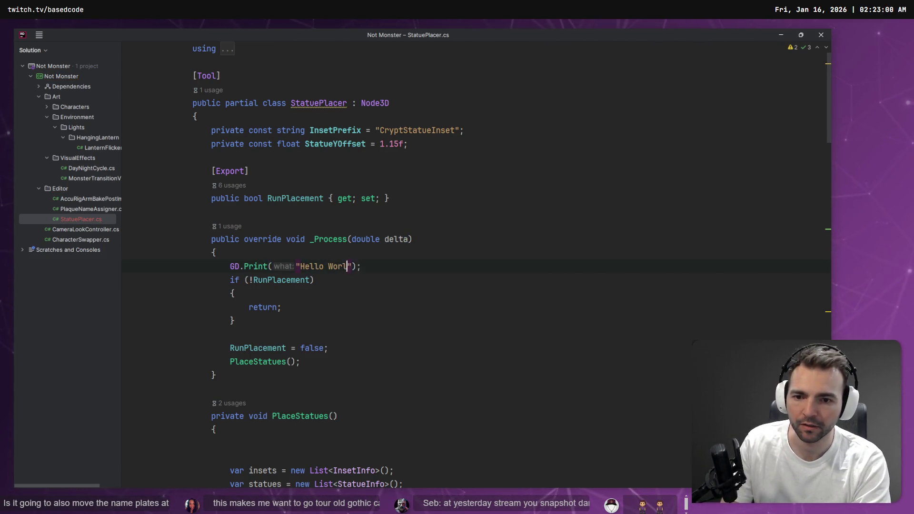
- Check the output in Godot, then move the print line above RunPlacement = false and return to Godot
key("alt+Tab")
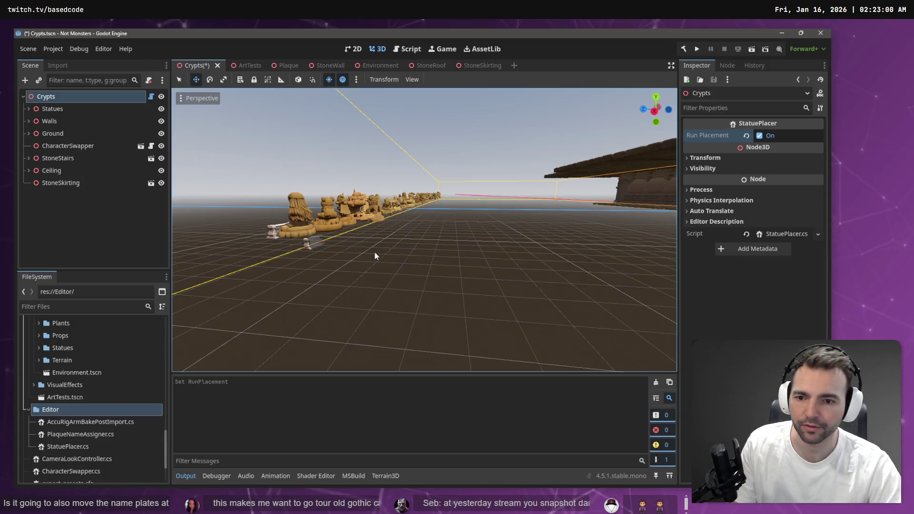
key("alt+Tab")
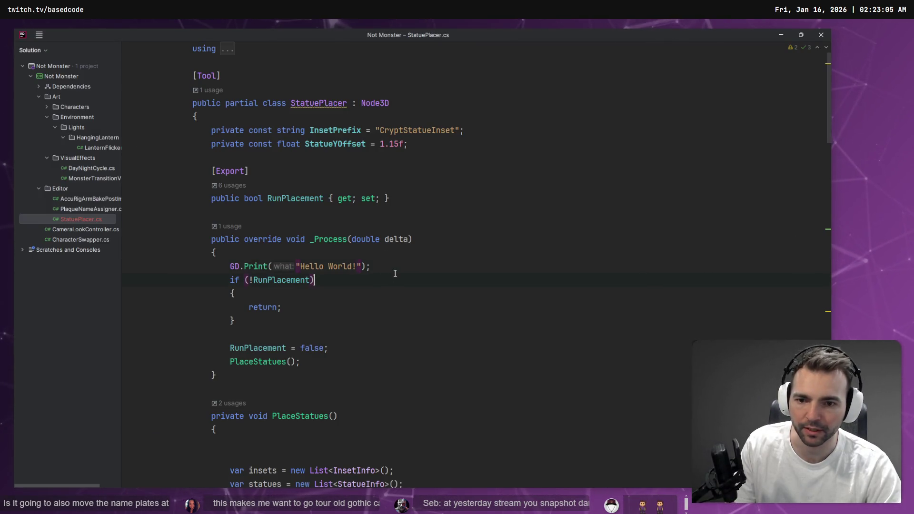
left_click(403, 264)
key("ctrl+x")
left_click(469, 324)
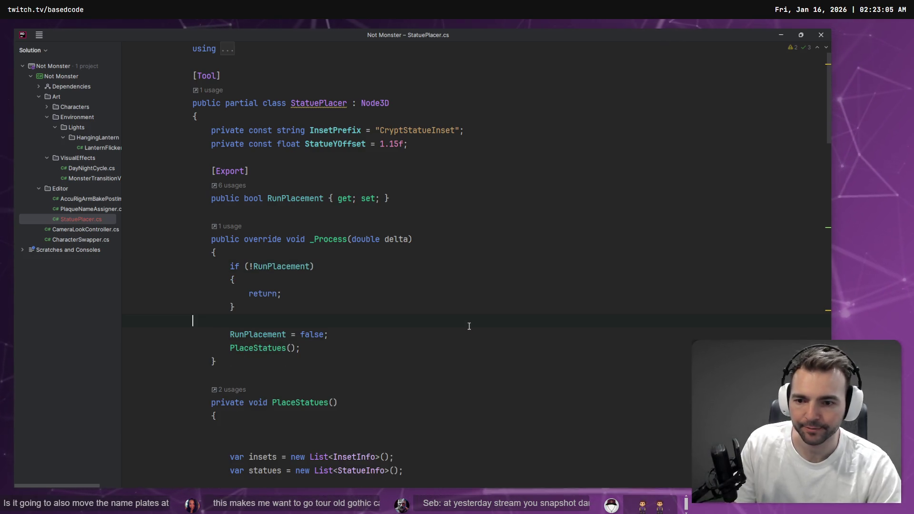
key("ctrl+v")
key("alt+Tab")
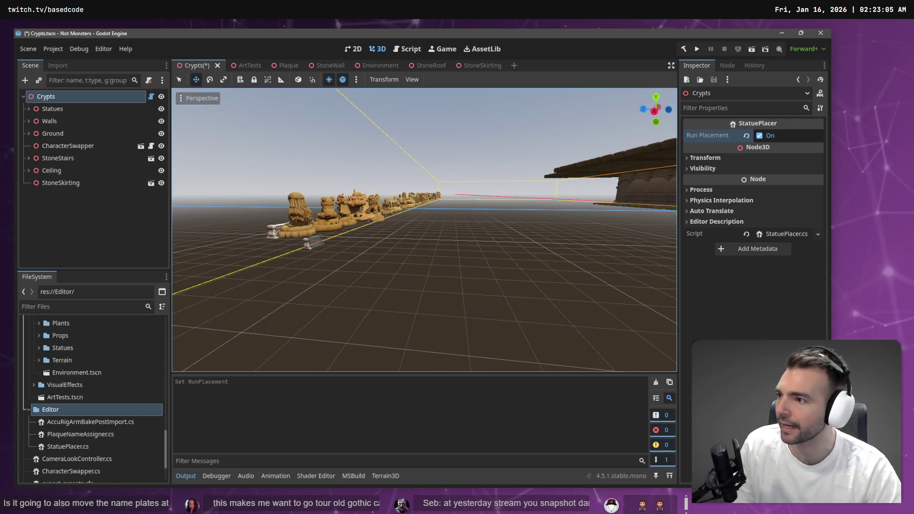
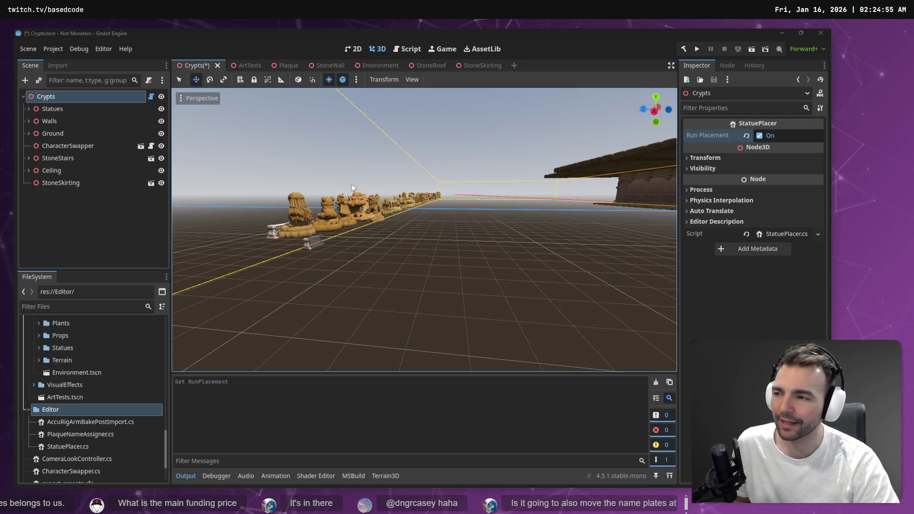
- Freelook the viewport camera toward the statue row to frame the Danzie statue
right_click(258, 244)
key("w")
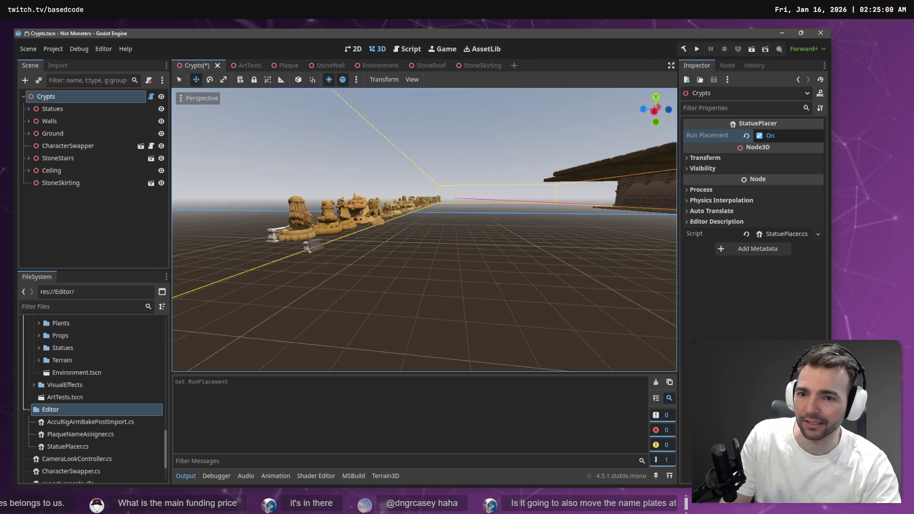
key("w")
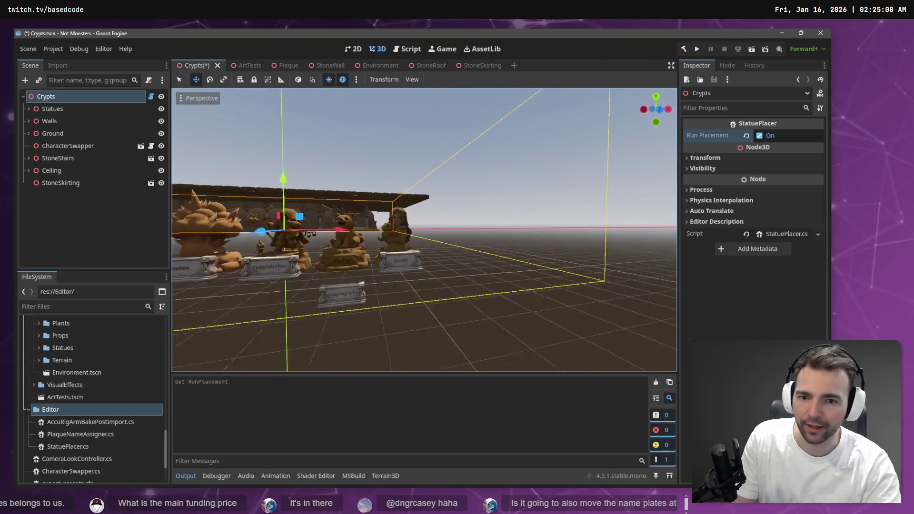
key("s")
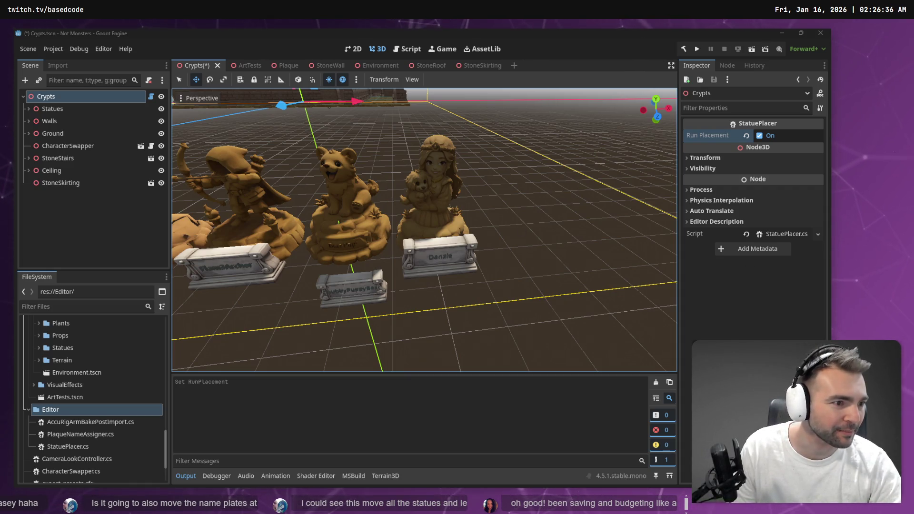
- Review the NOT MONSTERS bullet list on the tldraw board, then return to Godot
key("alt+Tab")
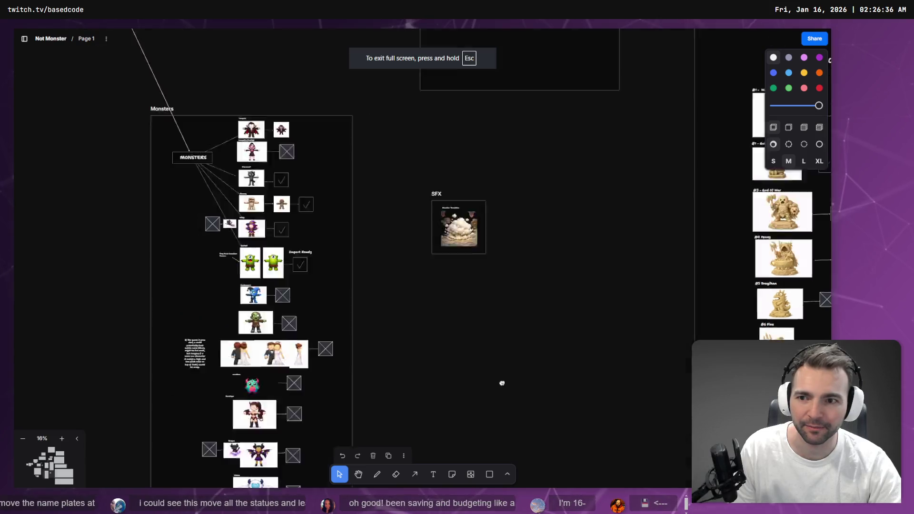
scroll(502, 383, "up", 5)
scroll(322, 295, "down", 5)
scroll(381, 332, "up", 4)
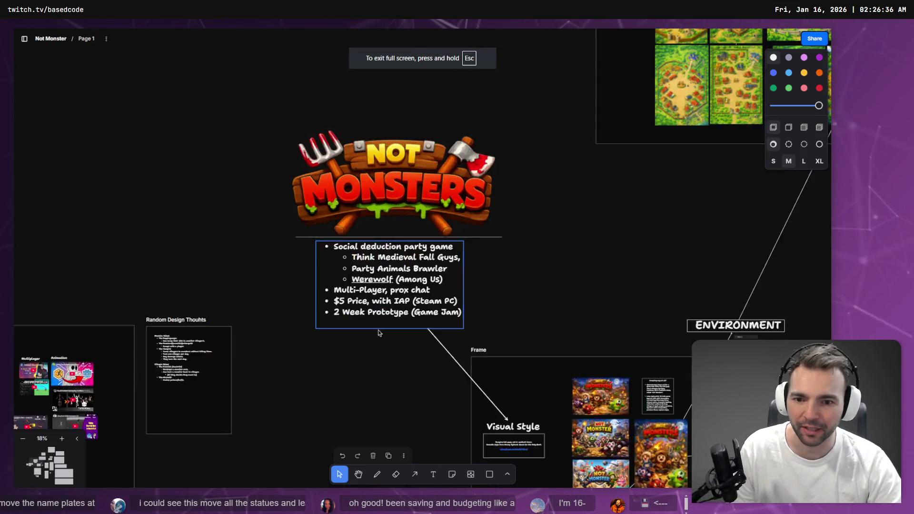
scroll(378, 330, "up", 5)
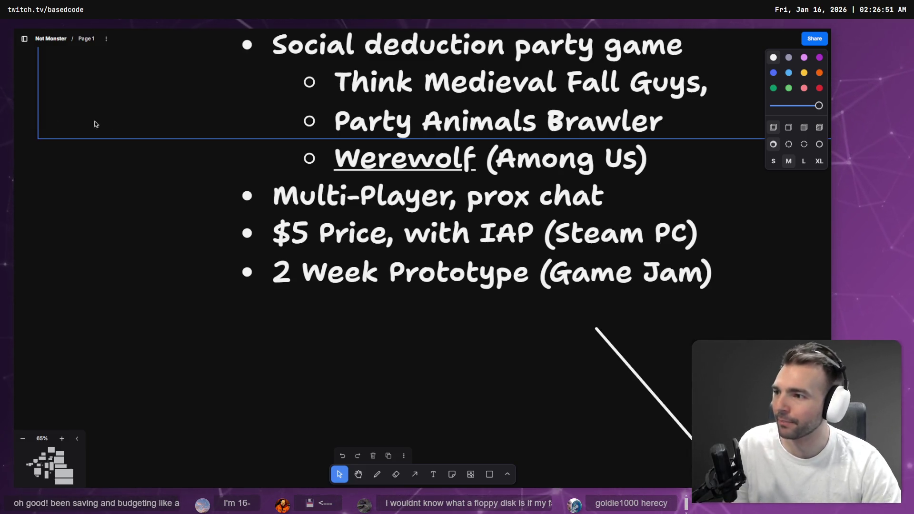
left_click(92, 122)
scroll(220, 320, "down", 5)
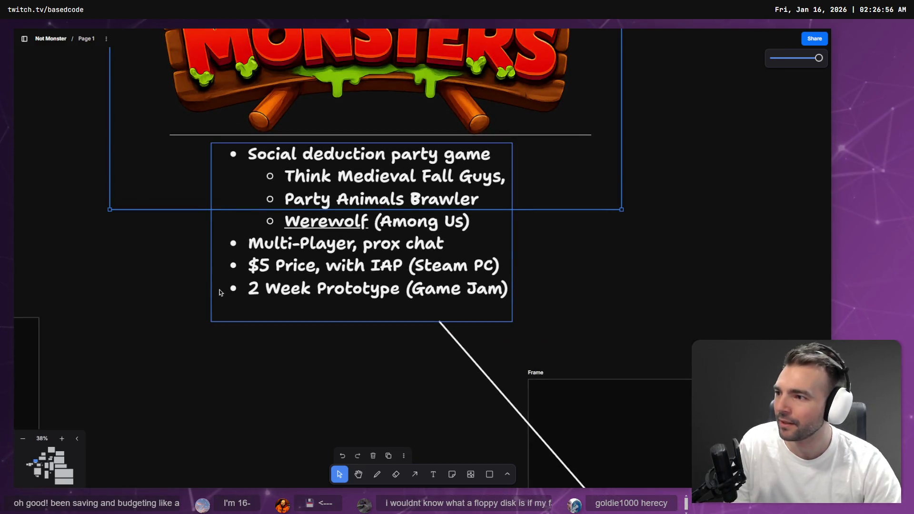
key("alt+Tab")
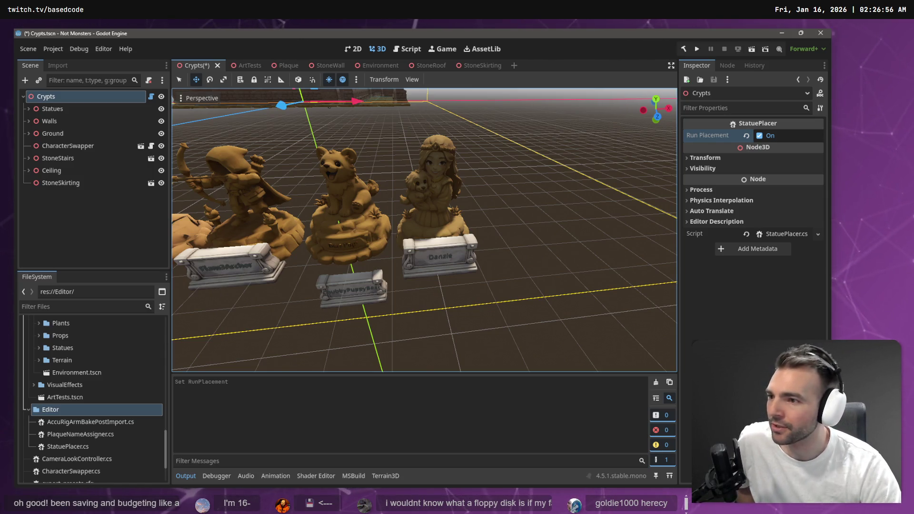
left_click(348, 220)
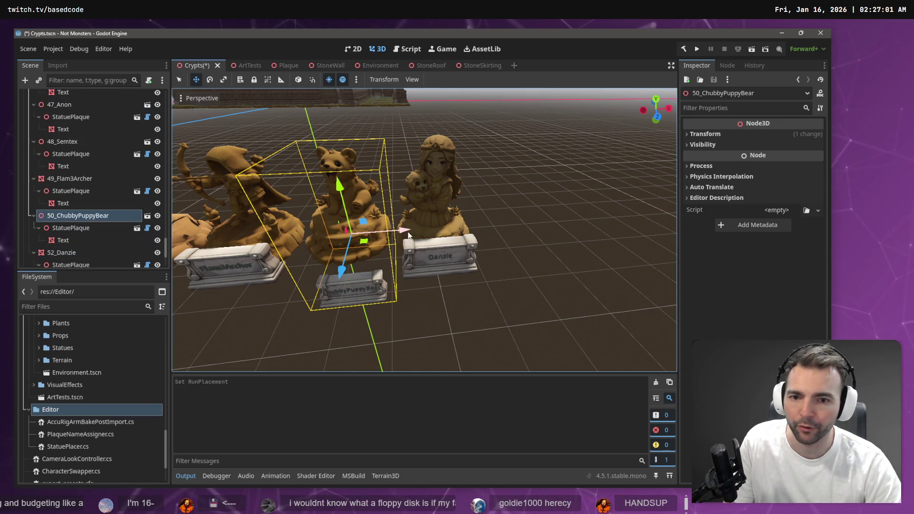
mouse_move(403, 230)
left_mouse_down()
mouse_move(549, 230)
mouse_move(347, 229)
mouse_move(613, 242)
mouse_move(393, 256)
left_mouse_up()
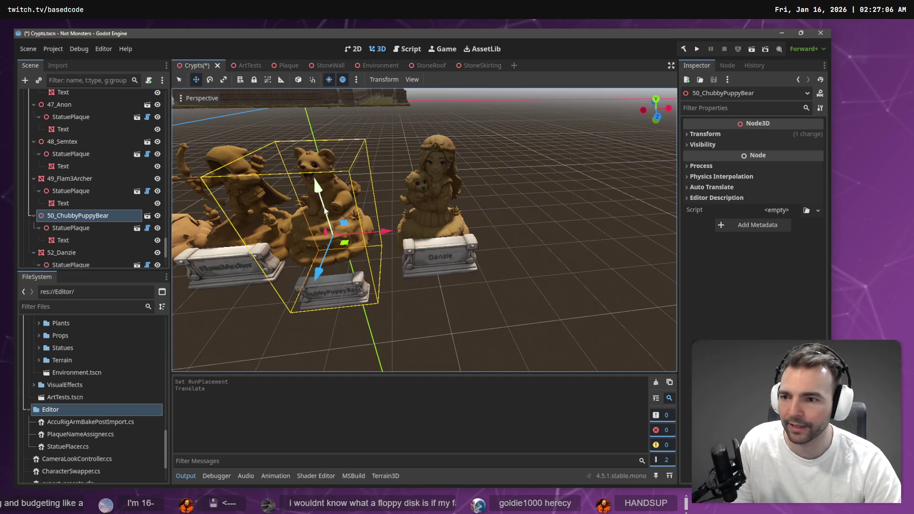
key("ctrl+z")
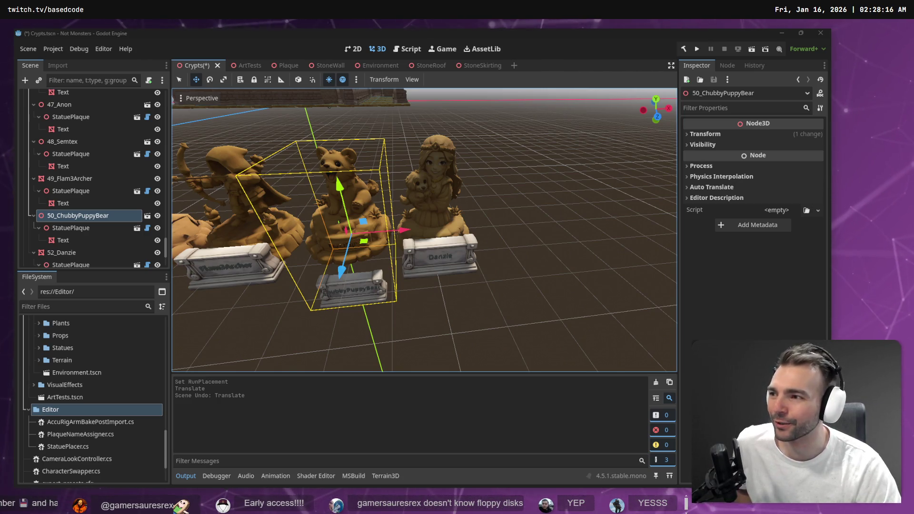
left_click(503, 142)
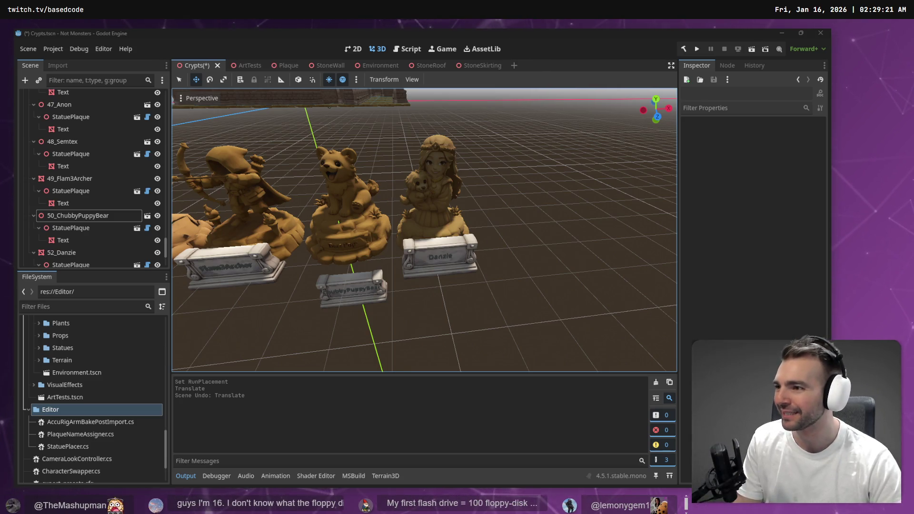
key("s")
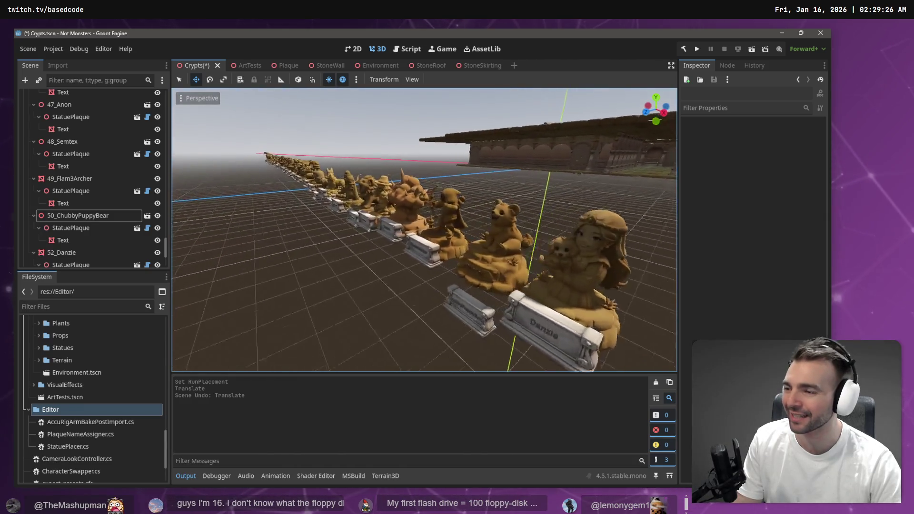
key("s")
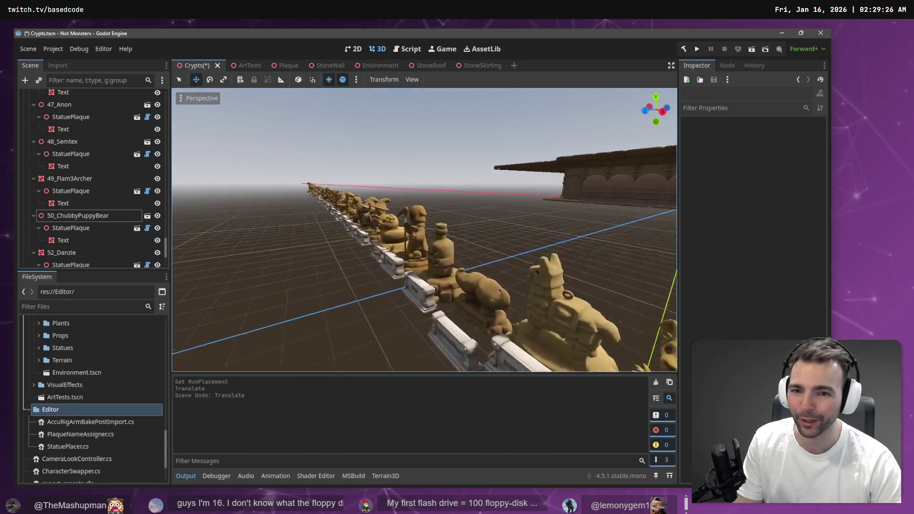
key("s")
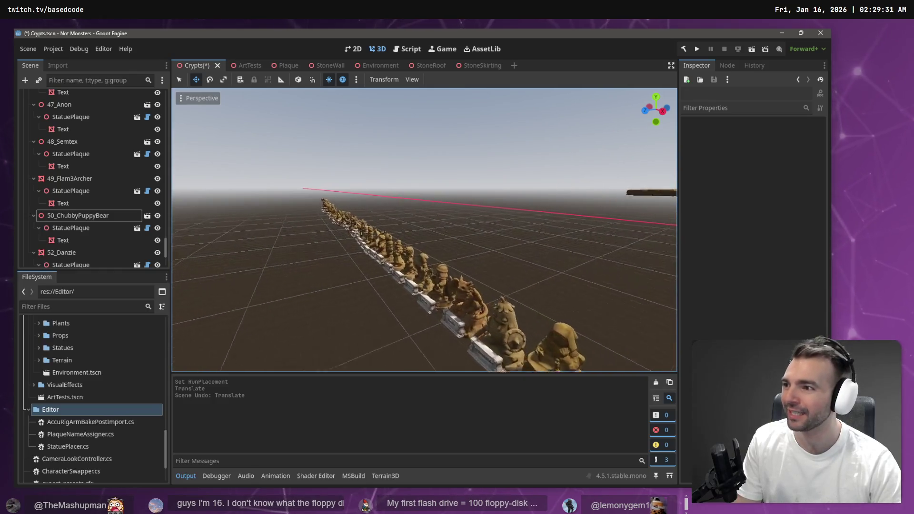
key("w")
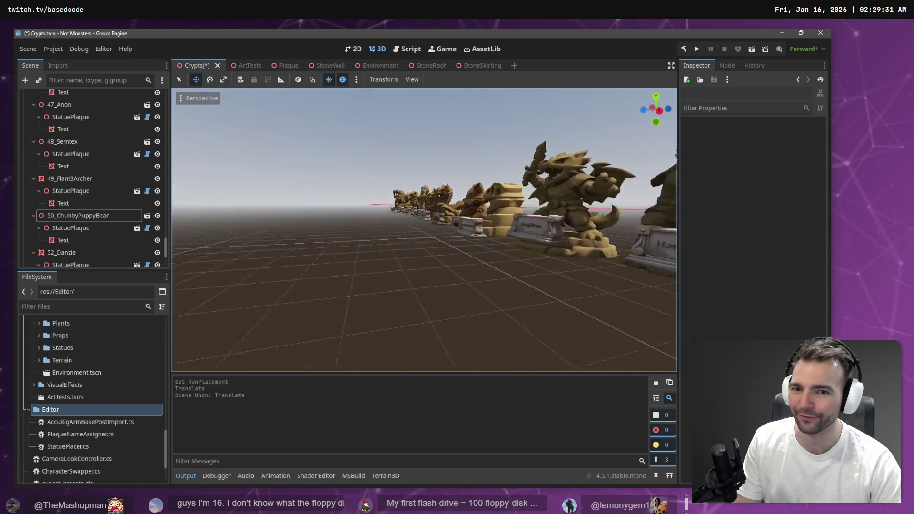
key("s")
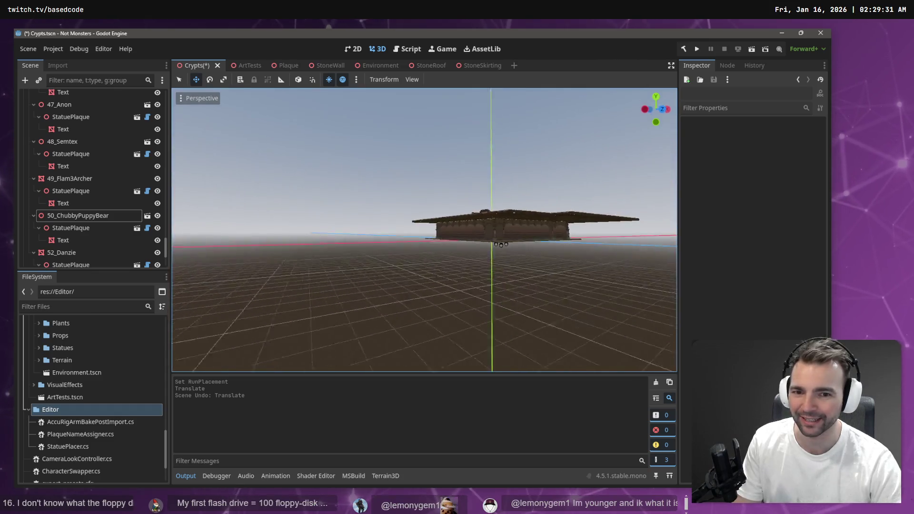
key("w")
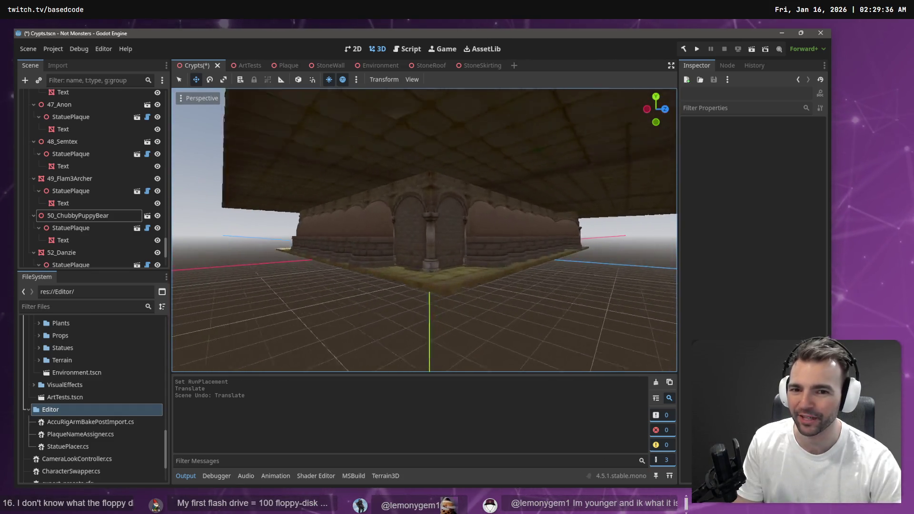
key("s")
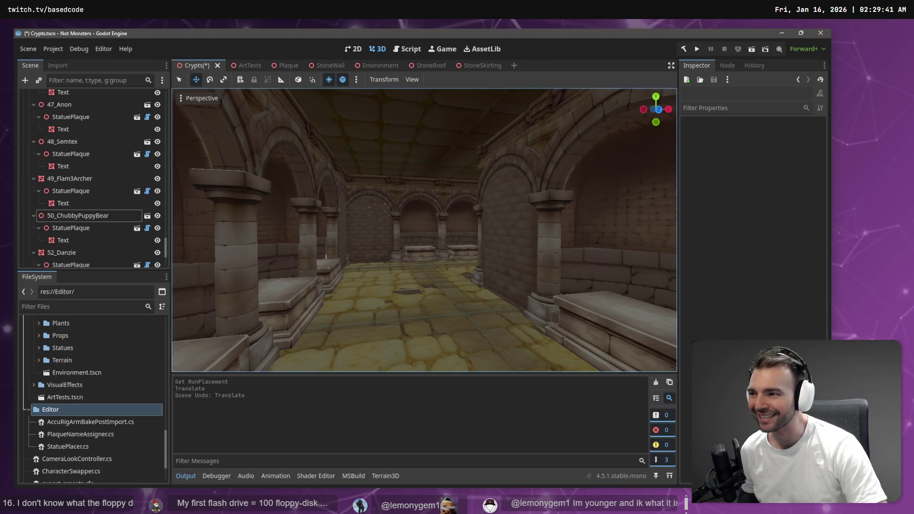
left_click_drag(521, 221, 599, 215)
key("s")
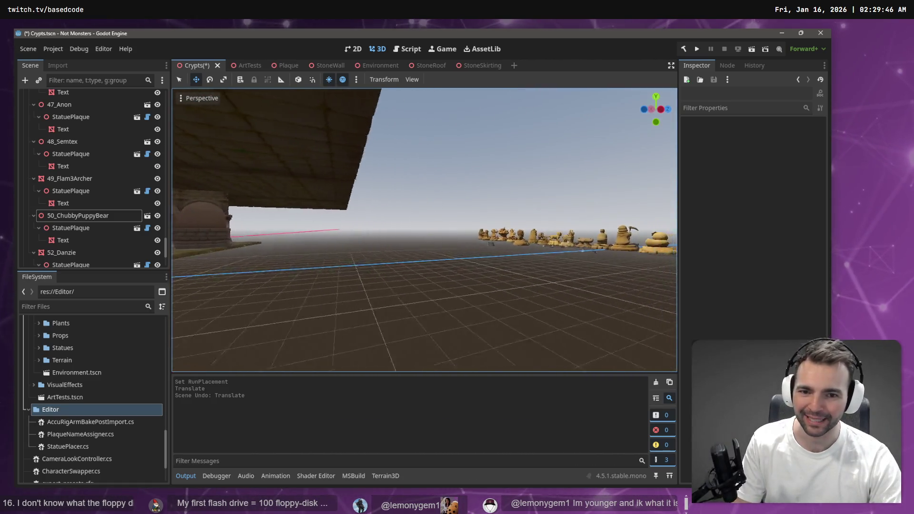
key("s")
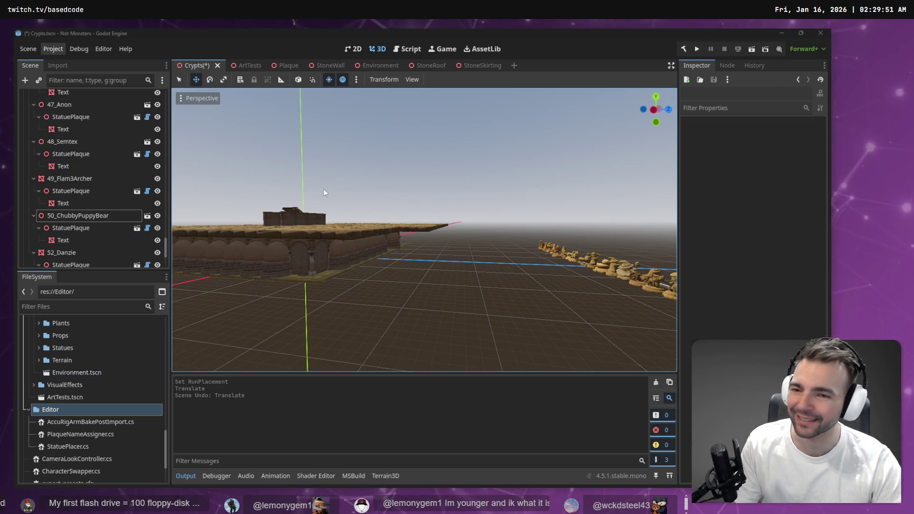
scroll(88, 150, "up", 5)
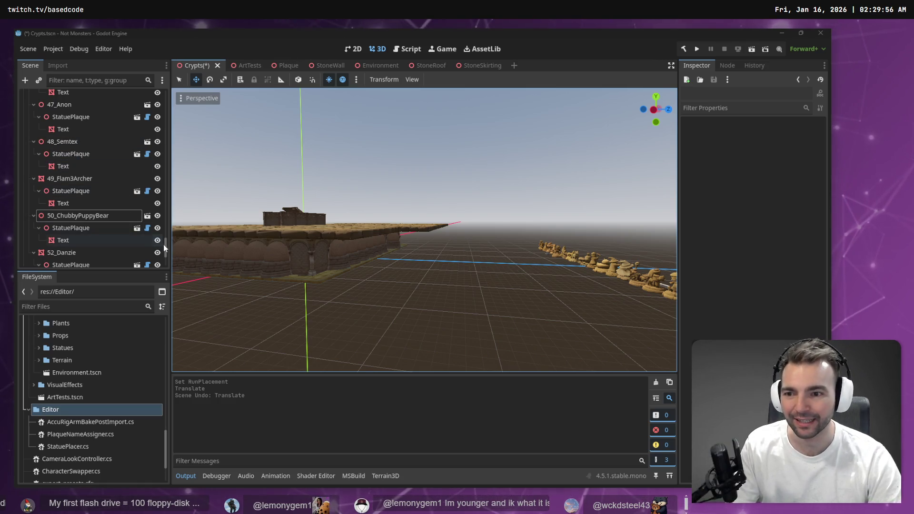
scroll(164, 144, "up", 10)
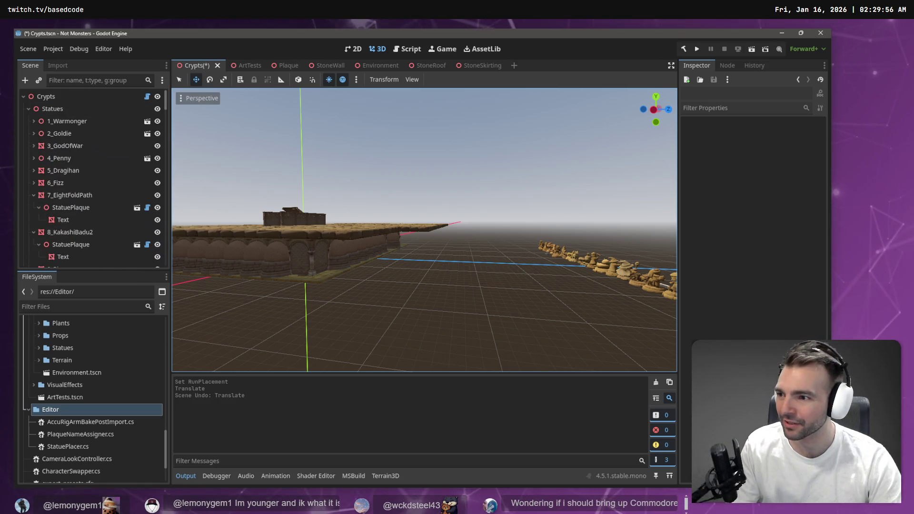
- Rebuild C#, toggle Crypts' Run Placement to re-place statues, then check StatuePlacer.cs changes in Fork
left_click(47, 96)
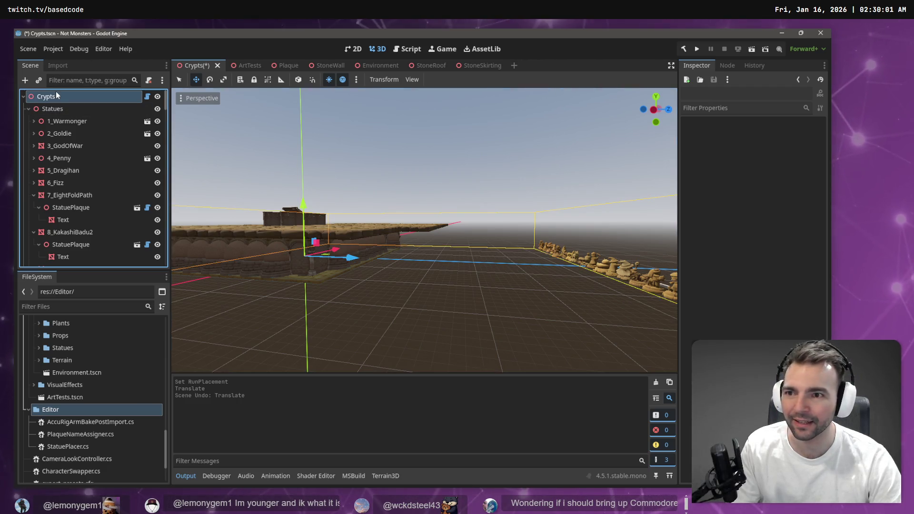
left_click(684, 49)
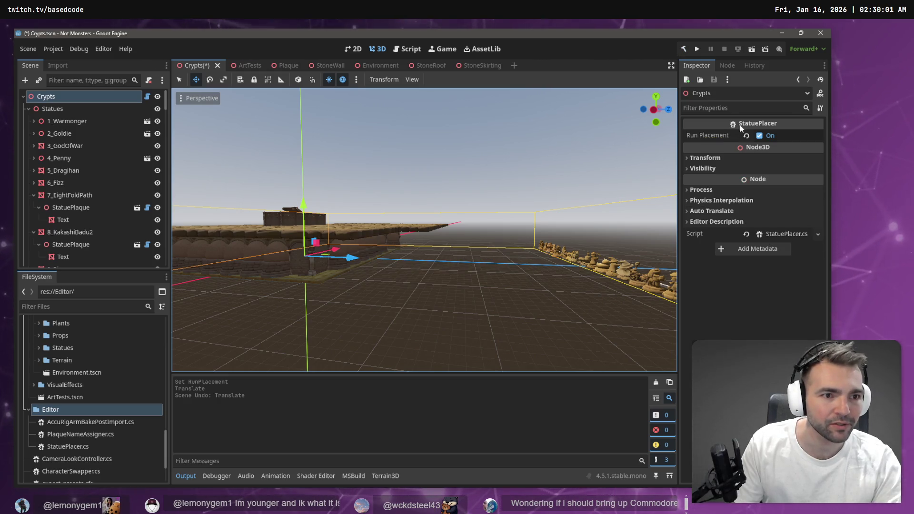
left_click(760, 136)
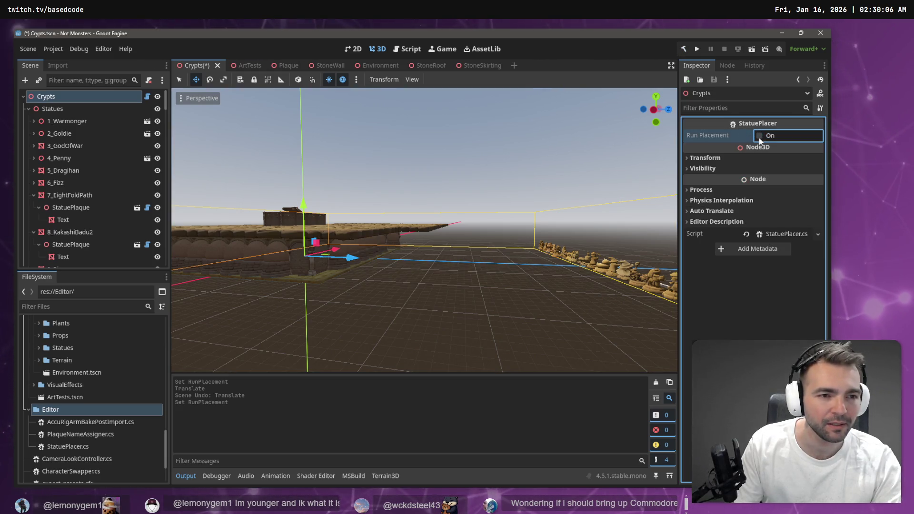
left_click(758, 138)
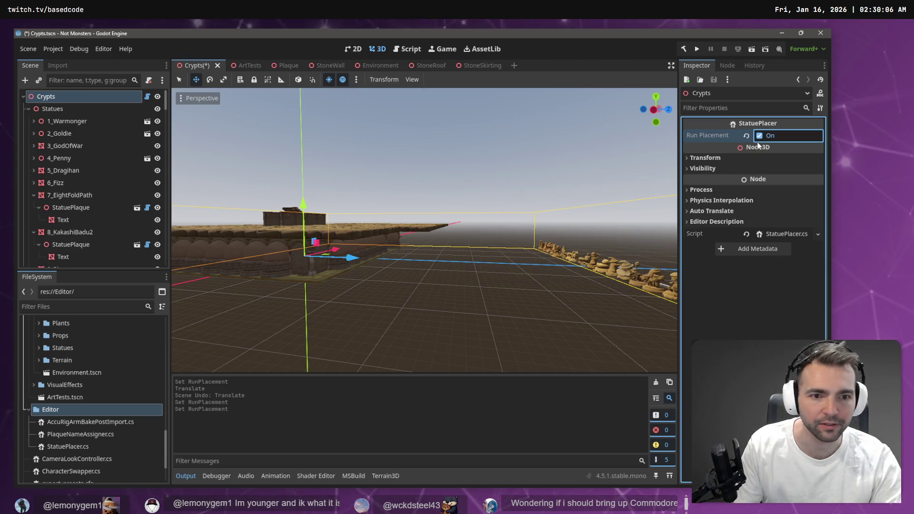
left_click(759, 137)
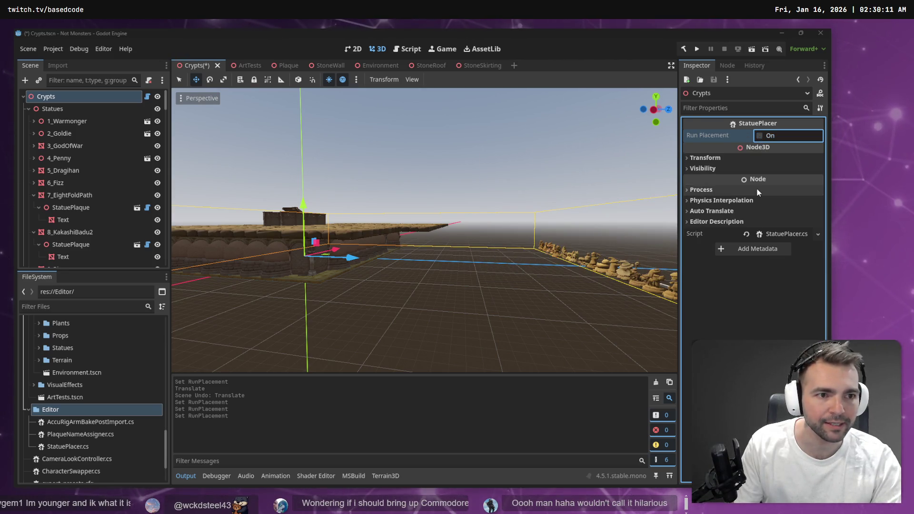
key("alt+Tab")
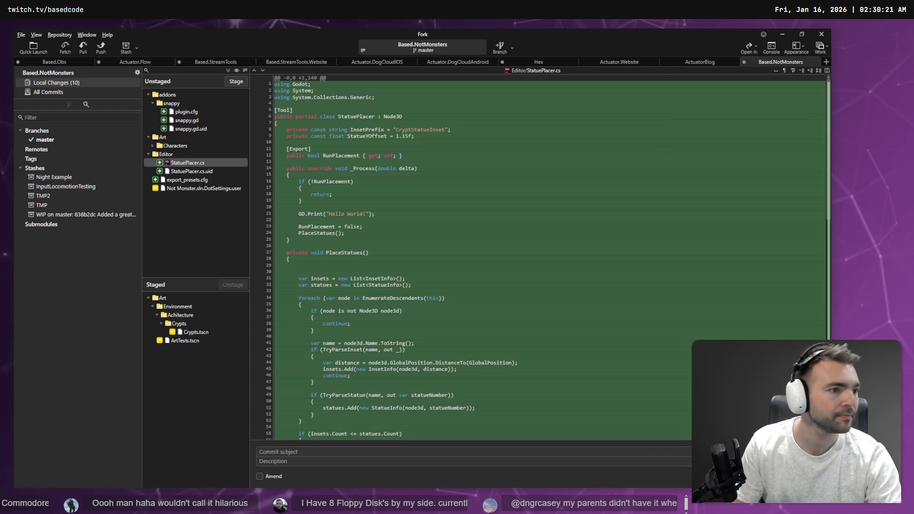
key("alt+Tab")
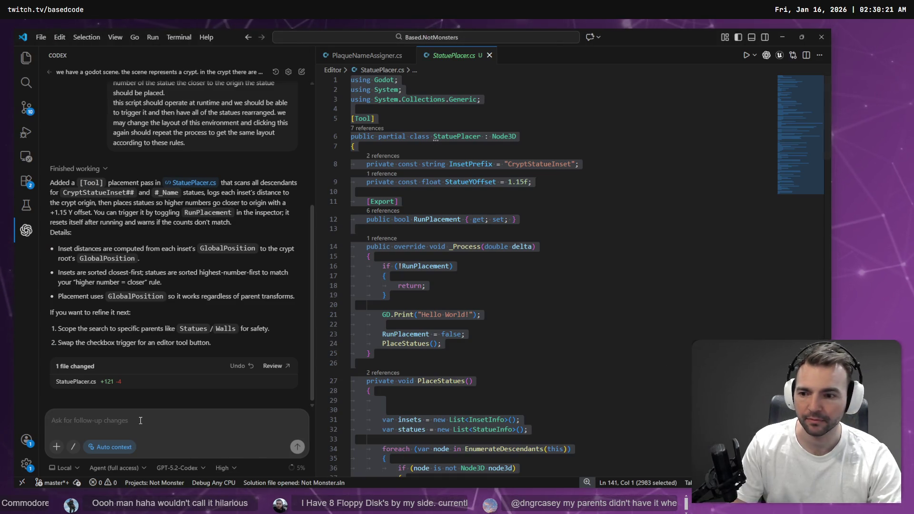
- Dictate and send Codex a request to run PlaceStatues from RunPlacement's setter in the editor
key("super+h")
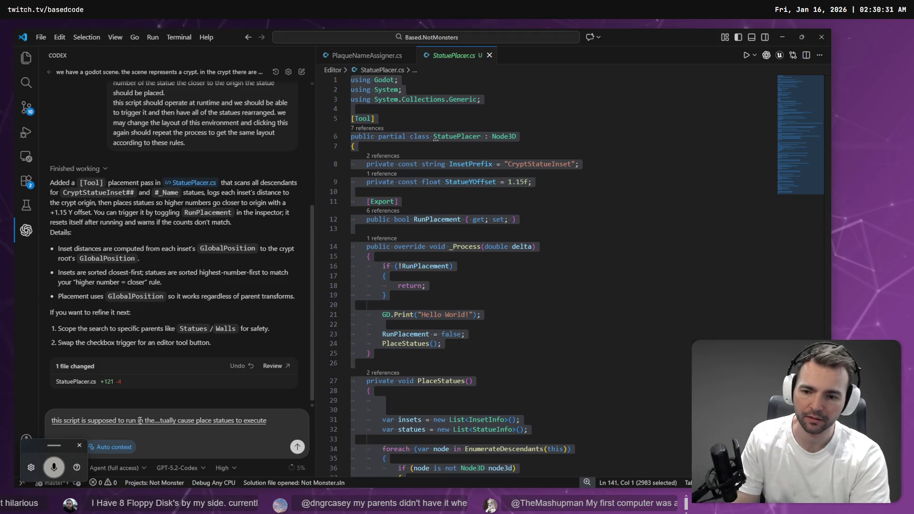
key("super+h")
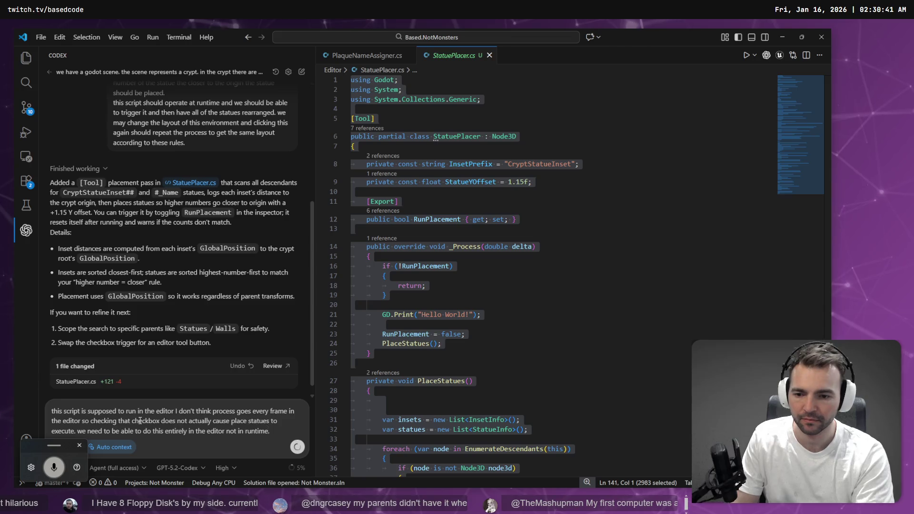
key("Return")
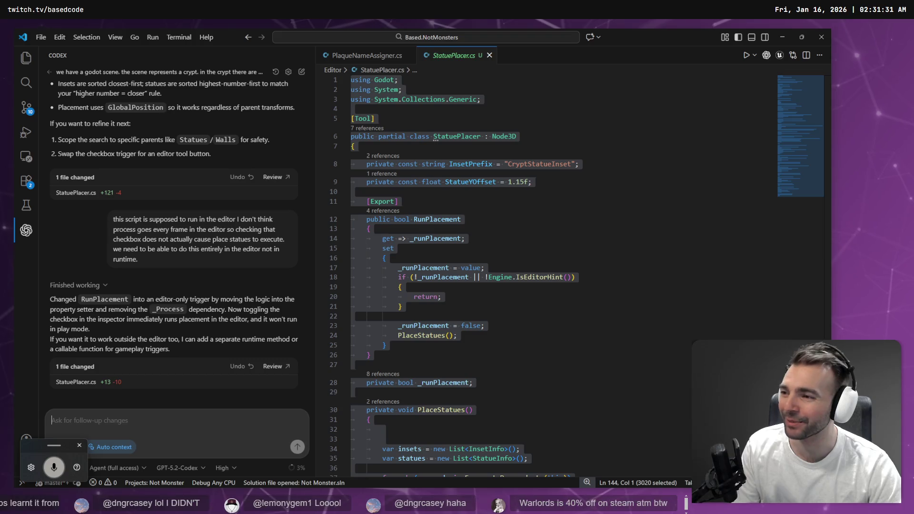
key("super+h")
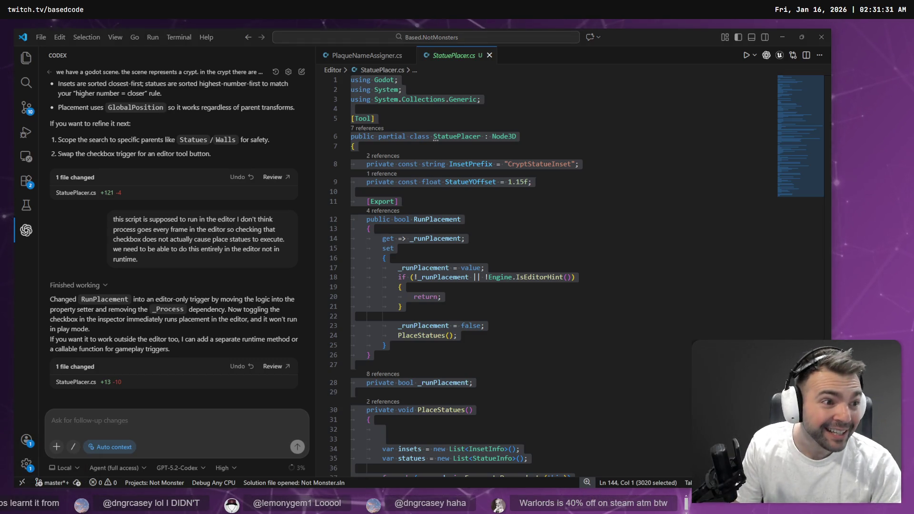
- Back in Godot, select the Crypts node and rebuild the C# project
key("alt+Tab")
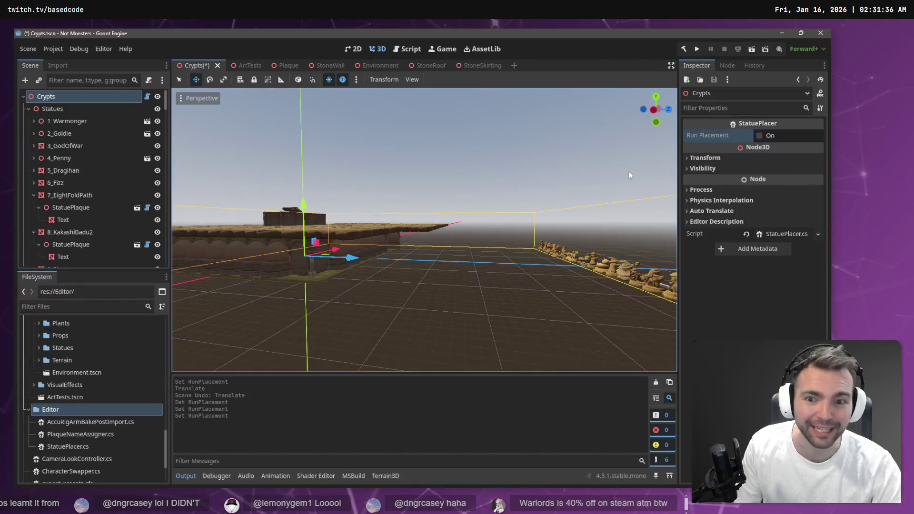
left_click(502, 146)
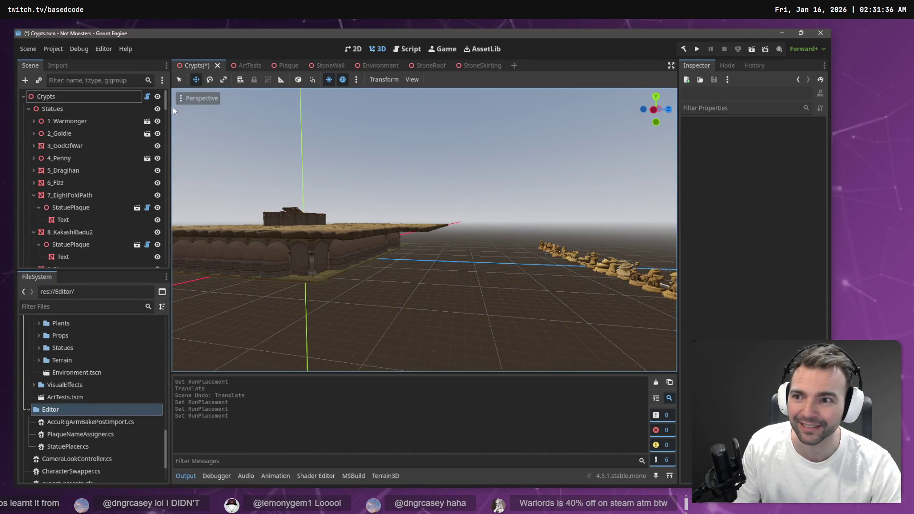
left_click(93, 94)
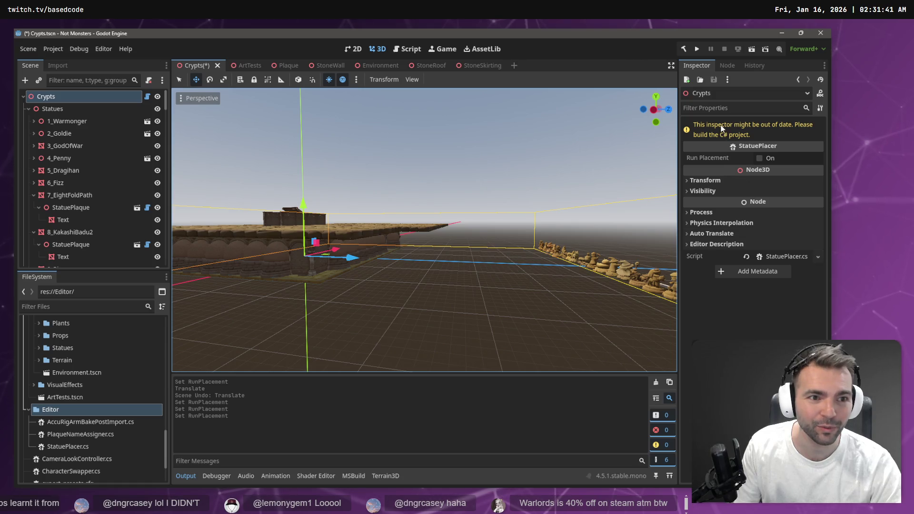
left_click(685, 49)
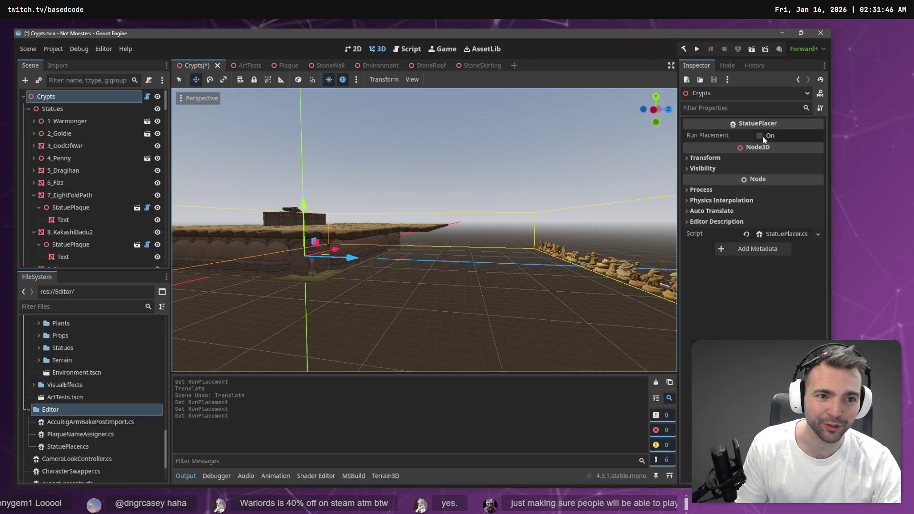
- Tick Run Placement and fly into the crypt to inspect the placed statues
mouse_move(530, 129)
left_mouse_down()
mouse_move(538, 152)
mouse_move(579, 158)
mouse_move(571, 135)
left_mouse_up()
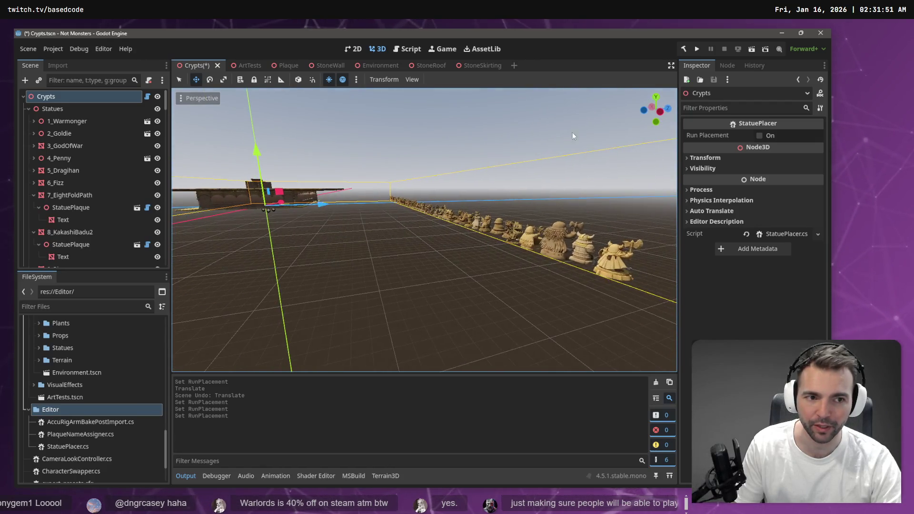
left_click(759, 136)
mouse_move(457, 179)
left_mouse_down()
mouse_move(428, 174)
mouse_move(457, 179)
left_mouse_up()
scroll(424, 229, "up", 6)
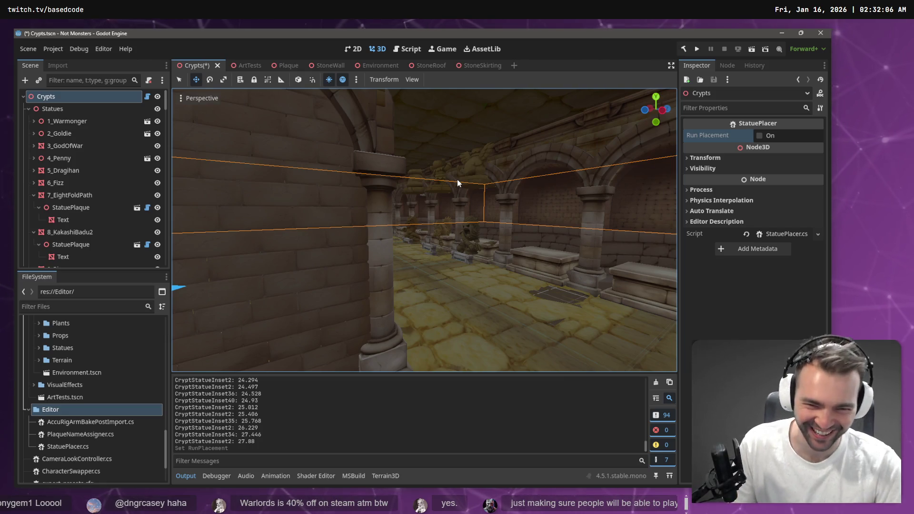
left_click_drag(457, 179, 524, 201)
- Jump from StatueYOffset to its usage on line 75 in StatuePlacer.cs, then return to Godot
key("alt+Tab")
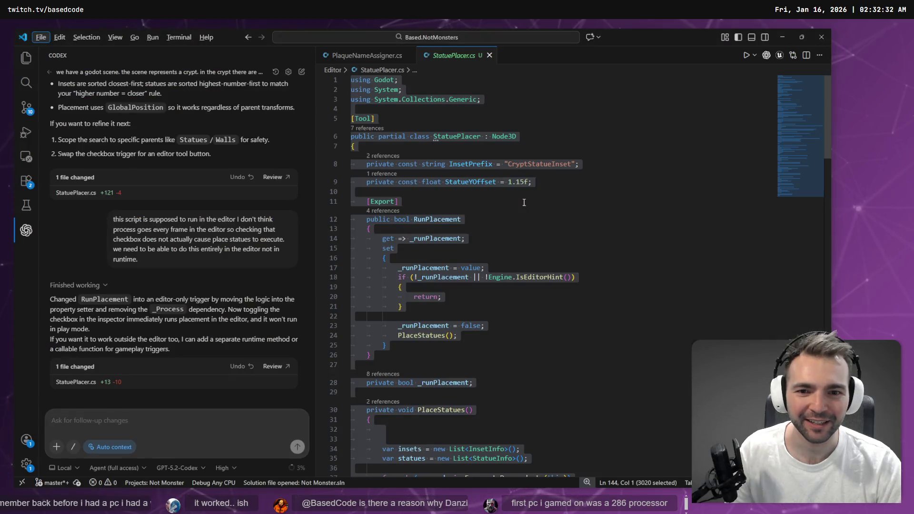
left_click(495, 188)
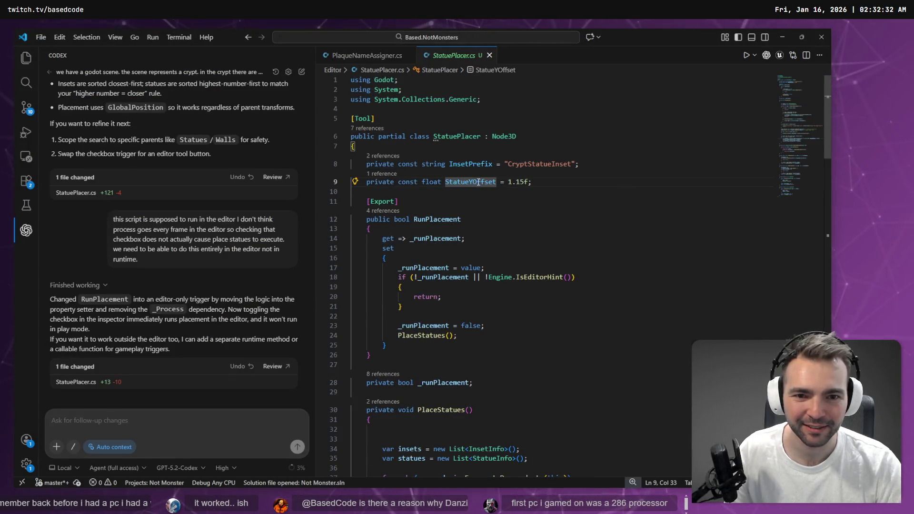
key("F12")
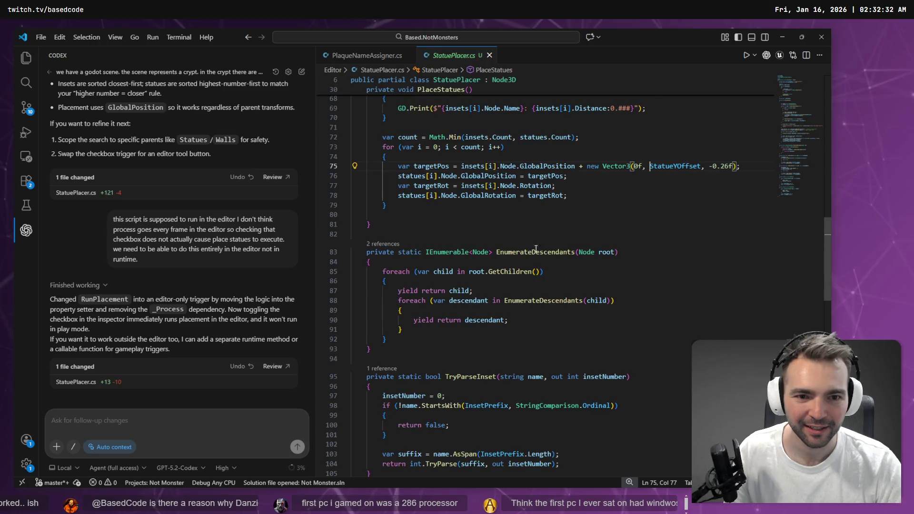
double_click(667, 230)
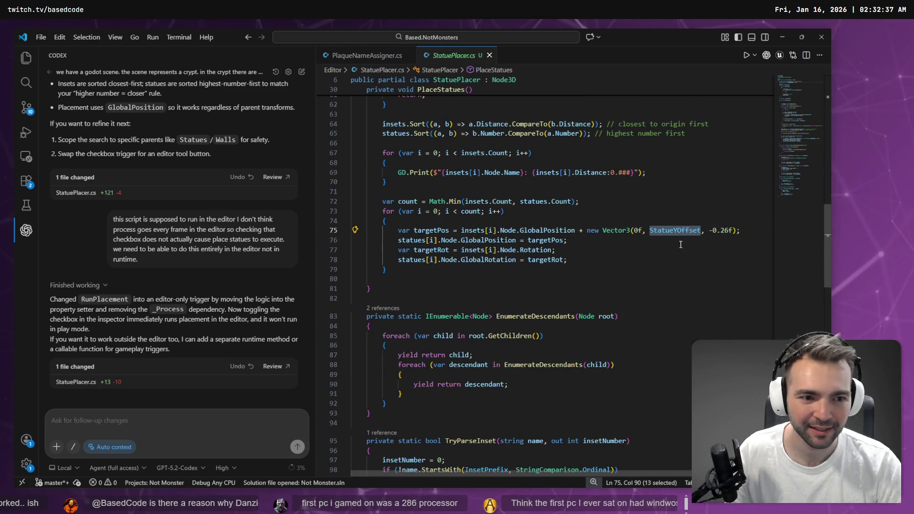
key("alt+Tab")
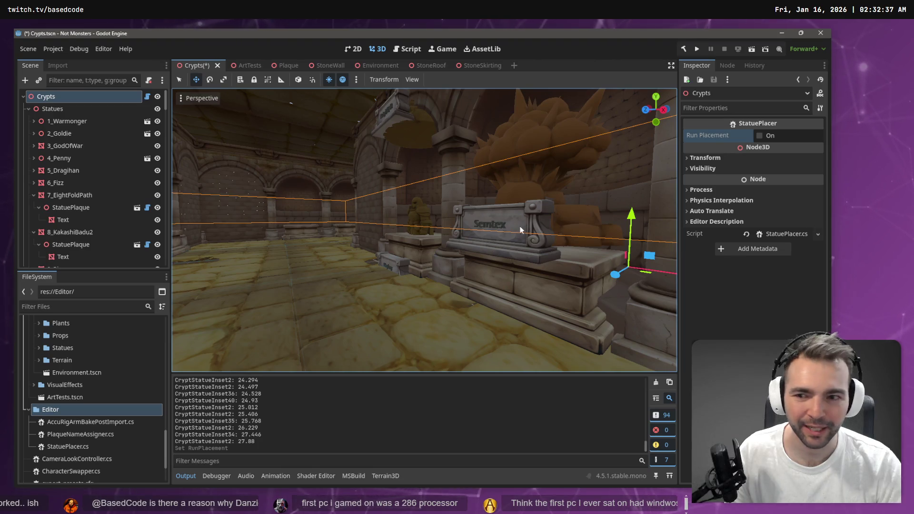
- Raise the 1_Warmonger statue onto its crypt inset at about Y 3.252
left_click(82, 123)
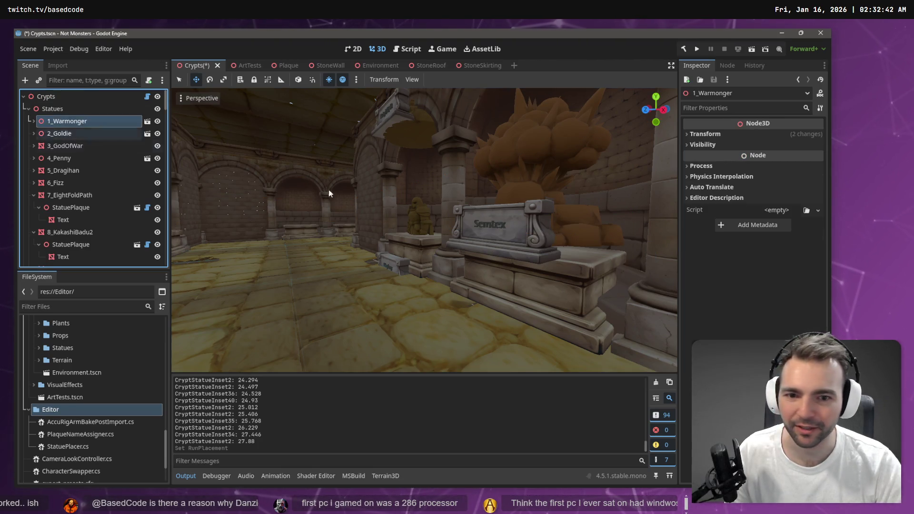
key("f")
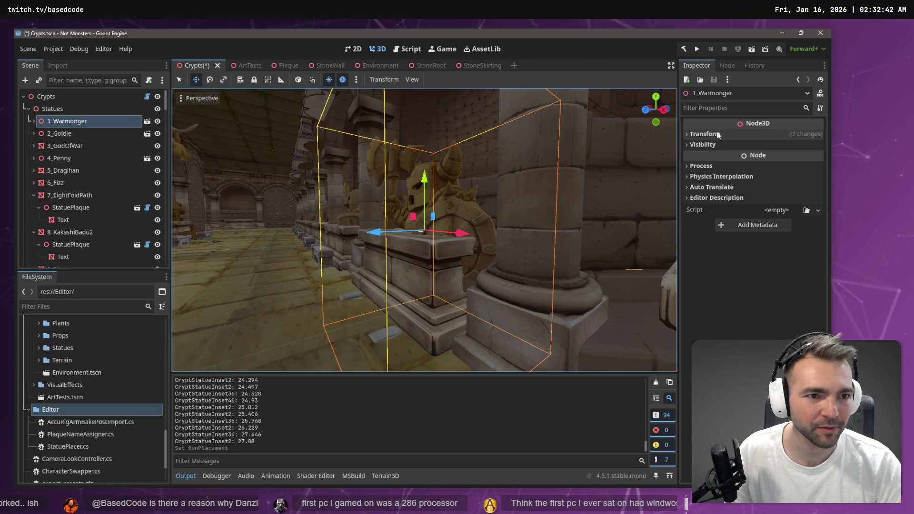
left_click(709, 135)
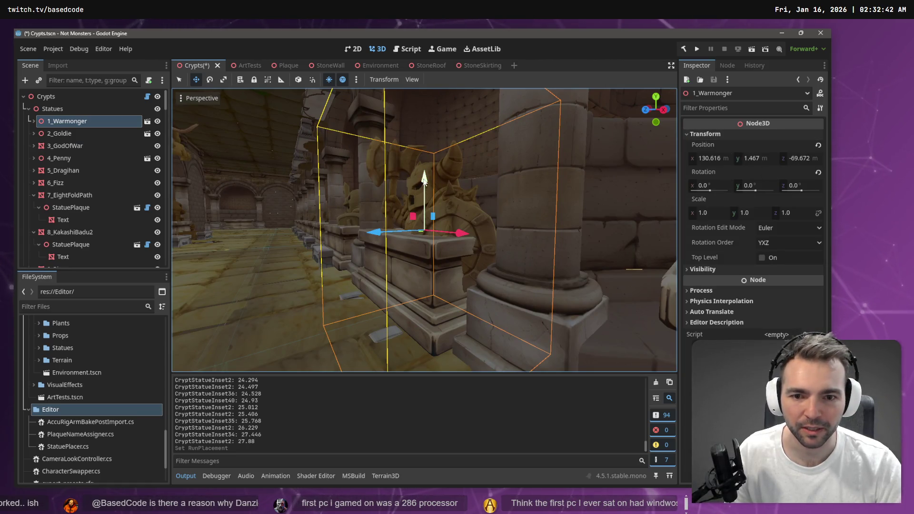
left_click_drag(424, 178, 444, 62)
left_click(758, 159)
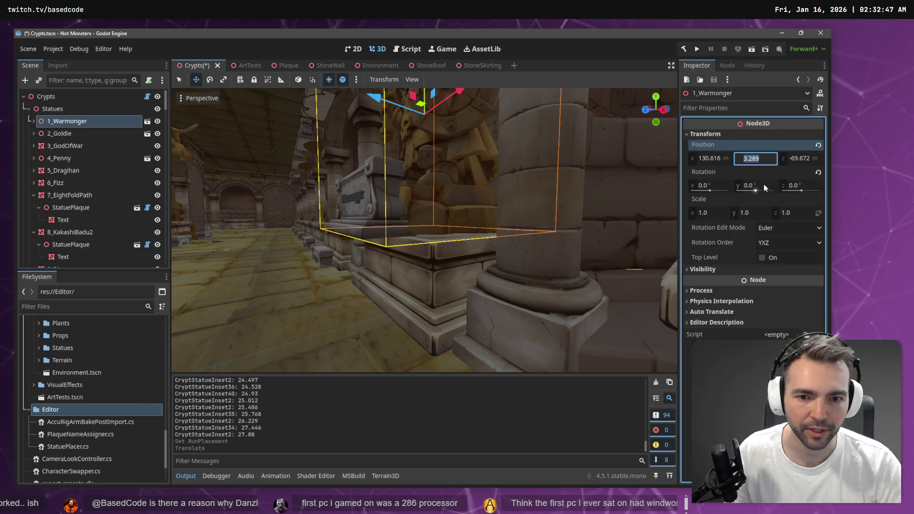
key("f")
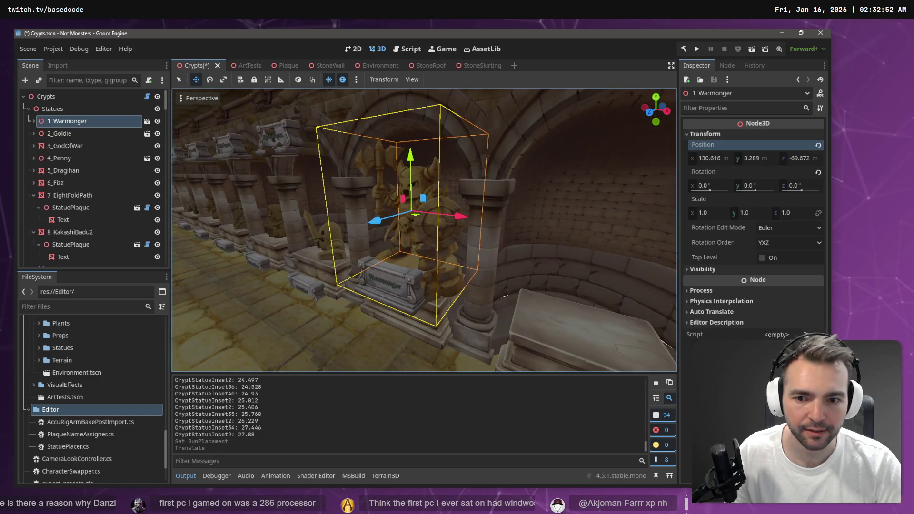
left_click_drag(411, 162, 414, 157)
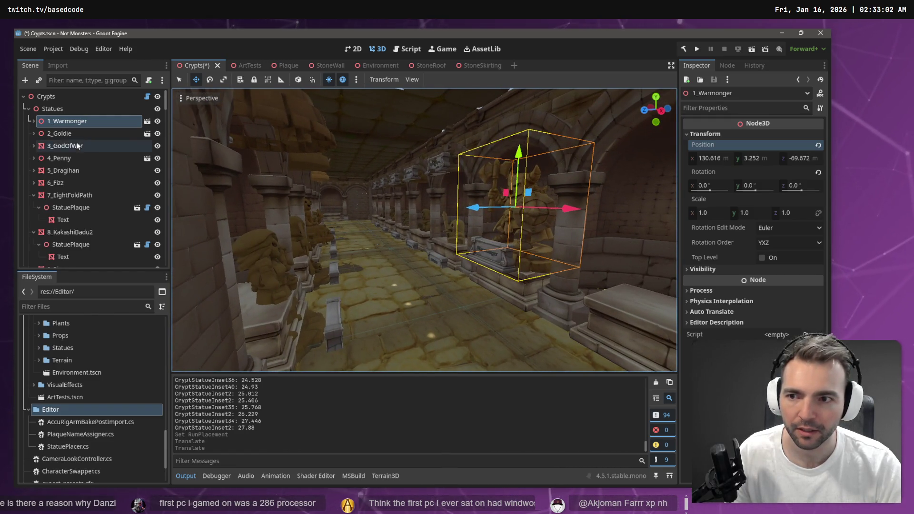
- Frame 2_Goldie, then change StatueYOffset from 1.15 to 3.289f in StatuePlacer.cs
left_click(59, 133)
key("f")
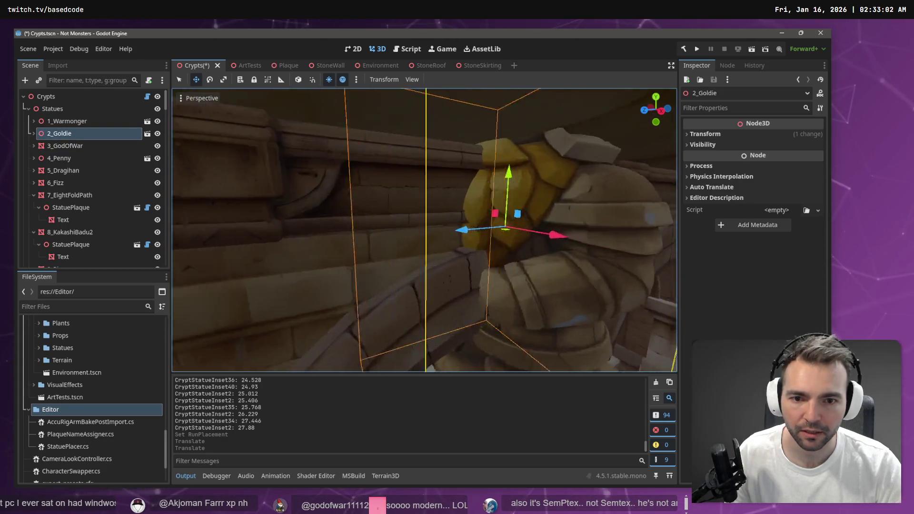
key("f")
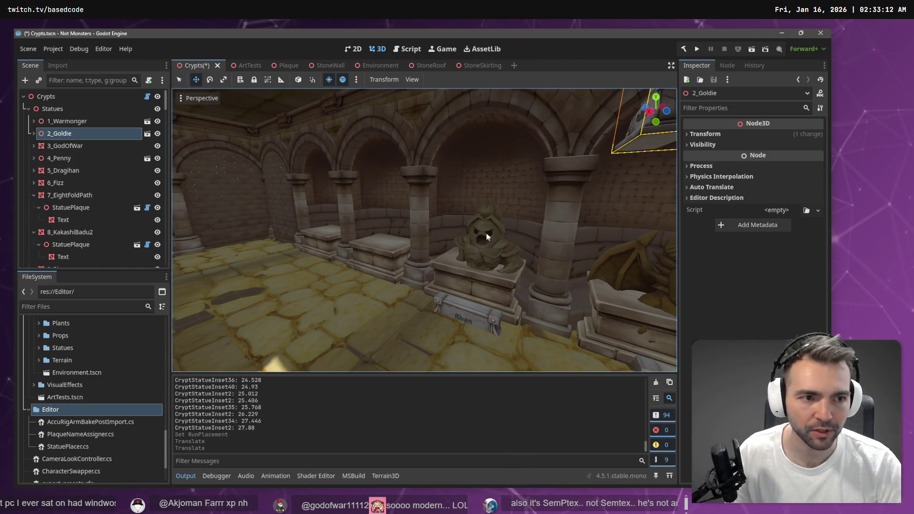
key("alt+Tab")
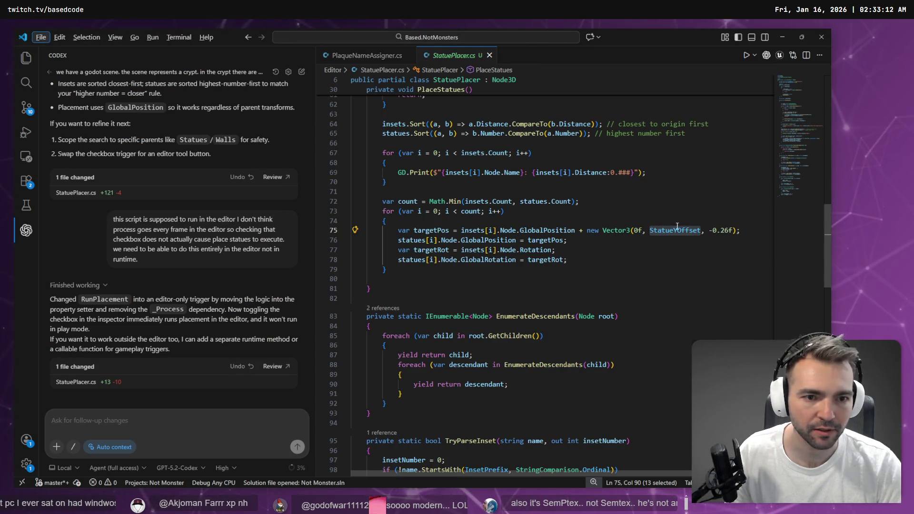
key("F12")
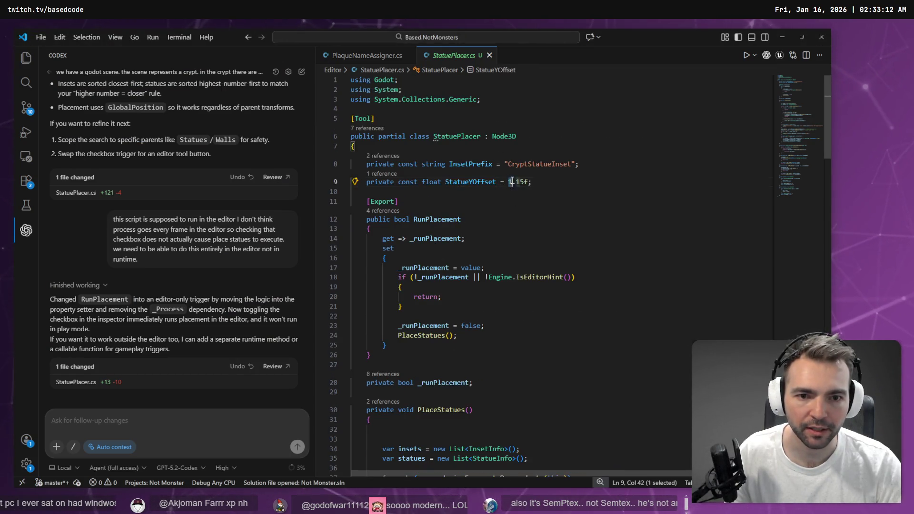
type("3.289")
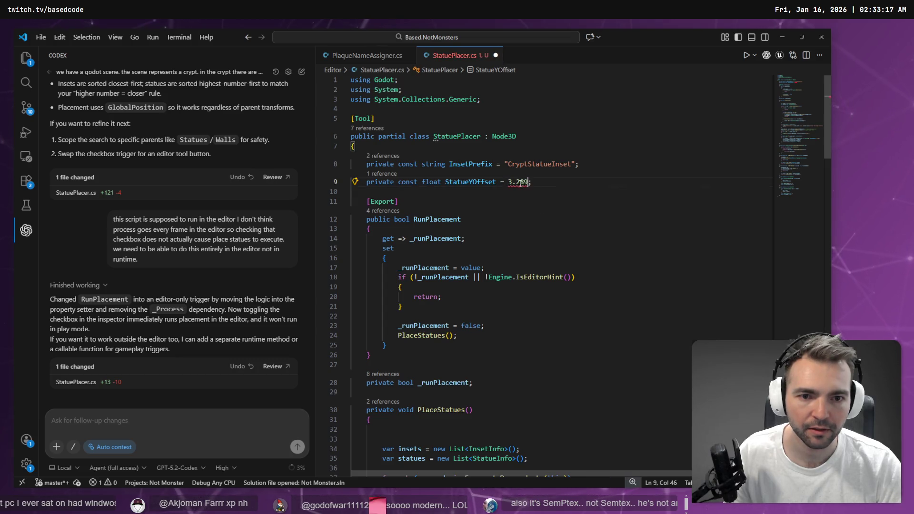
type("f")
key("alt+Tab")
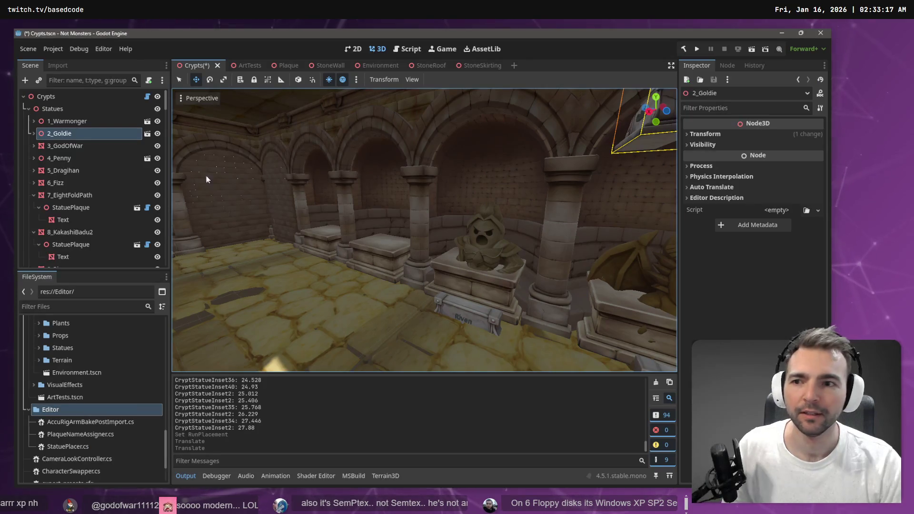
- Rebuild the C# project with the new offset and run statue placement on Crypts
left_click(70, 110)
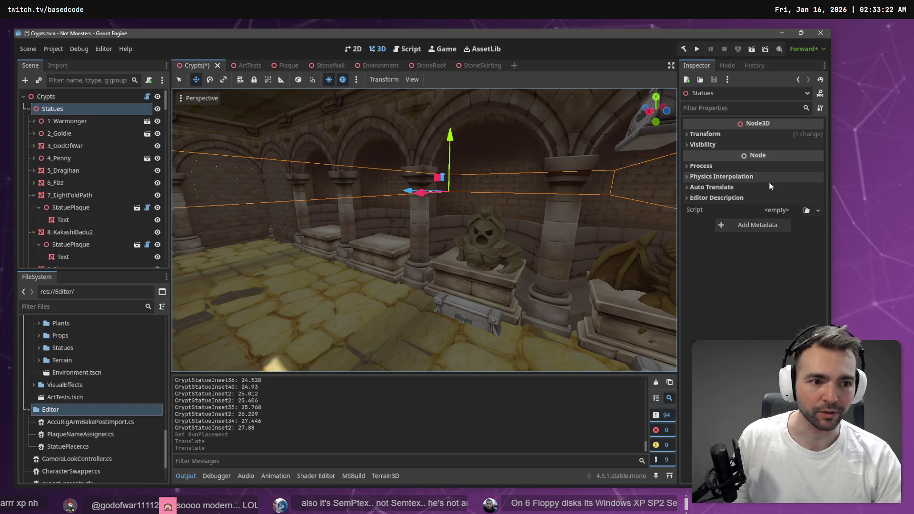
left_click(685, 49)
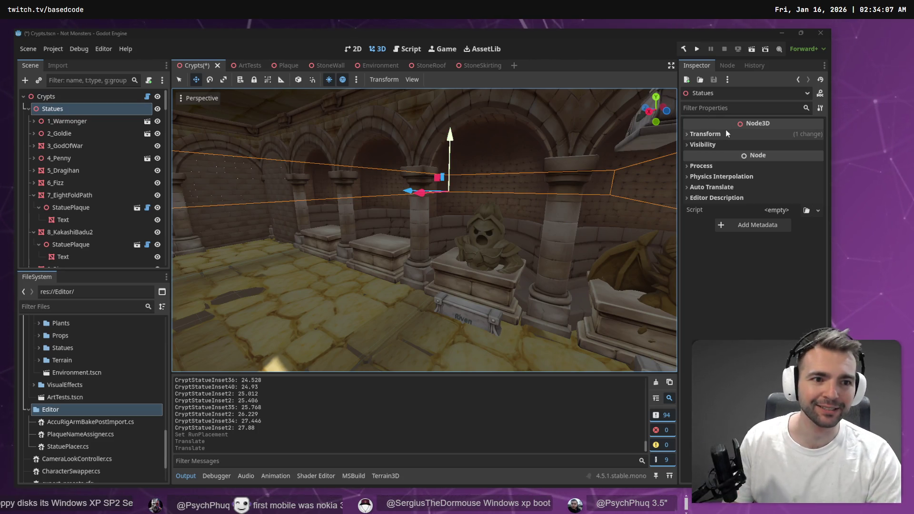
left_click(46, 96)
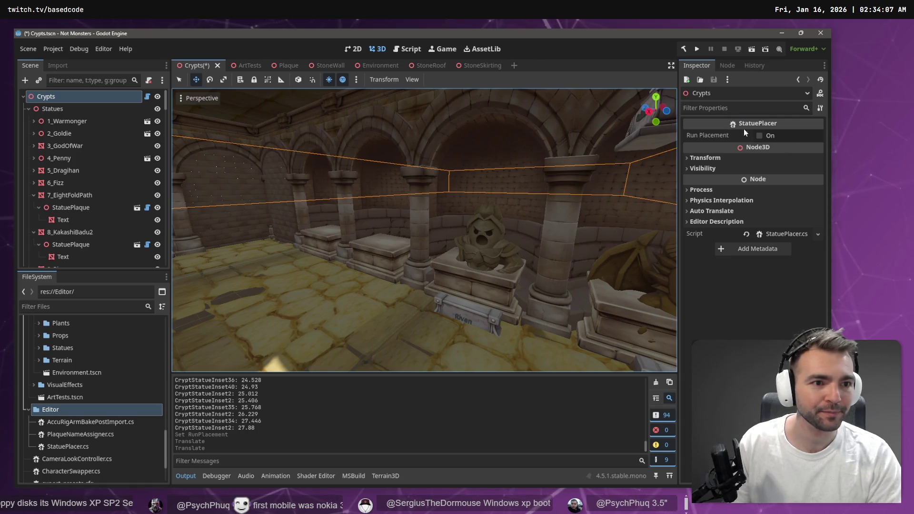
left_click(758, 135)
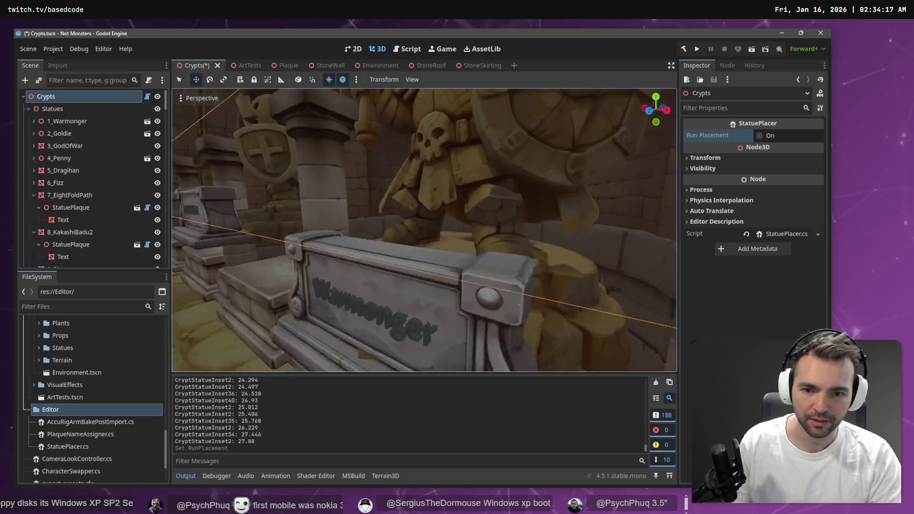
- Inspect CryptStatueInset13's transform and frame it in the viewport
left_click(425, 253)
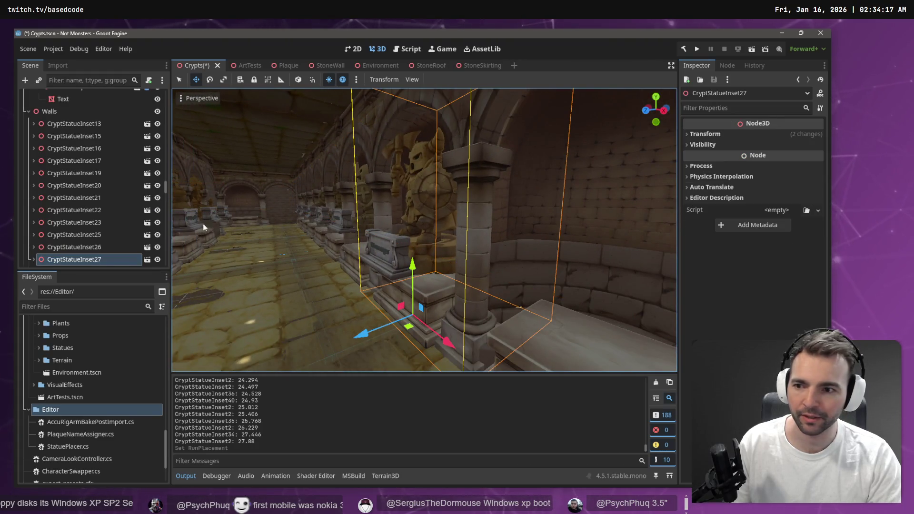
left_click(722, 135)
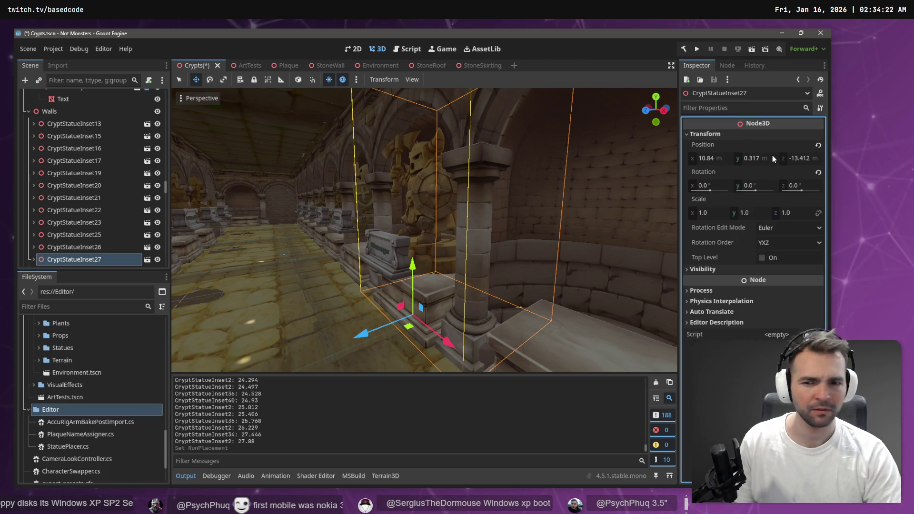
left_click(95, 124)
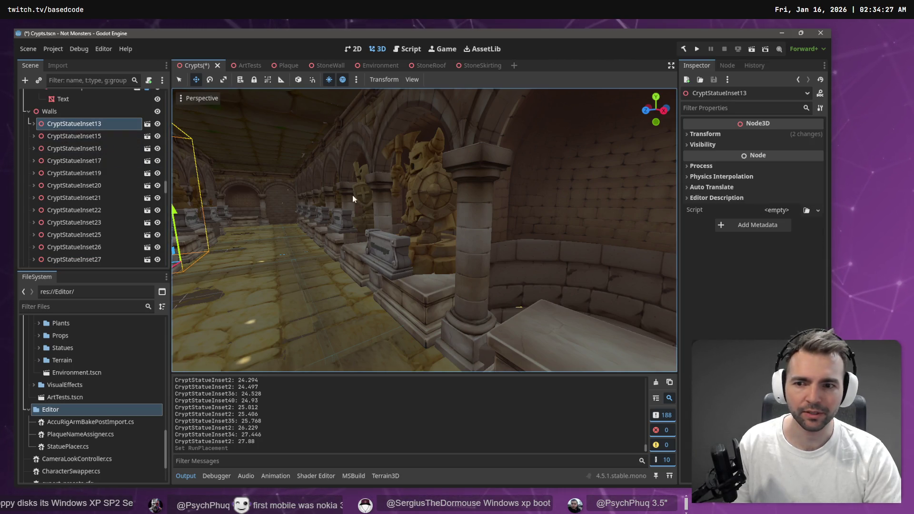
key("f")
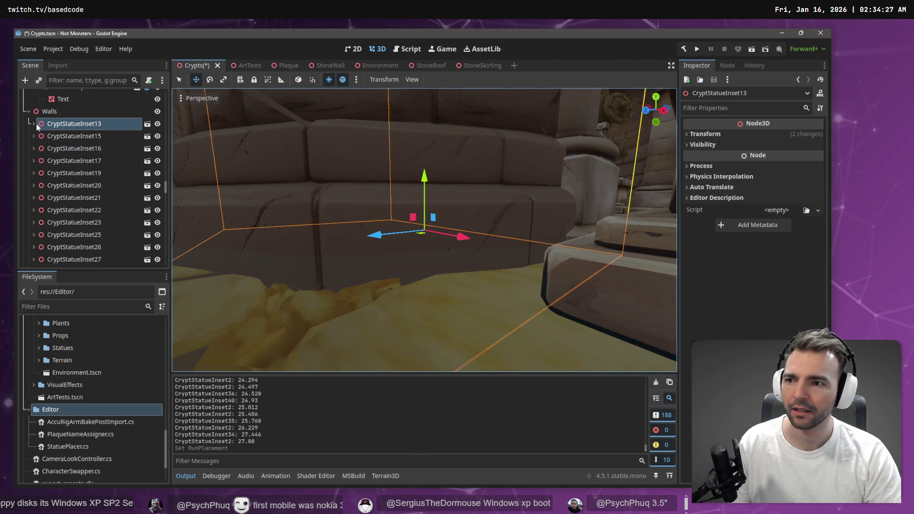
scroll(81, 131, "up", 5)
left_click_drag(165, 185, 159, 83)
- Frame the 1_Warmonger statue and select the WillSkit4 plaque
left_click(87, 120)
key("f")
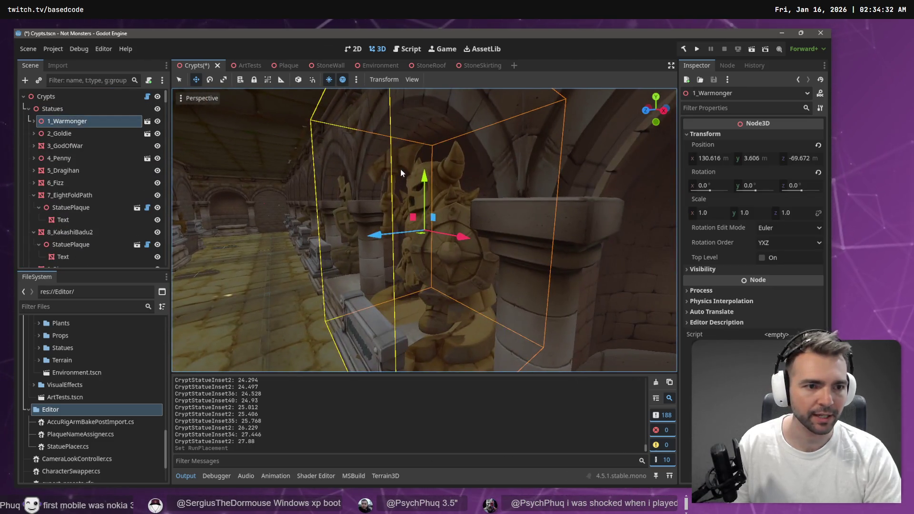
key("s")
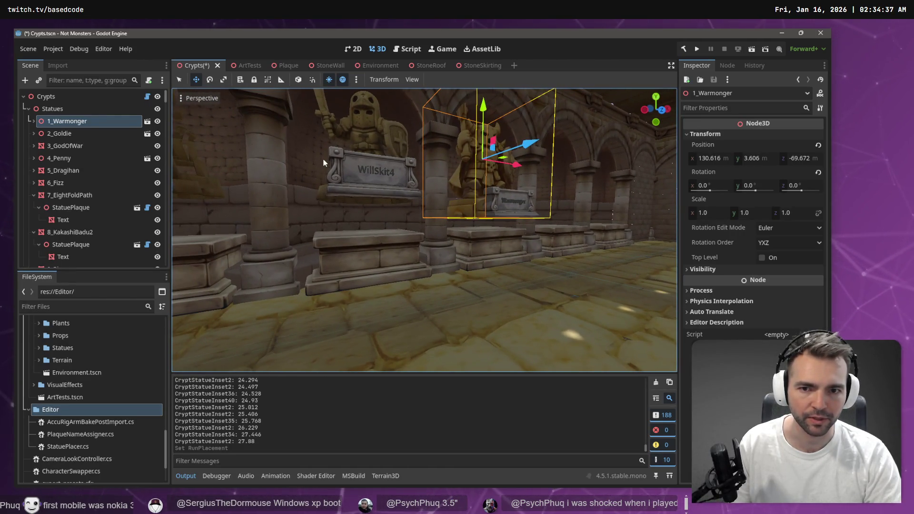
left_click(369, 171)
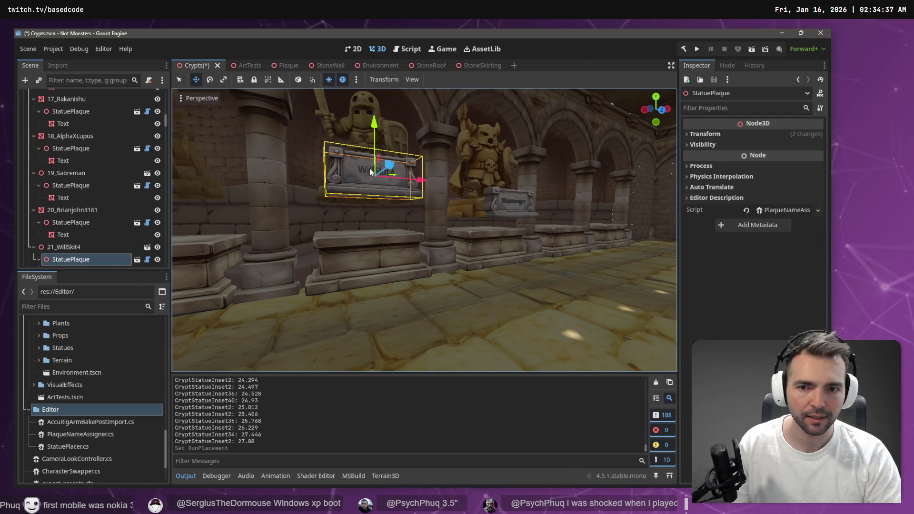
- Fit 21_WillSkit4 onto its inset at Position Y 2.845 and copy that value
left_click(49, 247)
left_click(718, 135)
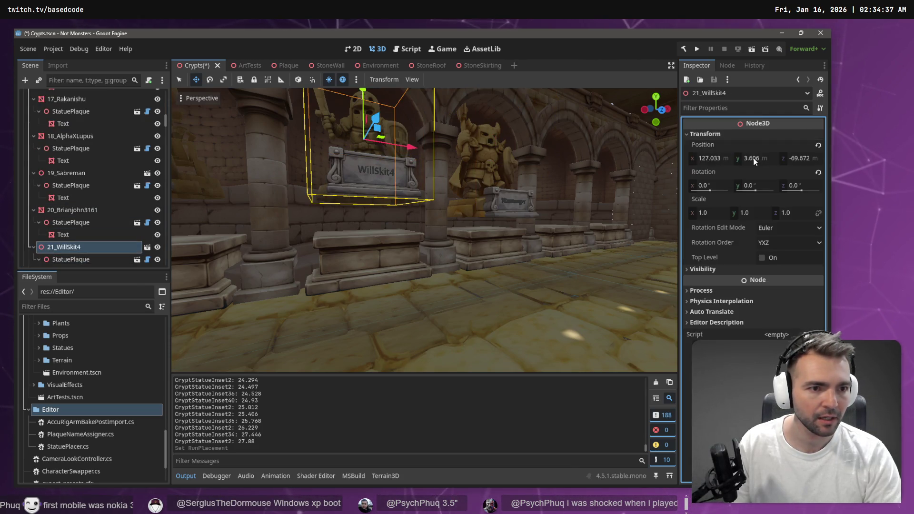
left_click(750, 160)
type("2")
key("Return")
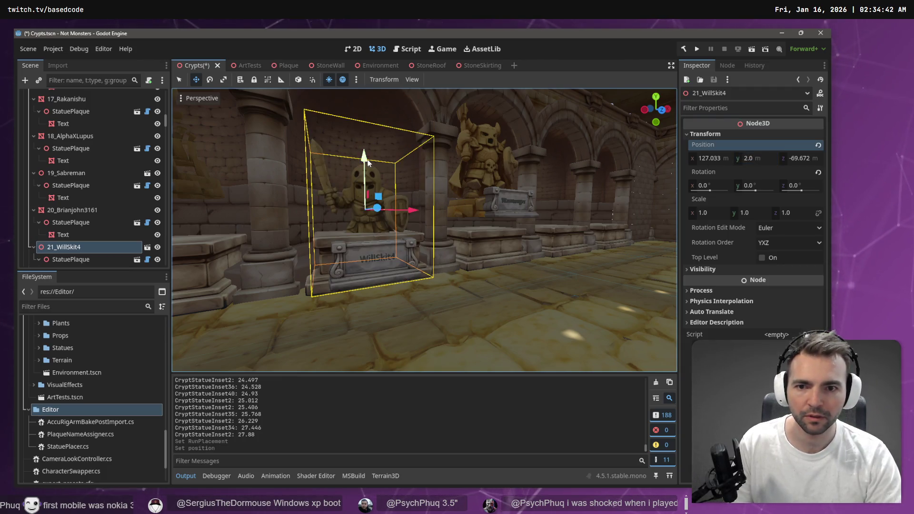
mouse_move(364, 159)
left_mouse_down()
mouse_move(367, 117)
mouse_move(372, 125)
left_mouse_up()
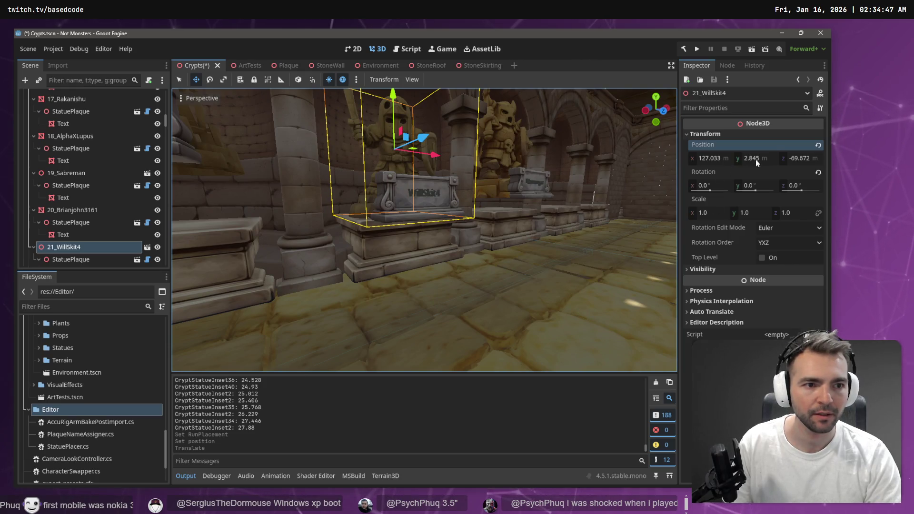
left_click(756, 160)
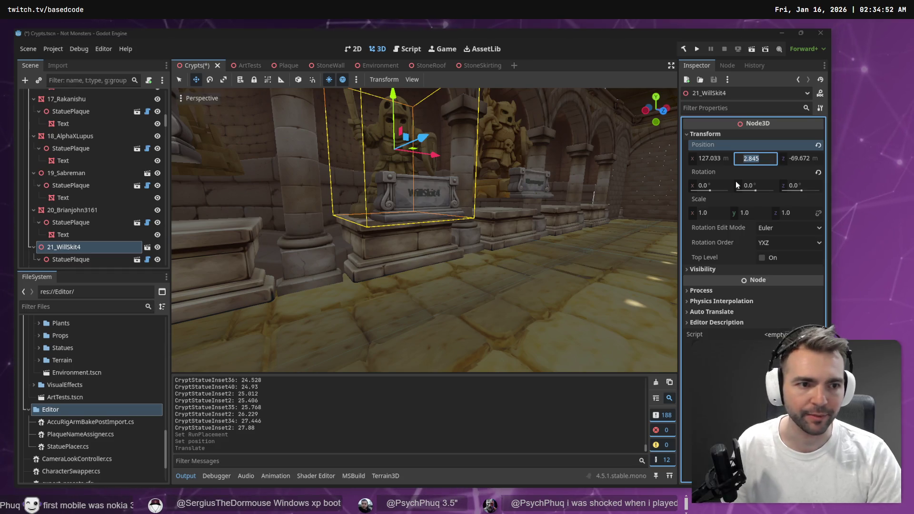
- Paste 2.845 as the StatueYOffset value in StatuePlacer.cs, then return to Godot
key("alt+Tab")
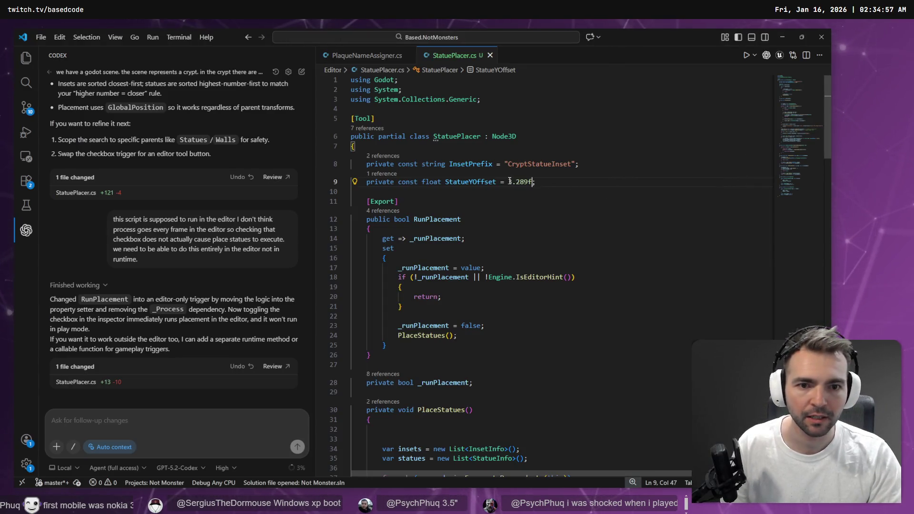
left_click(508, 181, "shift")
type("2.845")
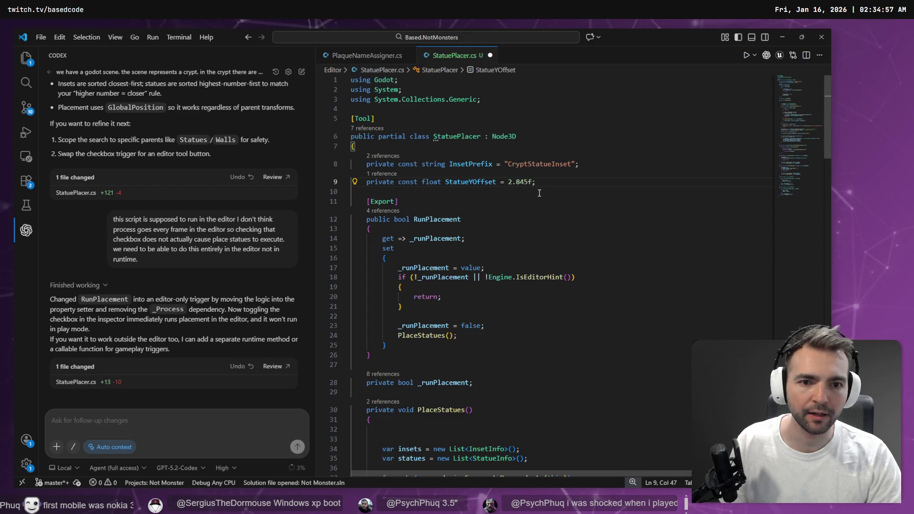
key("alt+Tab")
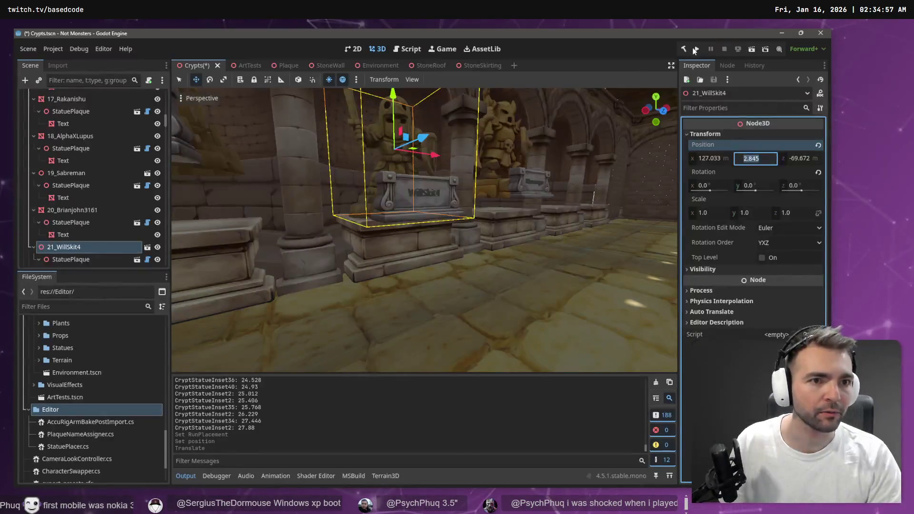
- Rebuild the .NET project and turn the view to select the 5_Dragihan statue
left_click(684, 49)
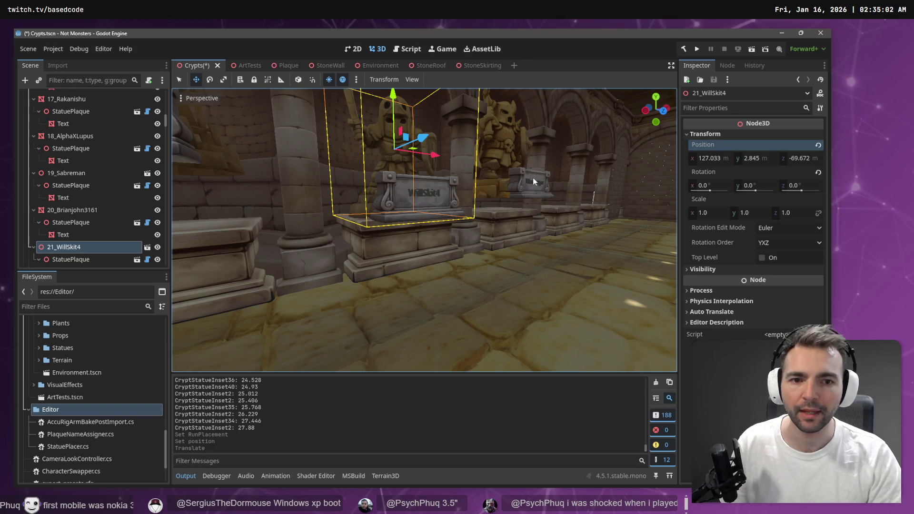
left_click_drag(532, 178, 323, 188)
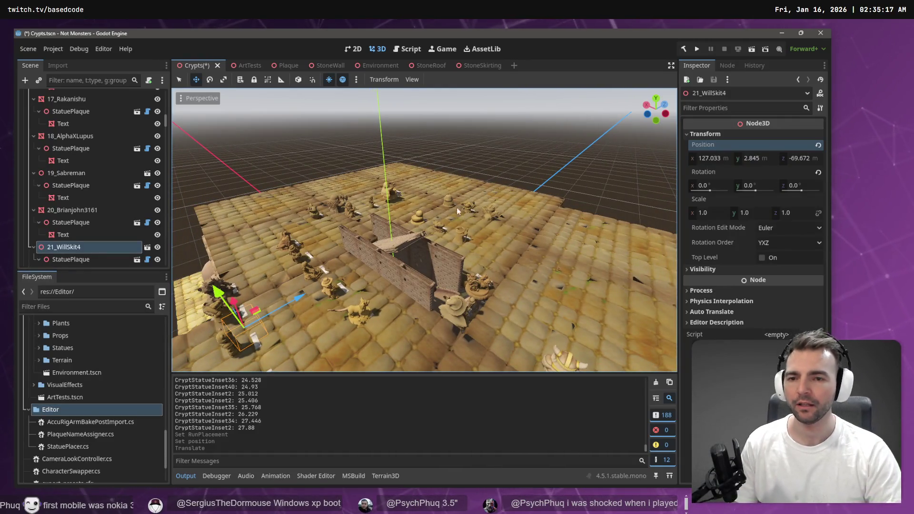
left_click(311, 228)
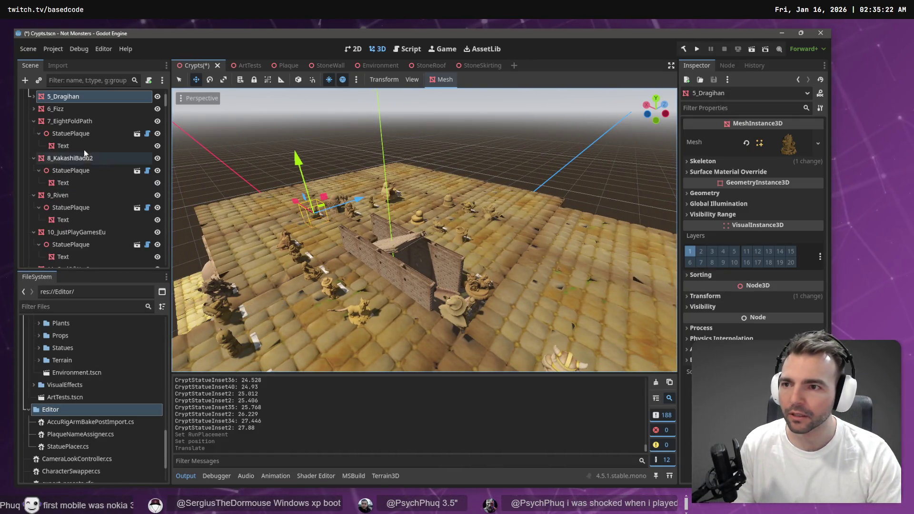
scroll(79, 150, "up", 3)
- Select StoneRoof2 and fly down past the roof into the crypt corridor
left_click(300, 229)
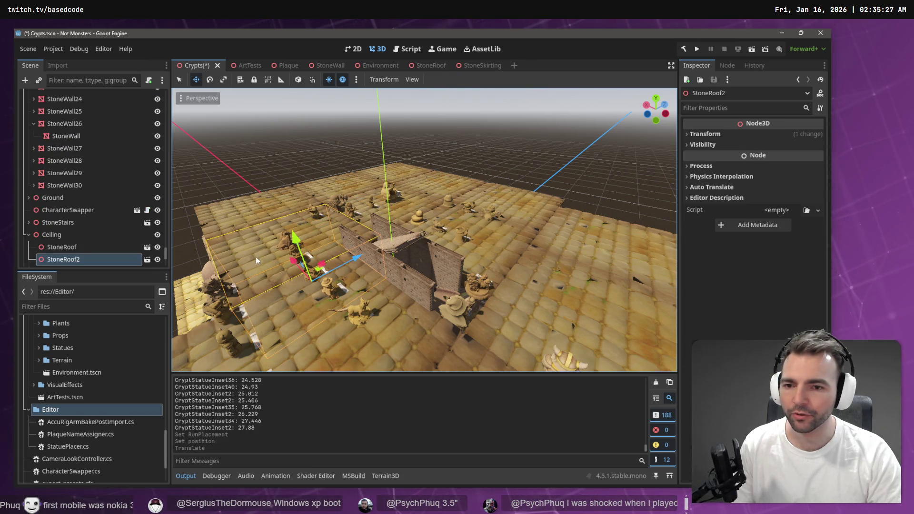
key("w")
key("q")
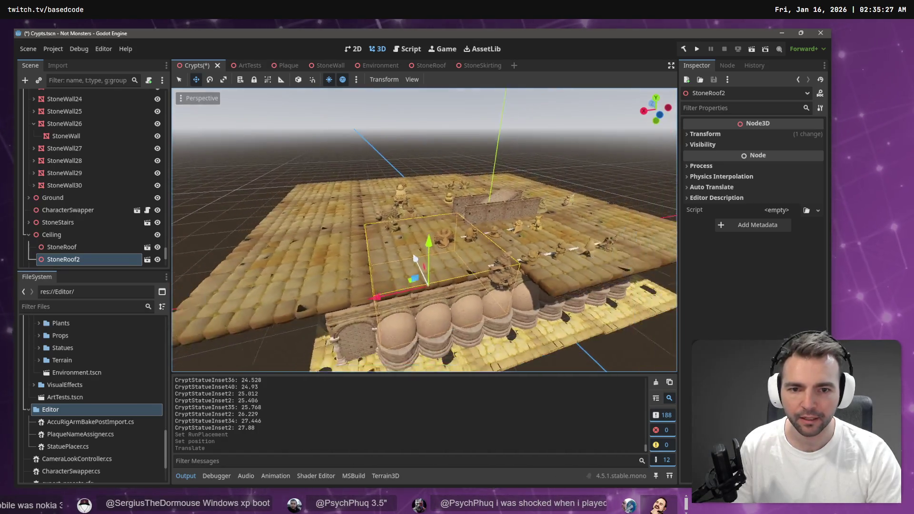
key("e")
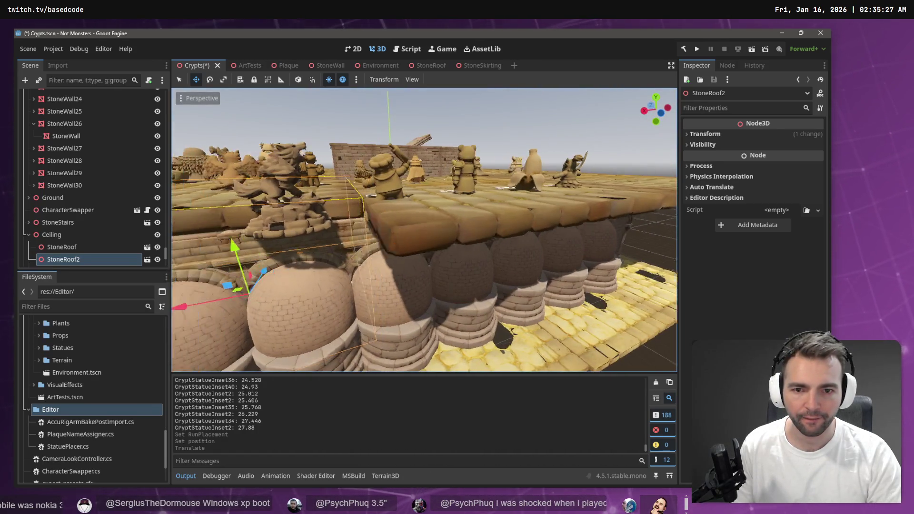
key("q")
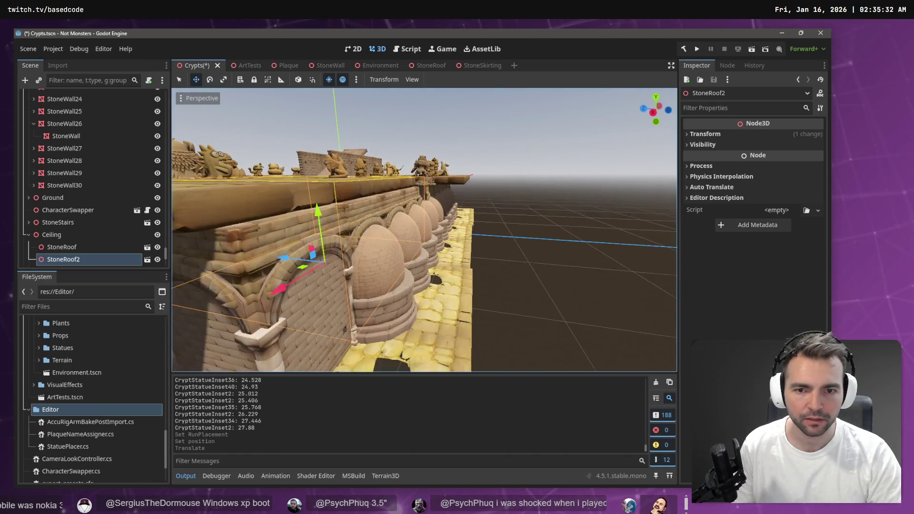
key("q")
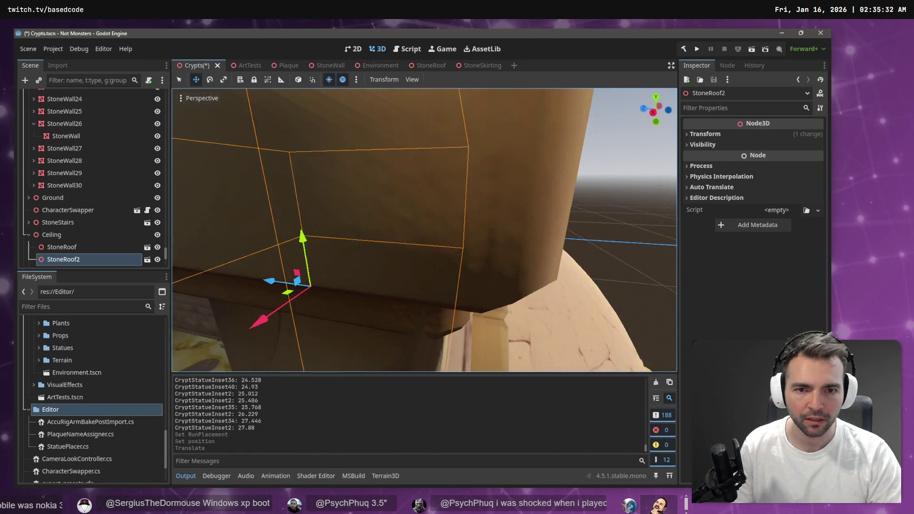
- Fly along the corridor, rising and dropping to review the statues and walls
key("w")
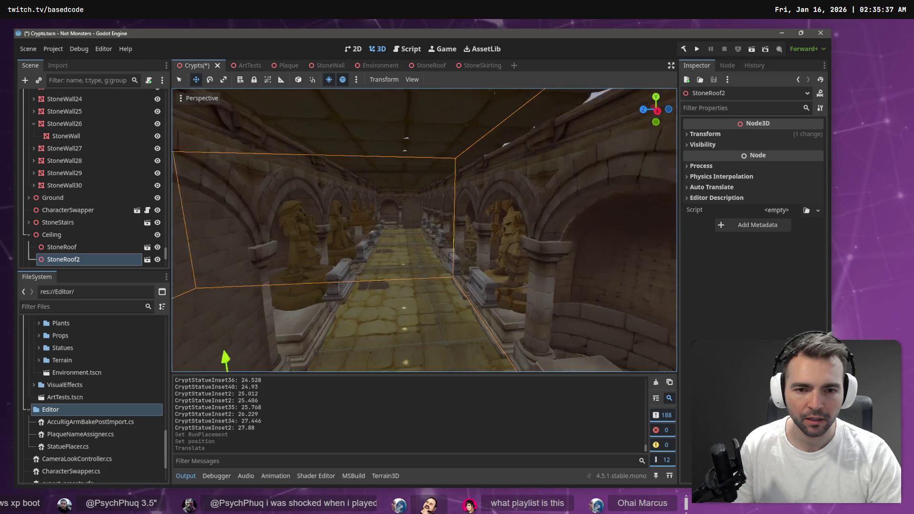
key("e")
key("q")
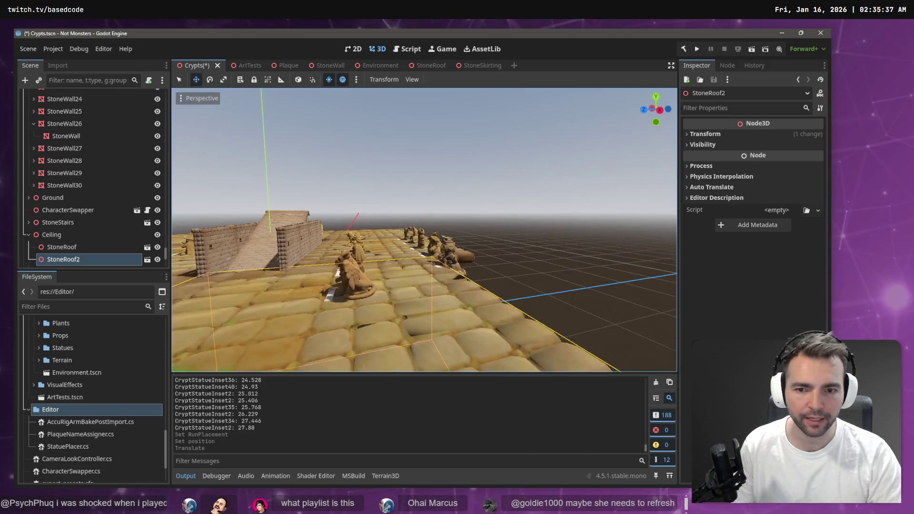
key("q")
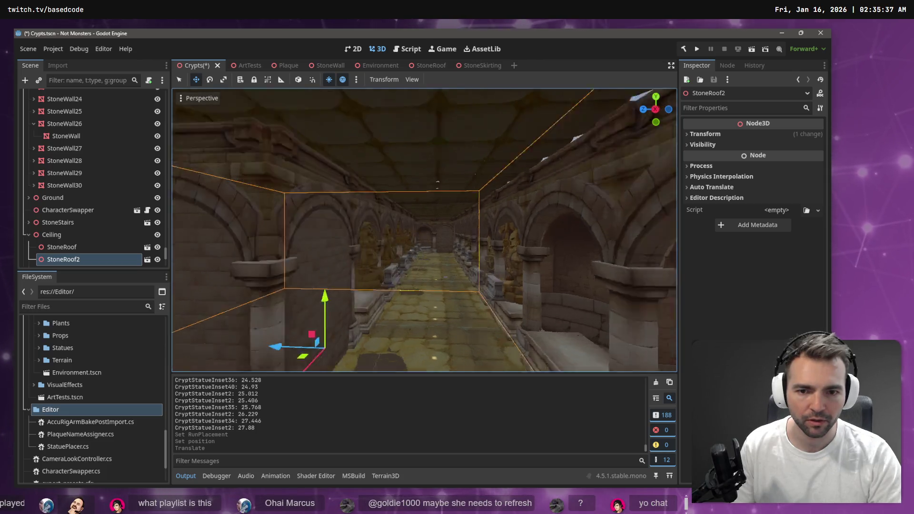
key("e")
key("q")
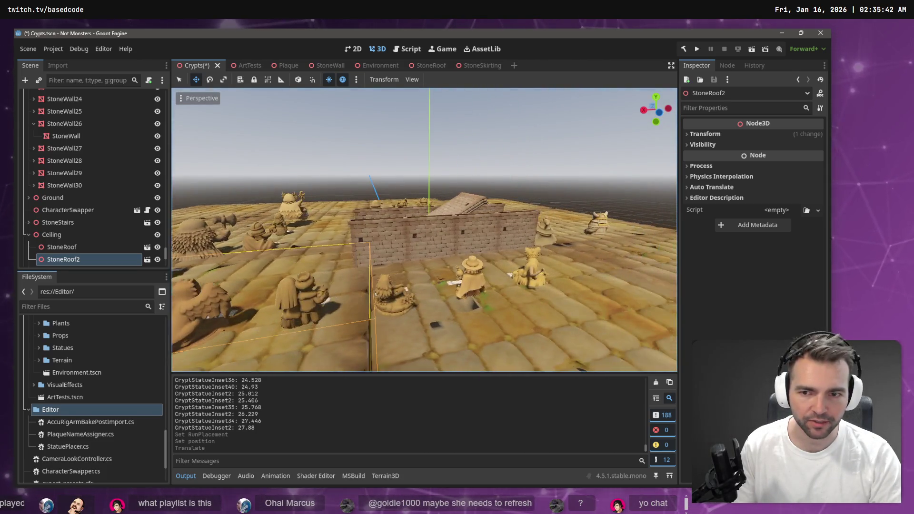
key("e")
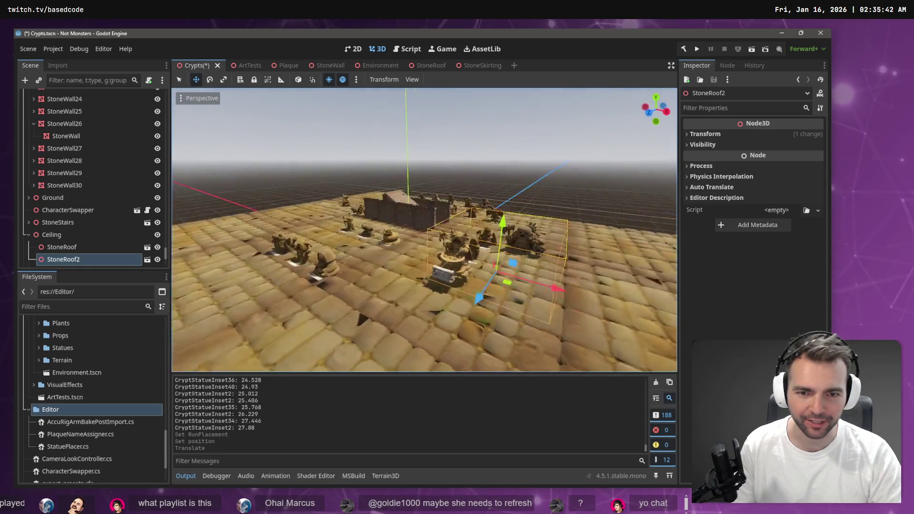
key("q")
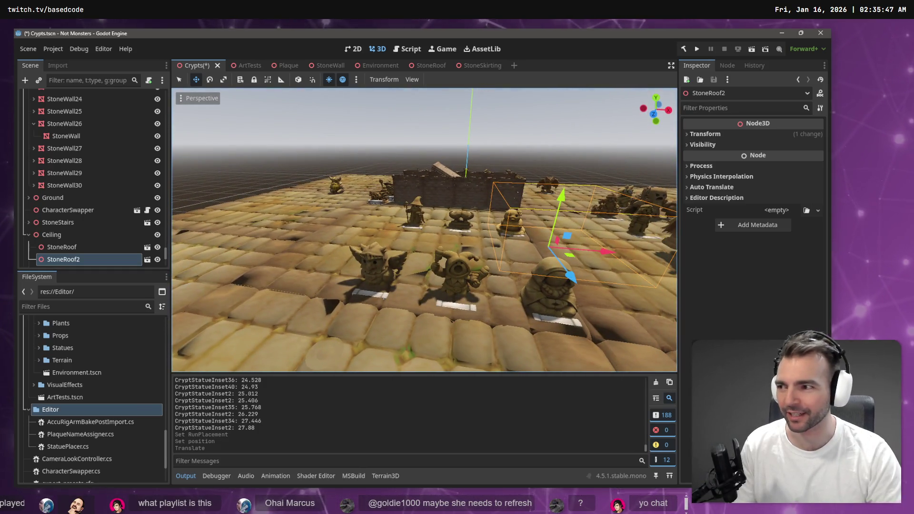